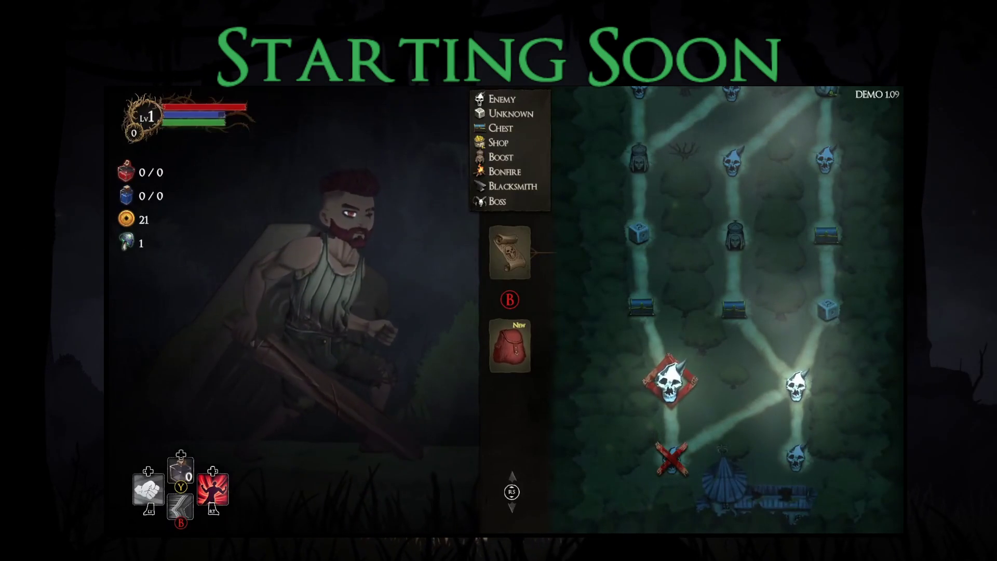
- Equip the Iron Dagger in the left-hand weapon slot
{"action": "key", "text": "Tab"}
{"action": "key", "text": "Right"}
{"action": "key", "text": "Return"}
{"action": "key", "text": "Up"}
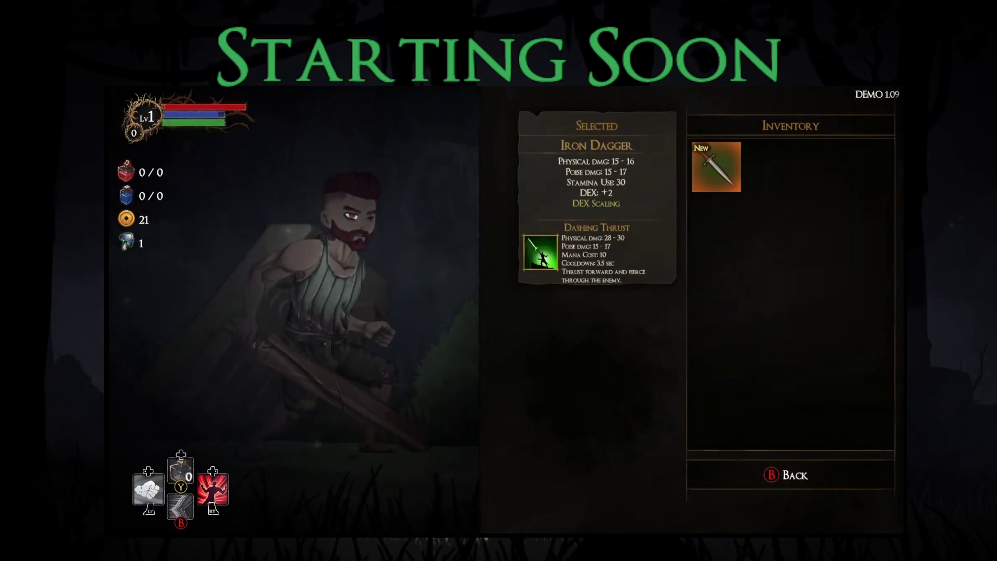
{"action": "key", "text": "Return"}
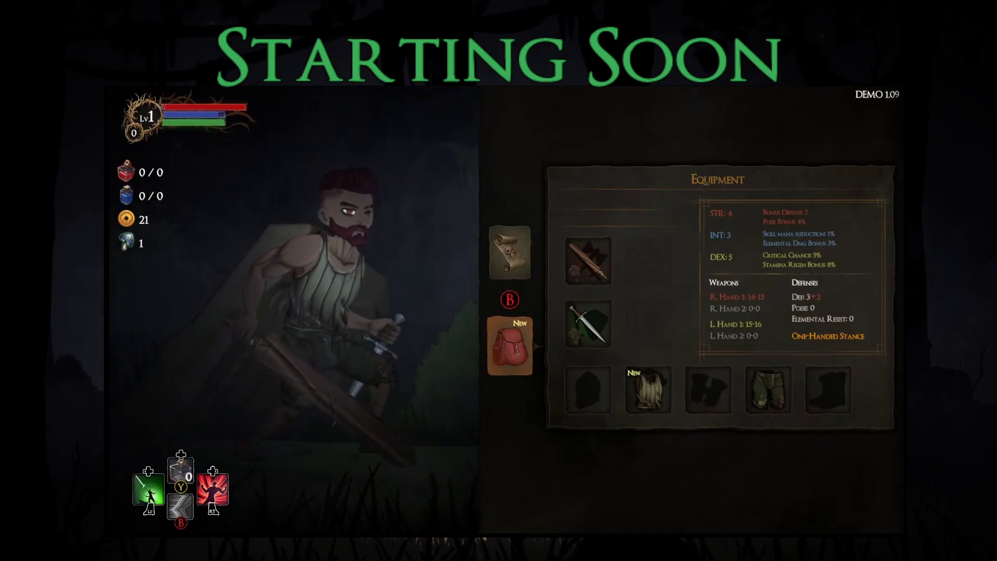
- Equip the Guard's Armor in the chest armour slot
{"action": "key", "text": "Right"}
{"action": "key", "text": "Down"}
{"action": "key", "text": "Right"}
{"action": "key", "text": "Return"}
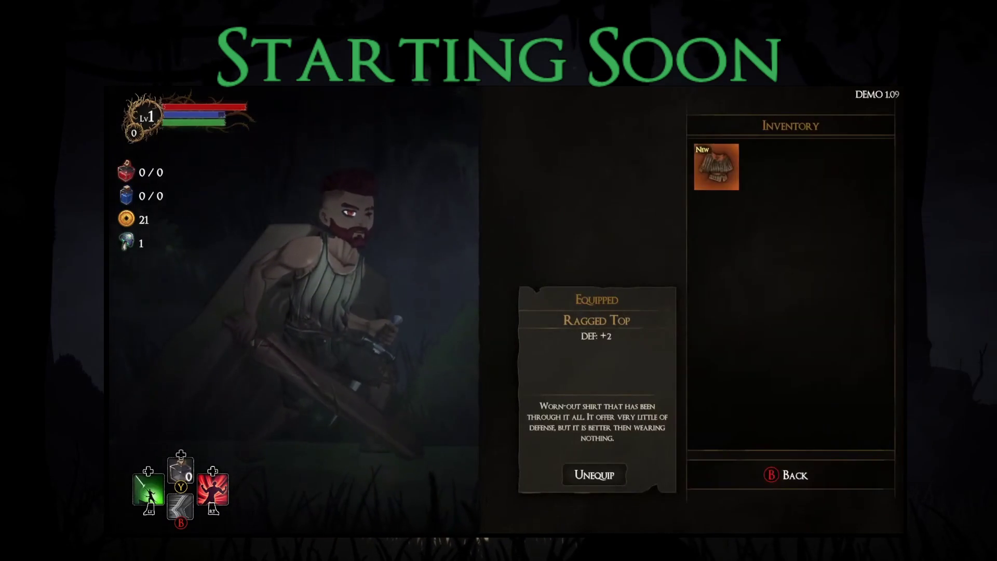
{"action": "key", "text": "Up"}
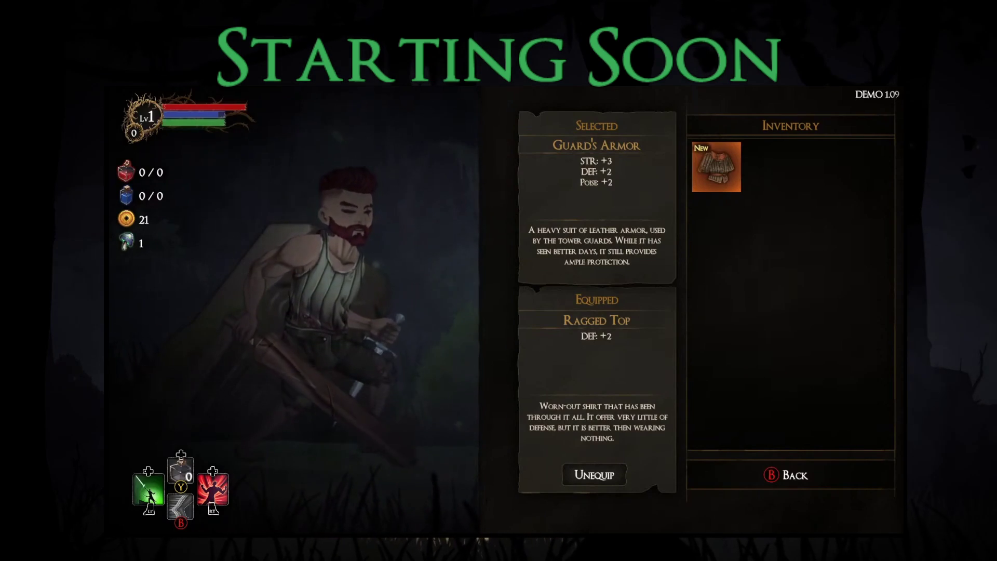
{"action": "key", "text": "Return"}
{"action": "key", "text": "Right"}
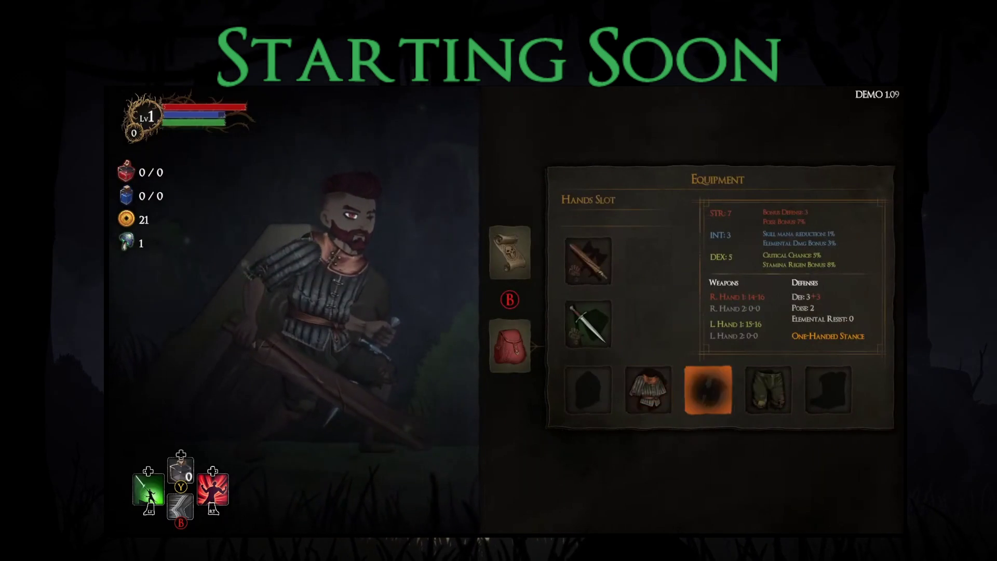
{"action": "key", "text": "Right"}
- Travel to the right-hand skull node, then trigger the damage boost and dash at the enemy
{"action": "key", "text": "m"}
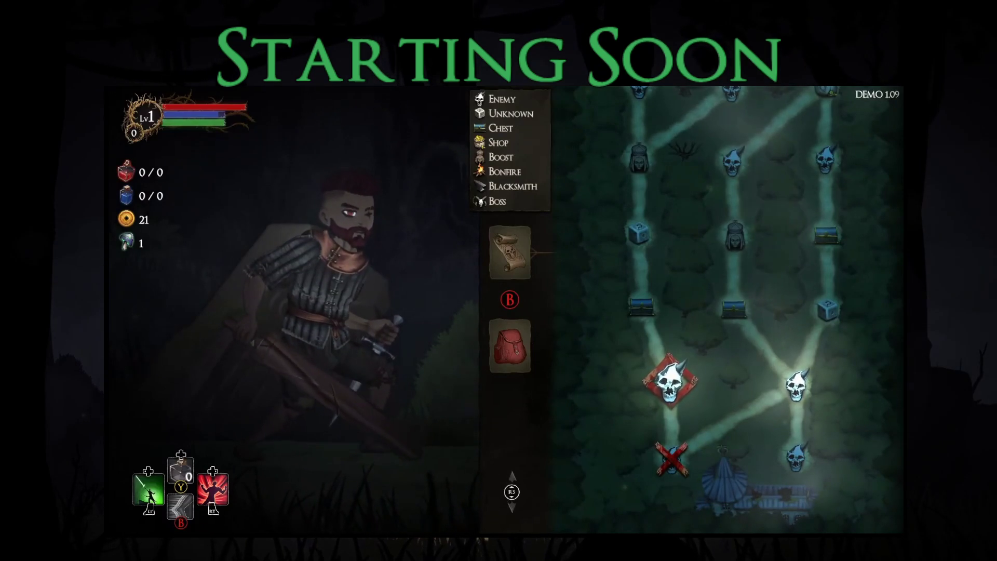
{"action": "left_click", "coordinate": [797, 387]}
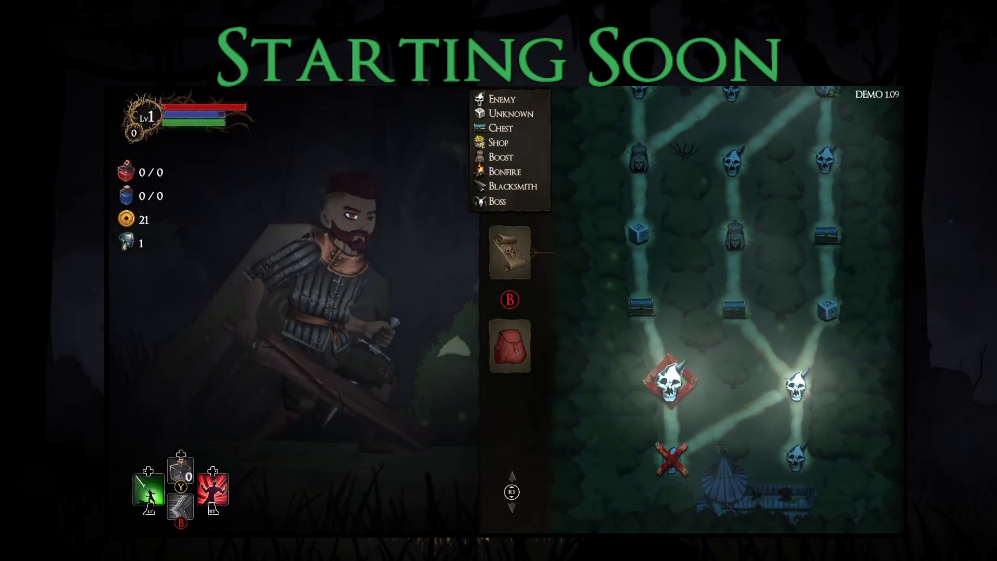
{"action": "key", "text": "Return"}
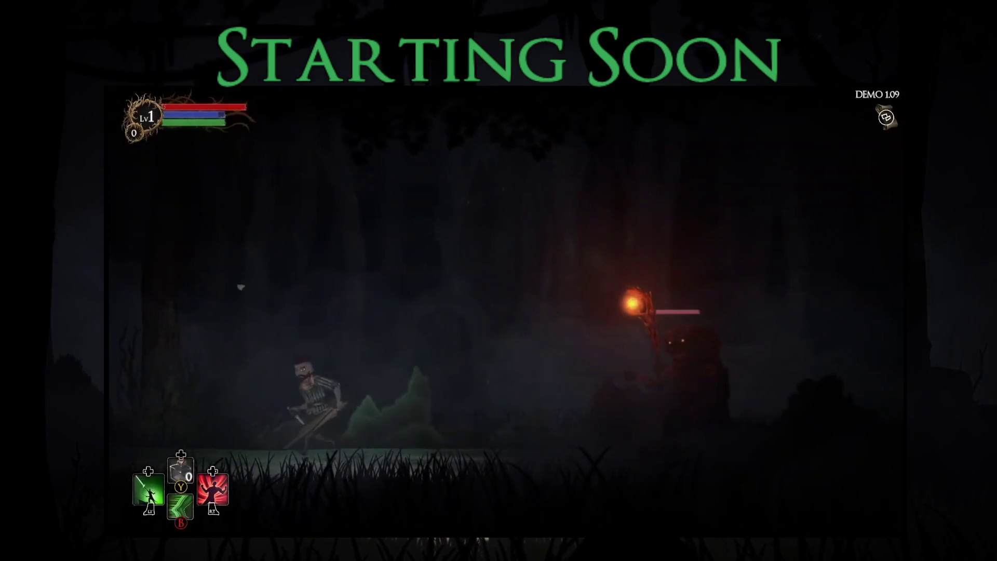
{"action": "key", "text": "r"}
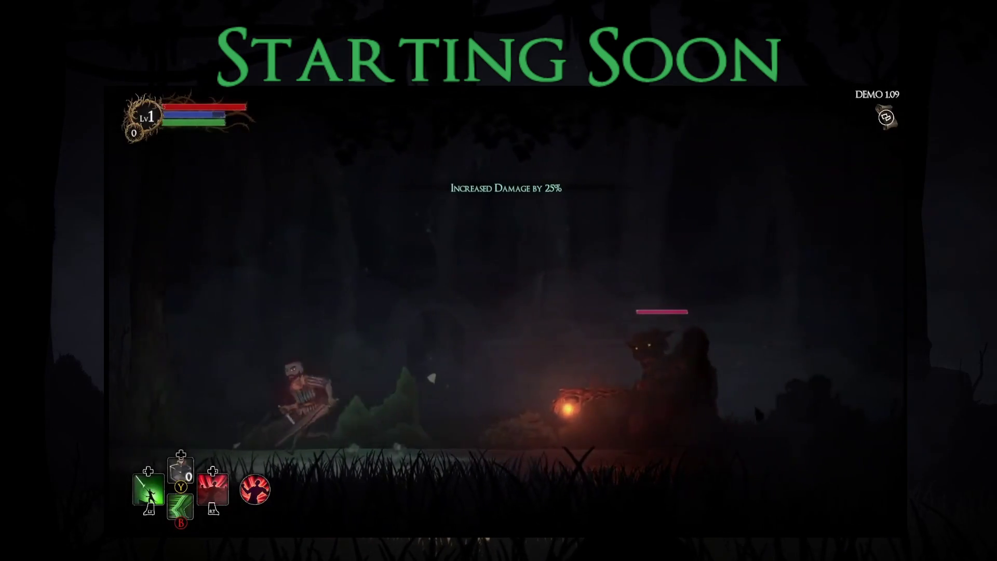
{"action": "key", "text": "shift"}
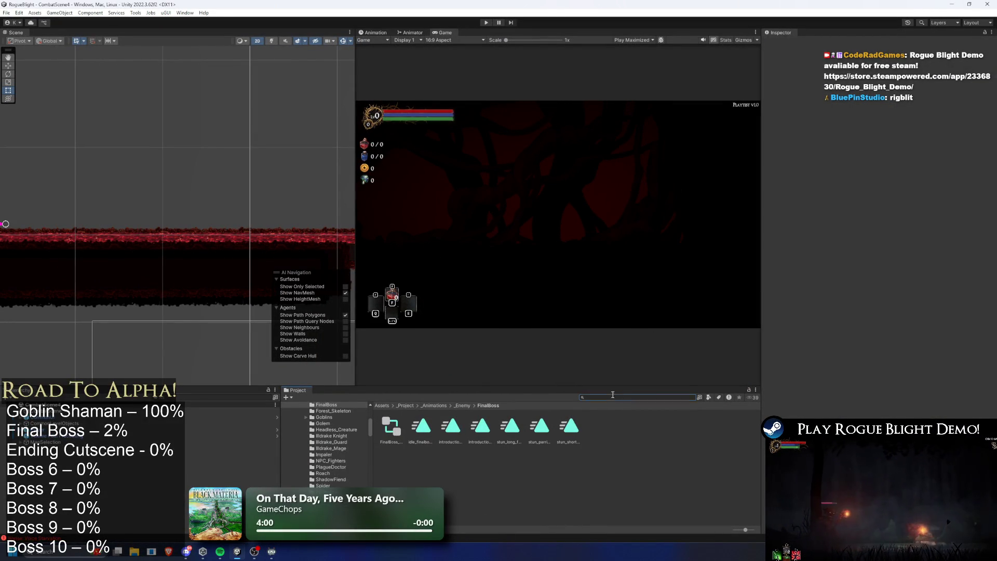
- Find the final boss prefab in the Project panel and open it in Prefab Mode
{"action": "type", "text": "final boss prefa"}
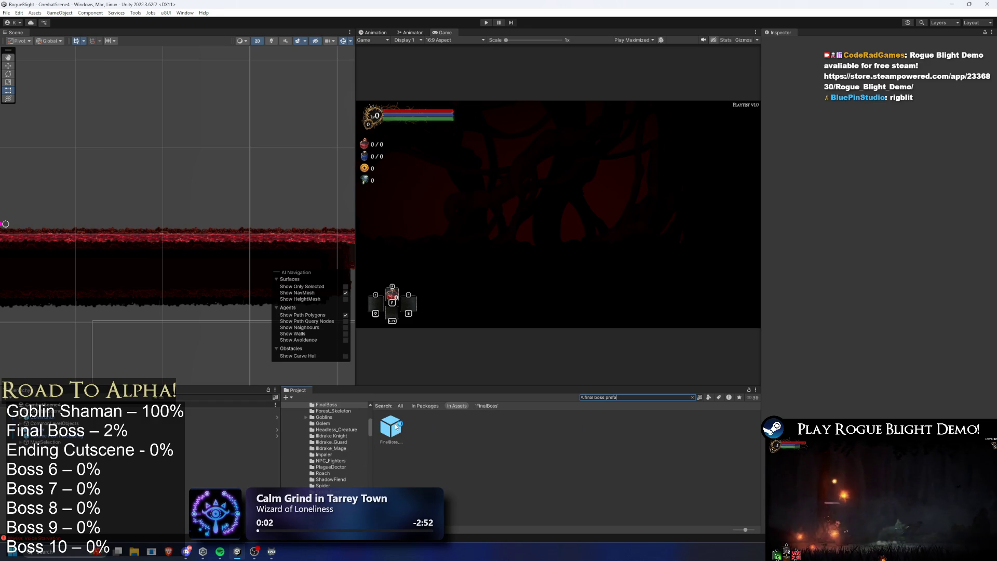
{"action": "left_click", "coordinate": [395, 426]}
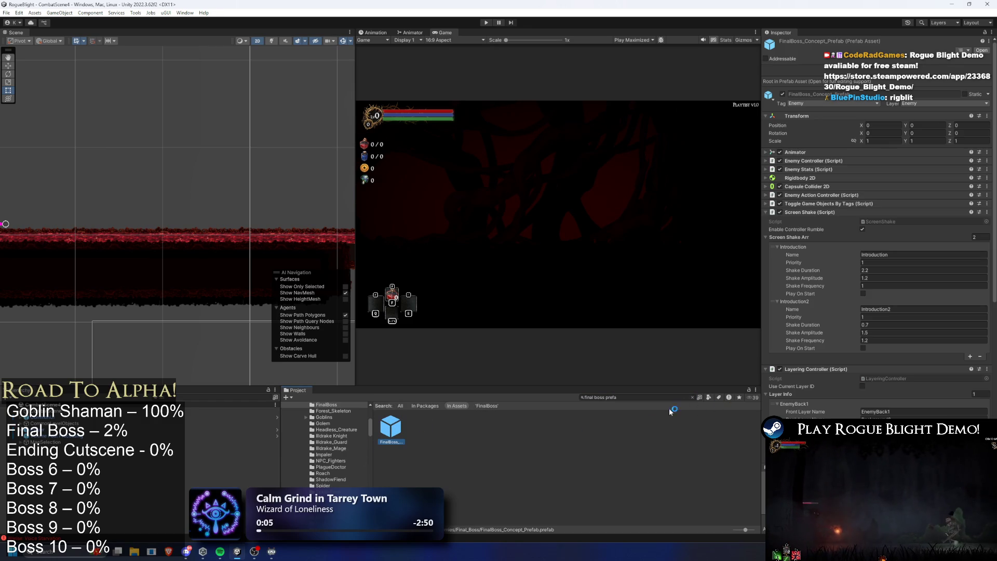
{"action": "double_click", "coordinate": [392, 433]}
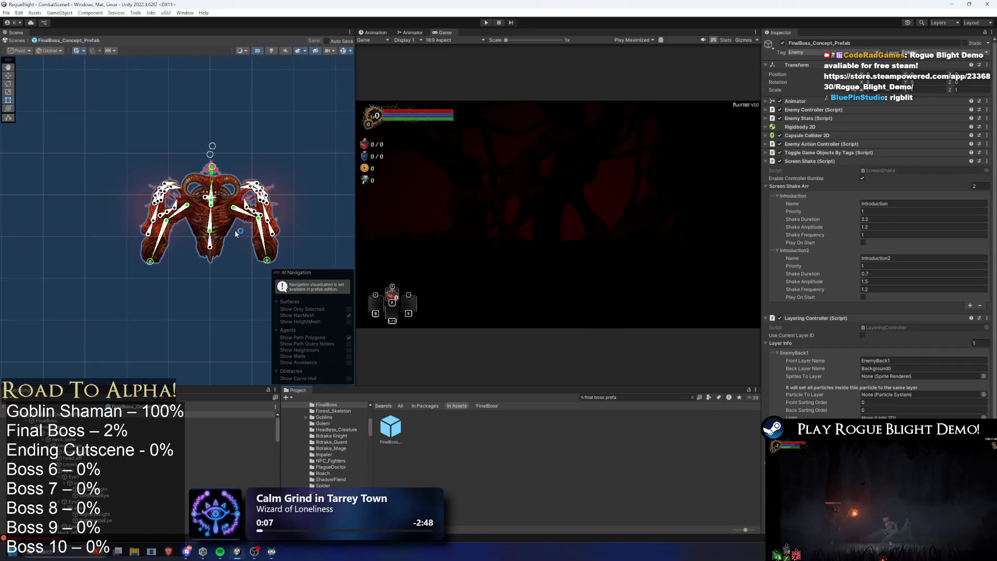
{"action": "scroll", "coordinate": [852, 301], "scroll_direction": "down", "scroll_amount": 3}
{"action": "scroll", "coordinate": [852, 301], "scroll_direction": "down", "scroll_amount": 3}
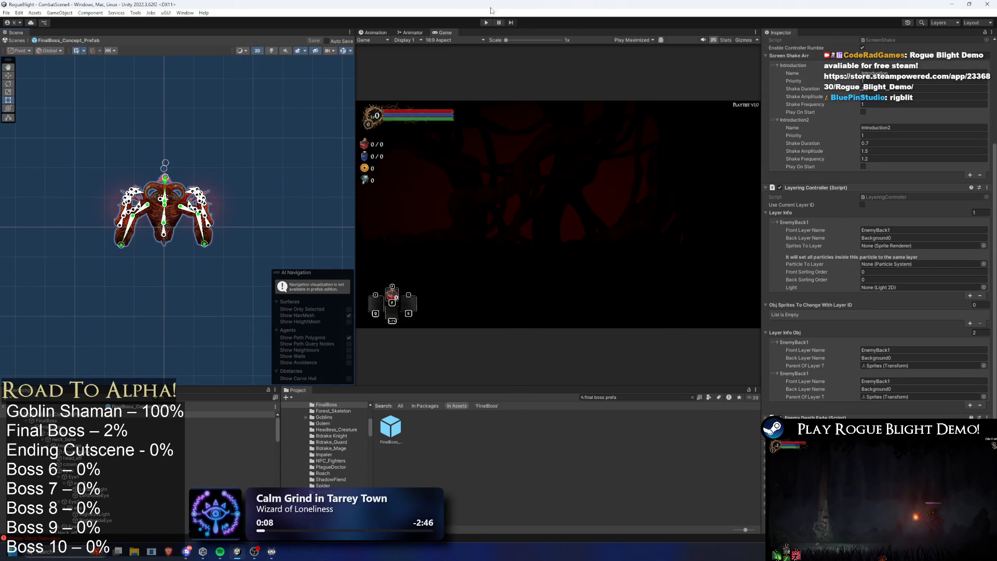
- Review the boss's animation clip list, then return to the animator graph at the EnemyAI level
{"action": "left_click", "coordinate": [408, 32]}
{"action": "left_click", "coordinate": [374, 33]}
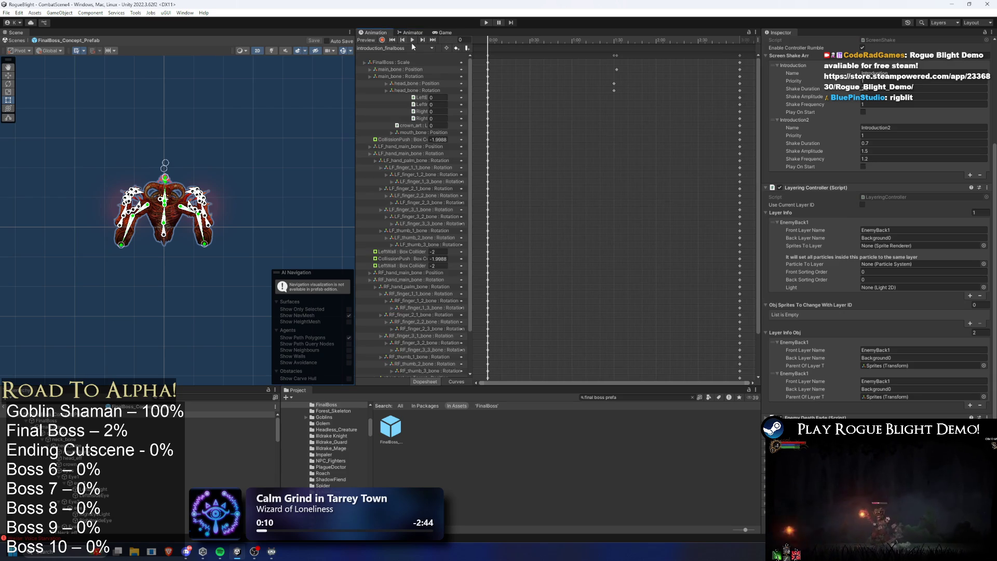
{"action": "left_click", "coordinate": [382, 48]}
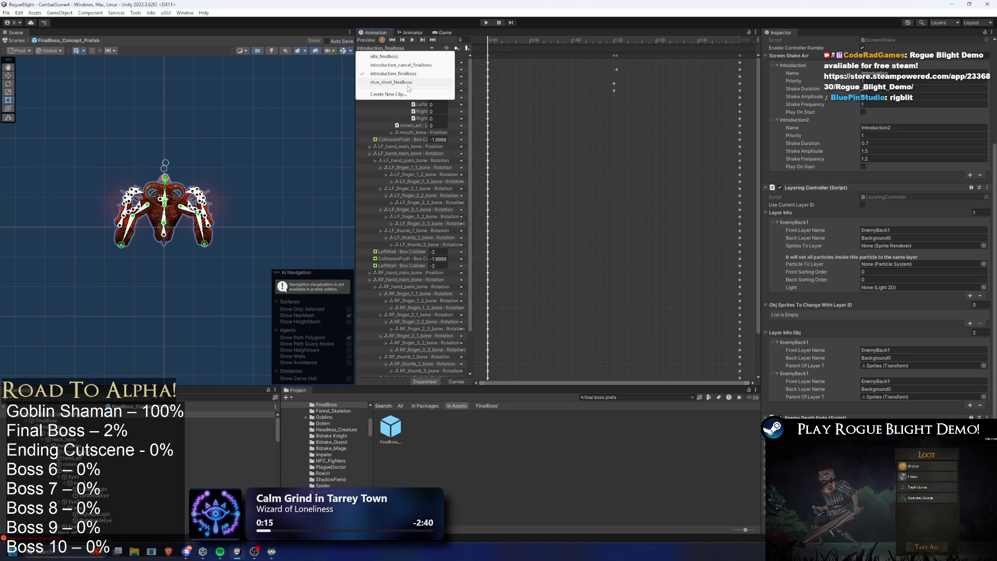
{"action": "left_click", "coordinate": [408, 32]}
{"action": "left_click", "coordinate": [408, 33]}
{"action": "left_click", "coordinate": [486, 40]}
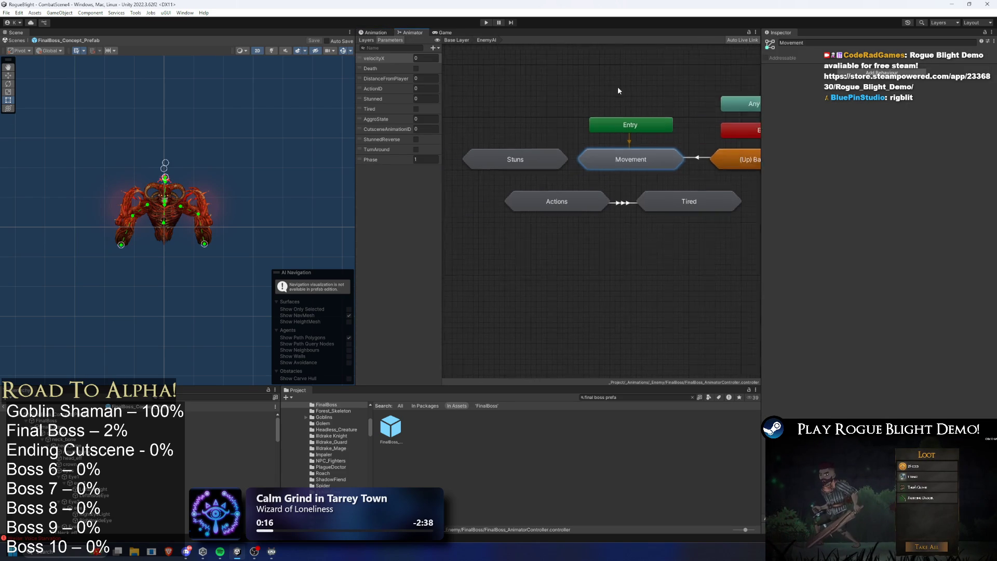
- Inside the Stuns sub-state machine, set Stun_Long's Motion to stun_long_finalboss
{"action": "left_click", "coordinate": [509, 163]}
{"action": "double_click", "coordinate": [510, 163]}
{"action": "left_click", "coordinate": [548, 176]}
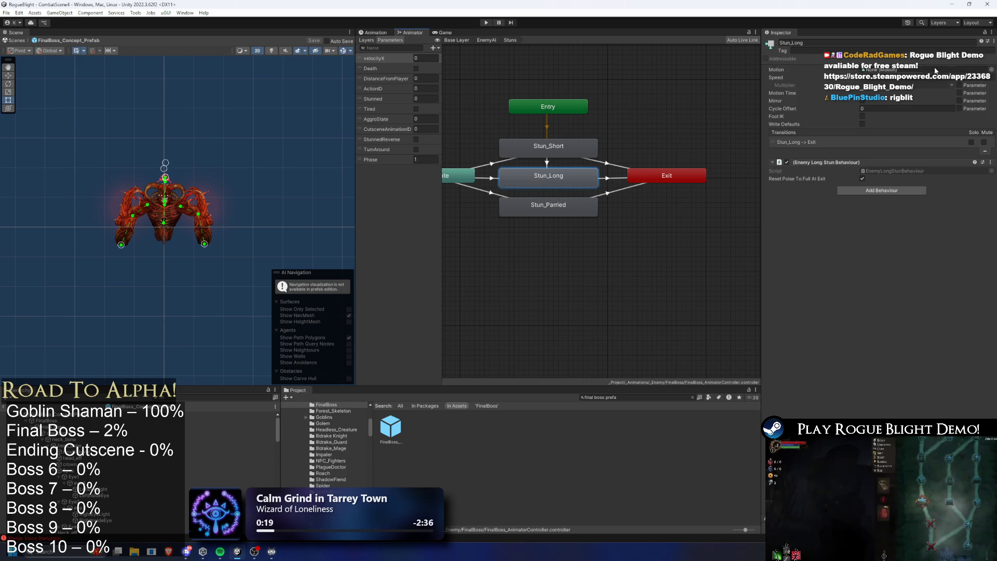
{"action": "left_click", "coordinate": [991, 69]}
{"action": "type", "text": "st"}
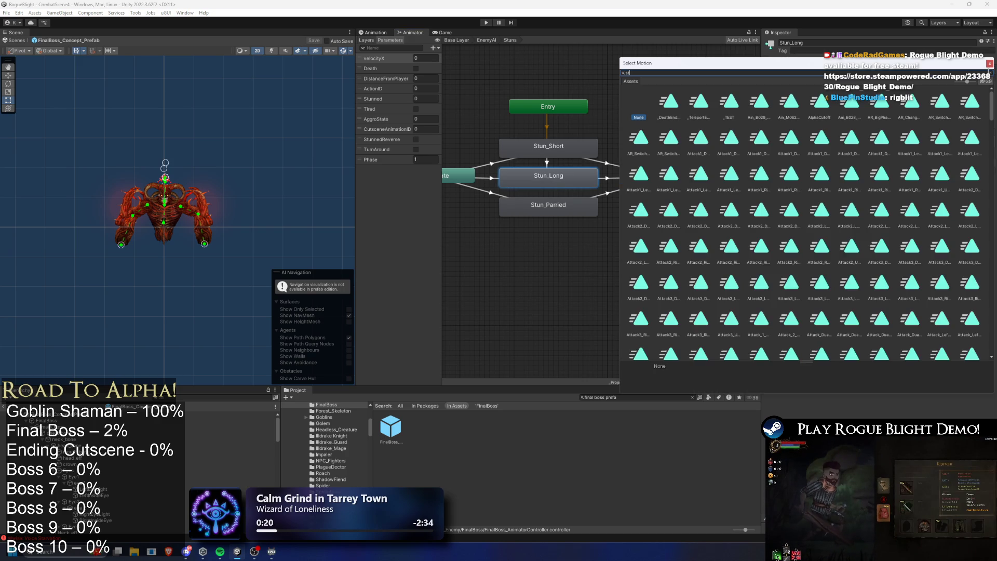
{"action": "type", "text": "un long final"}
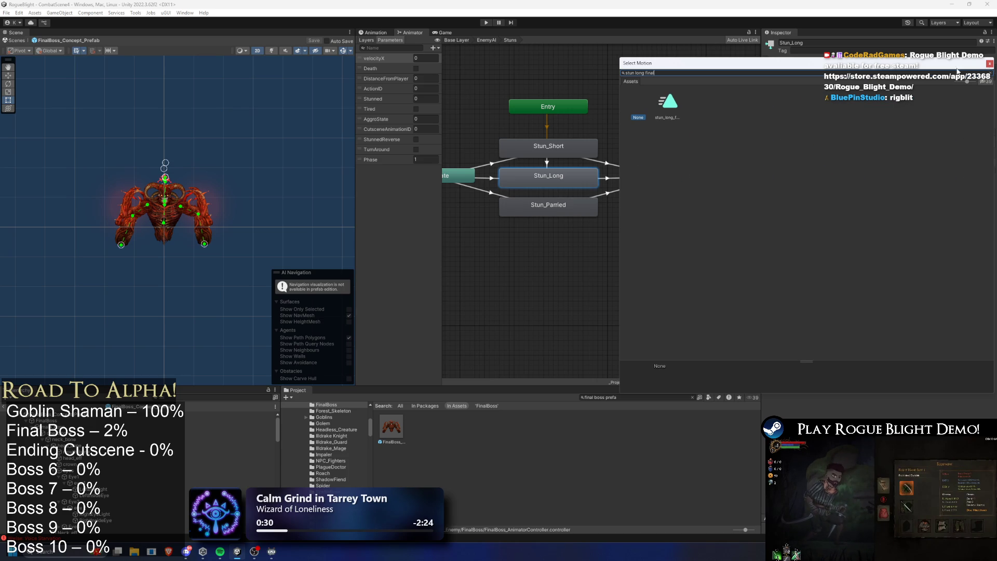
{"action": "double_click", "coordinate": [667, 102]}
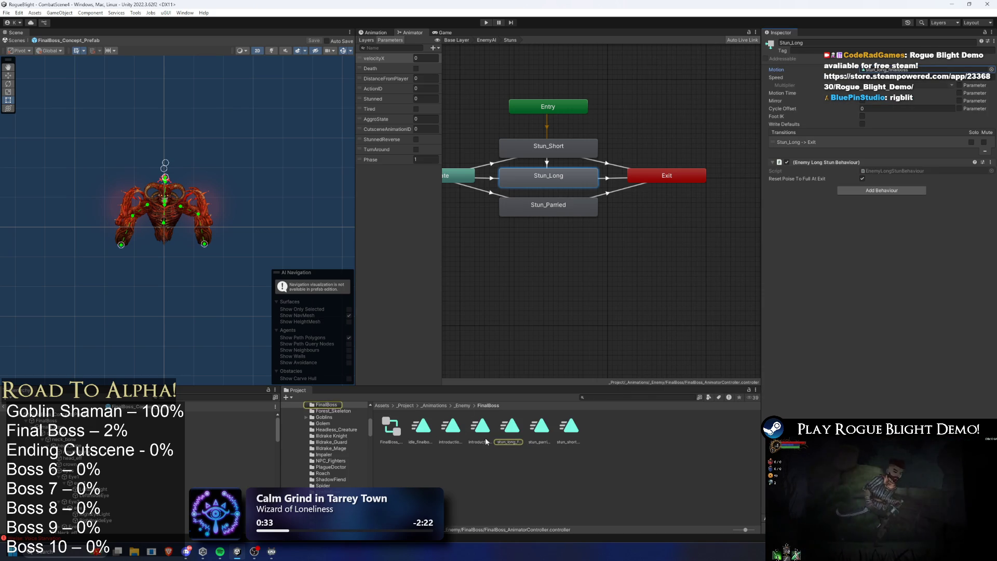
- Set Stun_Parried's Motion to stun_parried_finalboss and enter play mode
{"action": "key", "text": "Right"}
{"action": "left_click", "coordinate": [569, 425]}
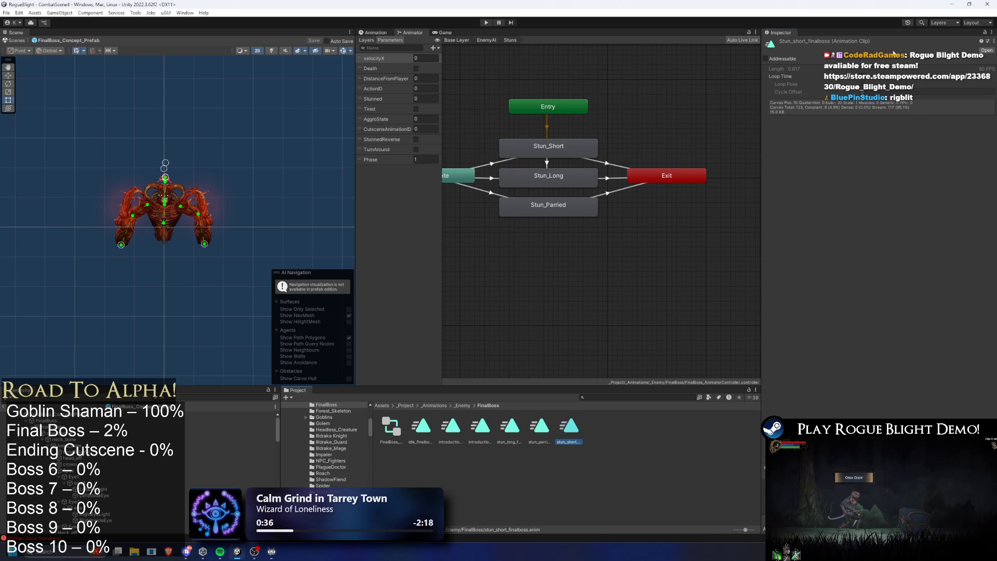
{"action": "left_click", "coordinate": [537, 223]}
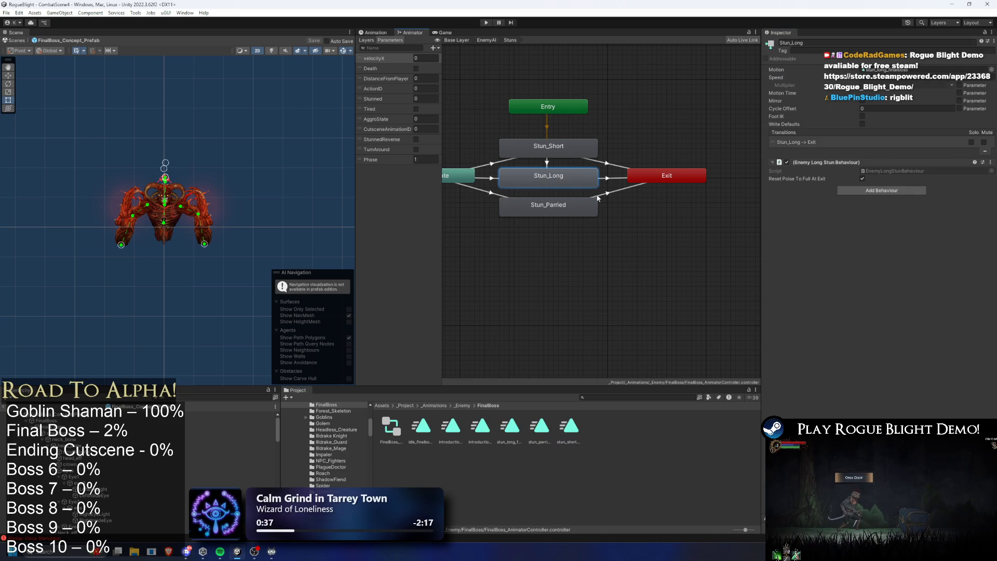
{"action": "left_click", "coordinate": [541, 211]}
{"action": "left_click", "coordinate": [991, 70]}
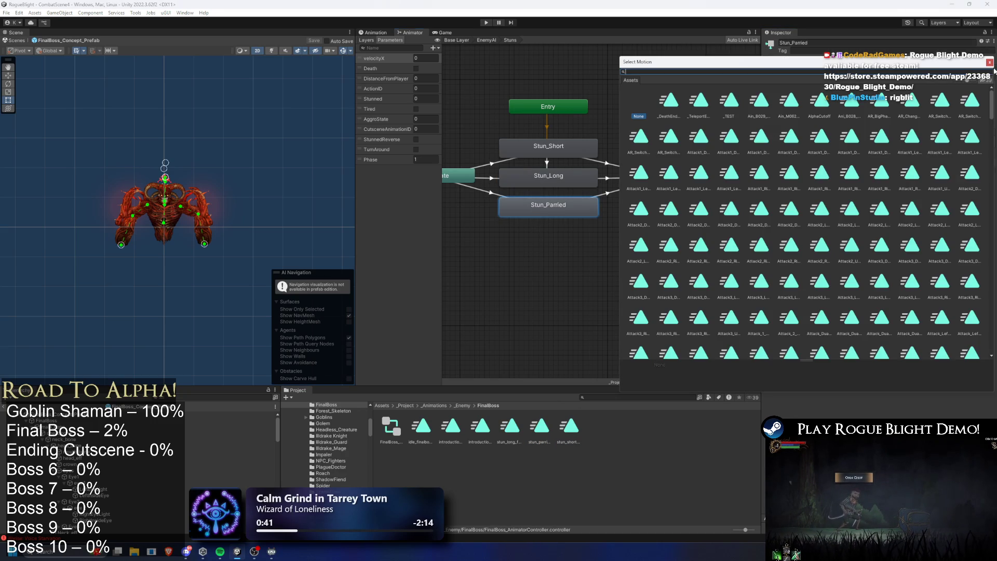
{"action": "type", "text": "stun parri final"}
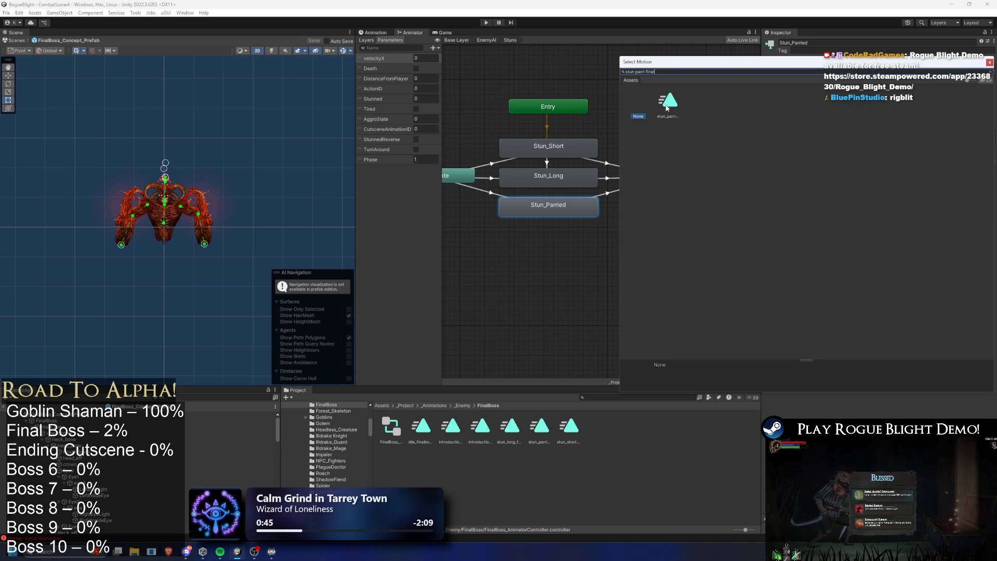
{"action": "double_click", "coordinate": [668, 104]}
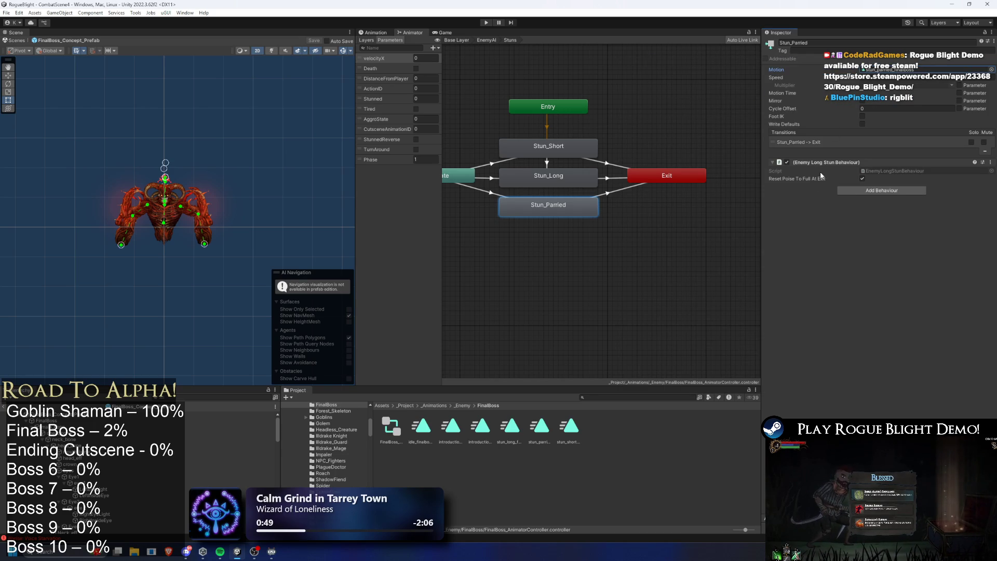
{"action": "left_click", "coordinate": [486, 23]}
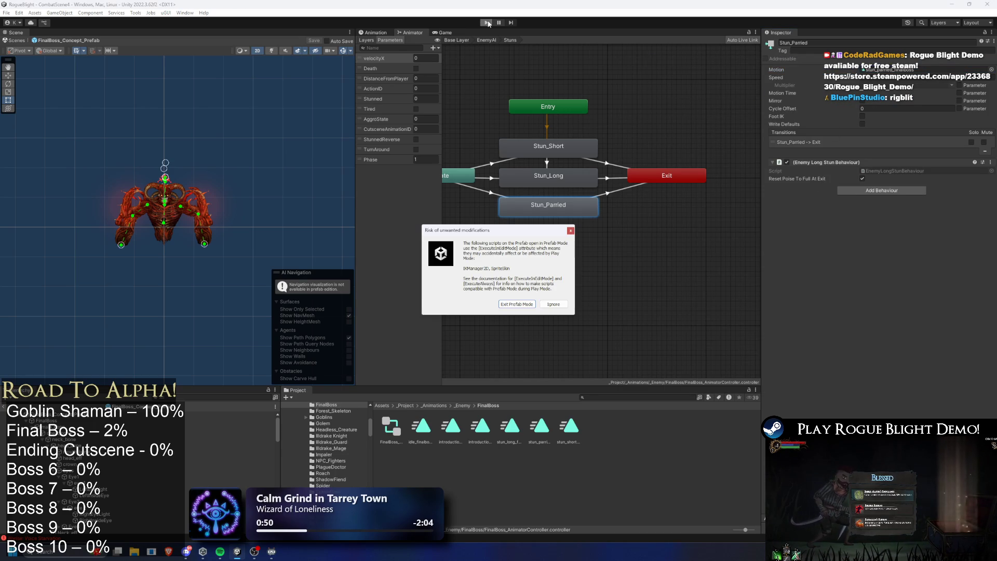
- Dismiss the prefab warning and open the fight with two slashes at the boss
{"action": "key", "text": "Return"}
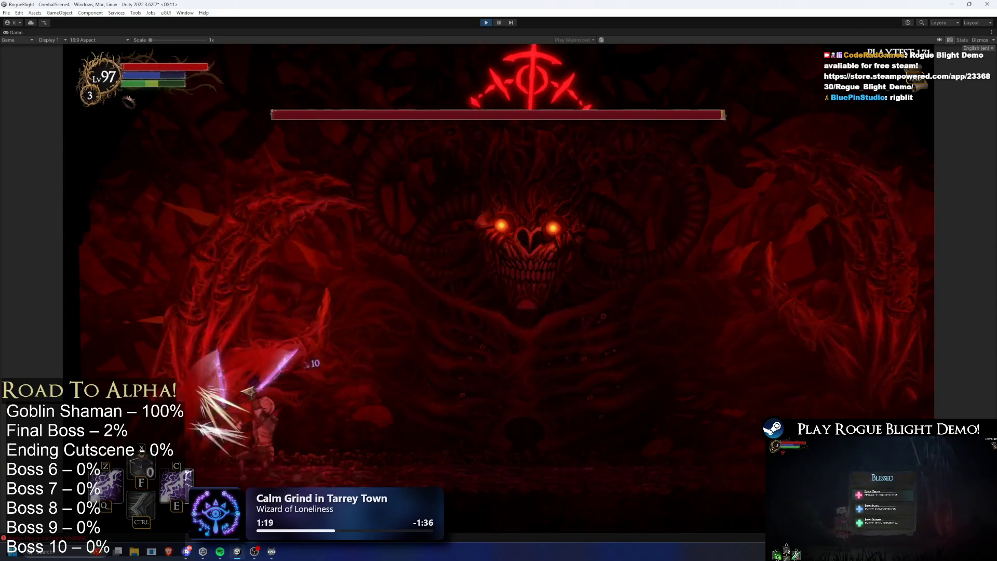
{"action": "left_click", "coordinate": [258, 388]}
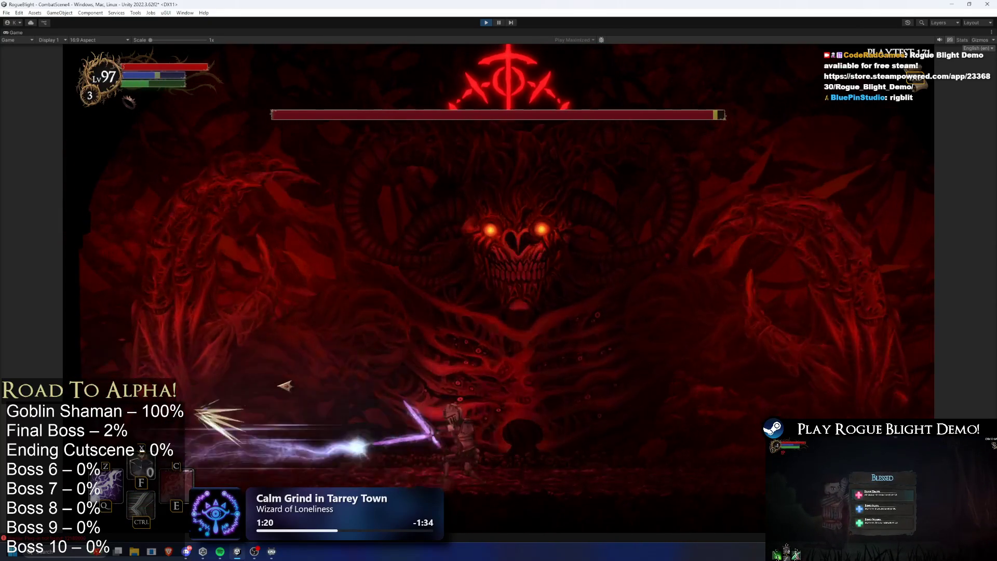
{"action": "left_click", "coordinate": [280, 387]}
{"action": "key", "text": "a"}
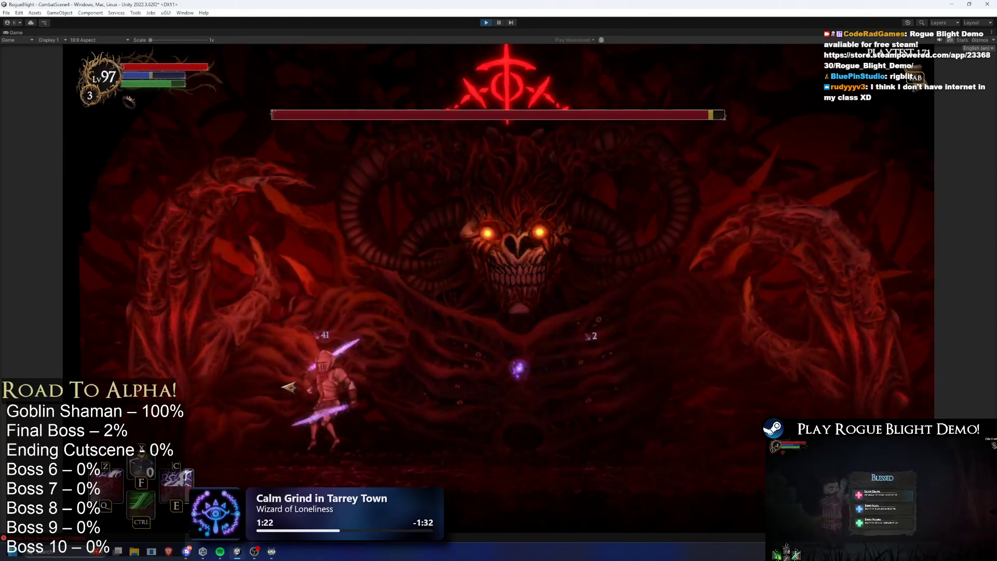
{"action": "key", "text": "d"}
{"action": "key", "text": "a"}
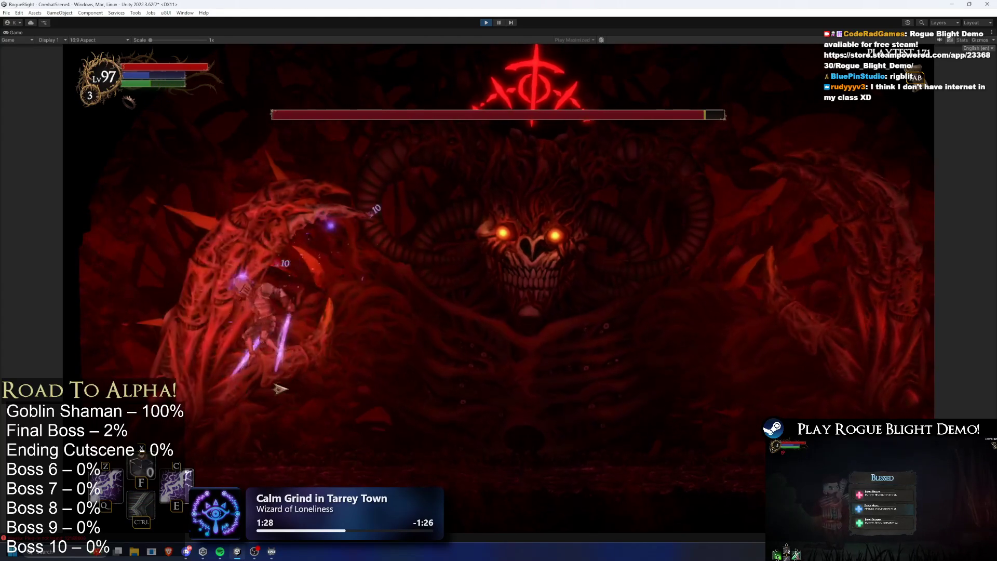
{"action": "key", "text": "a"}
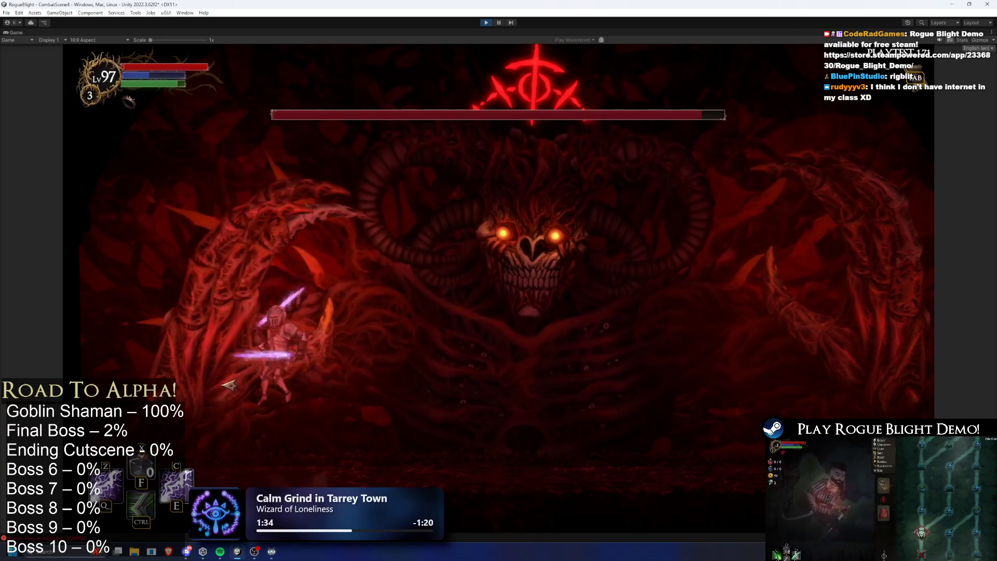
{"action": "key", "text": "a"}
- Keep hitting the boss with slashes, a purple spell and lightning while moving side to side
{"action": "left_click", "coordinate": [234, 358]}
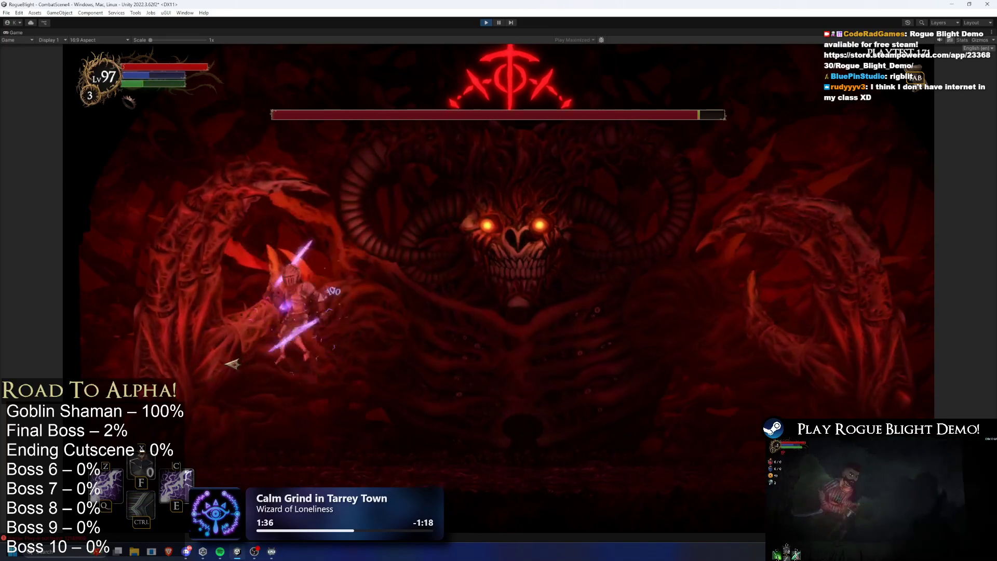
{"action": "key", "text": "d"}
{"action": "left_click", "coordinate": [249, 384]}
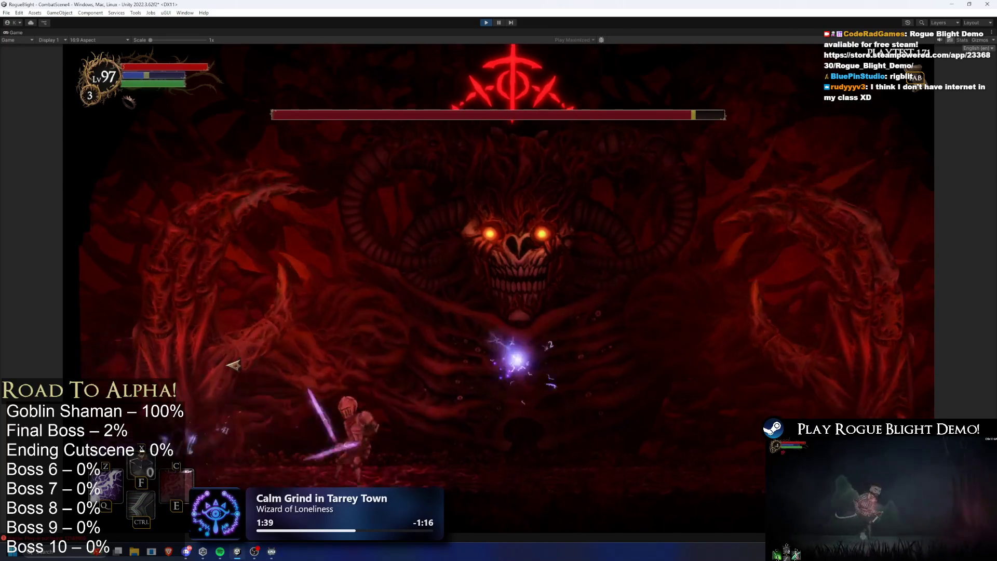
{"action": "key", "text": "a"}
{"action": "key", "text": "a"}
{"action": "left_click", "coordinate": [228, 381]}
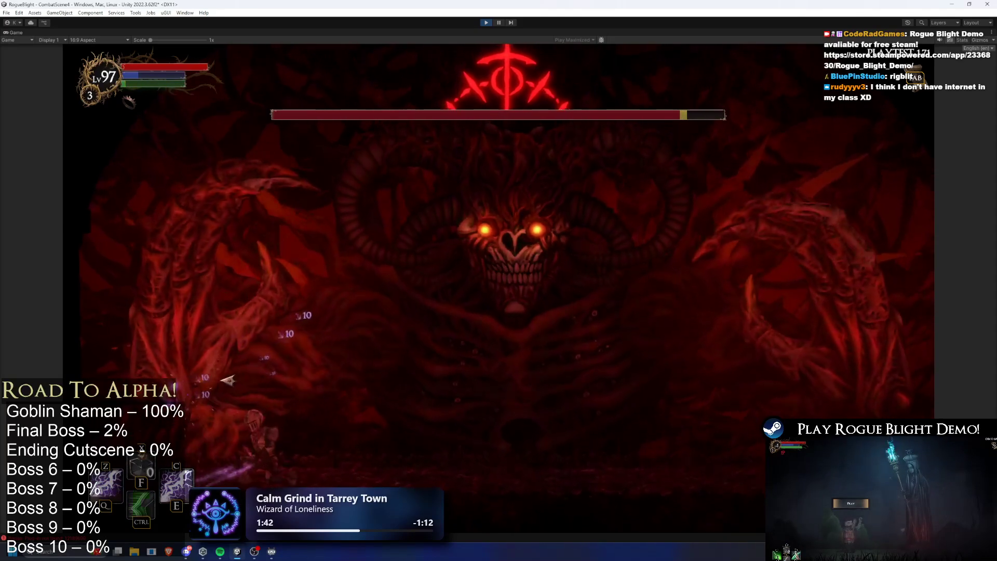
{"action": "key", "text": "d"}
{"action": "left_click", "coordinate": [305, 381]}
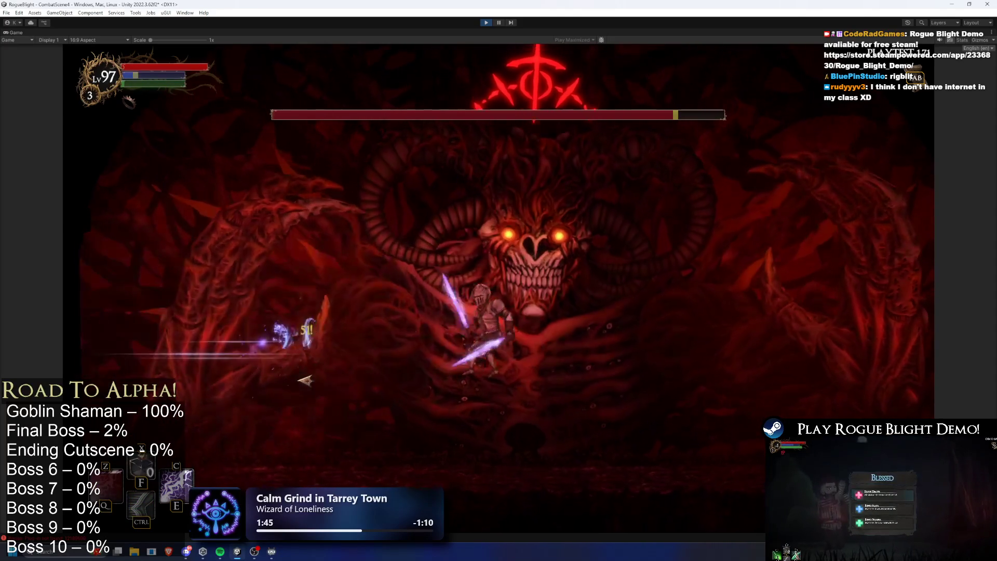
{"action": "key", "text": "a"}
{"action": "left_click", "coordinate": [324, 352]}
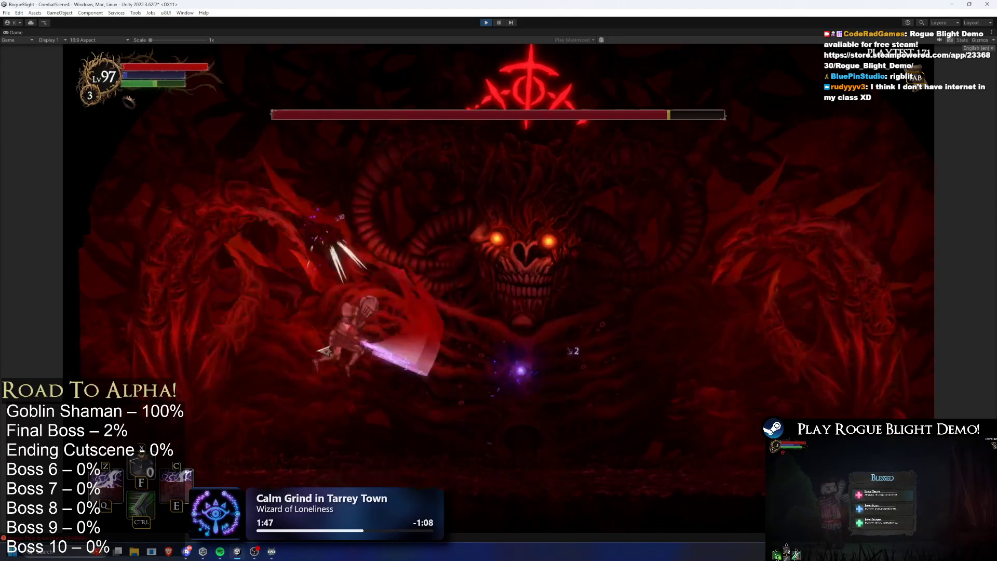
{"action": "key", "text": "a"}
{"action": "left_click", "coordinate": [324, 351]}
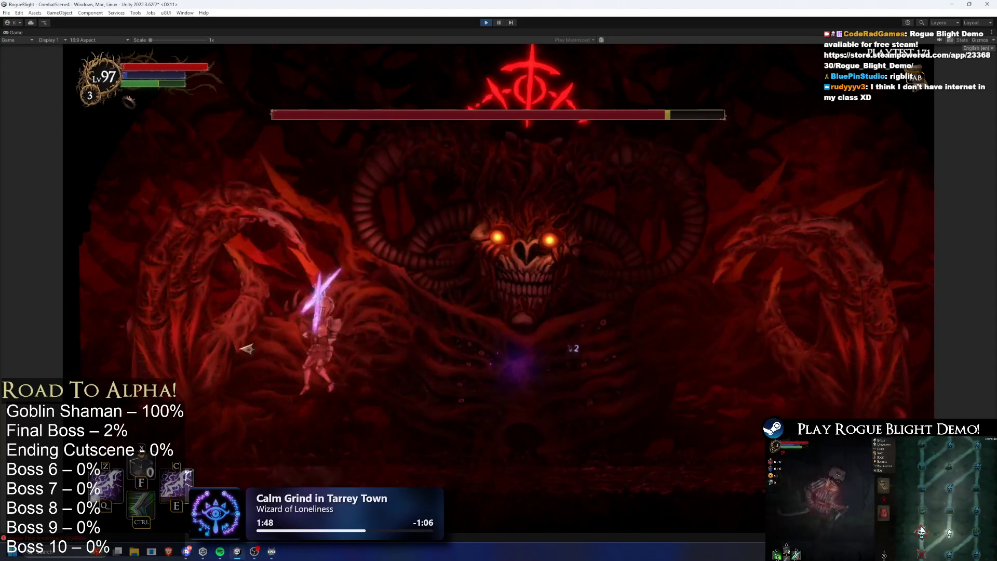
{"action": "key", "text": "d"}
{"action": "left_click", "coordinate": [248, 345]}
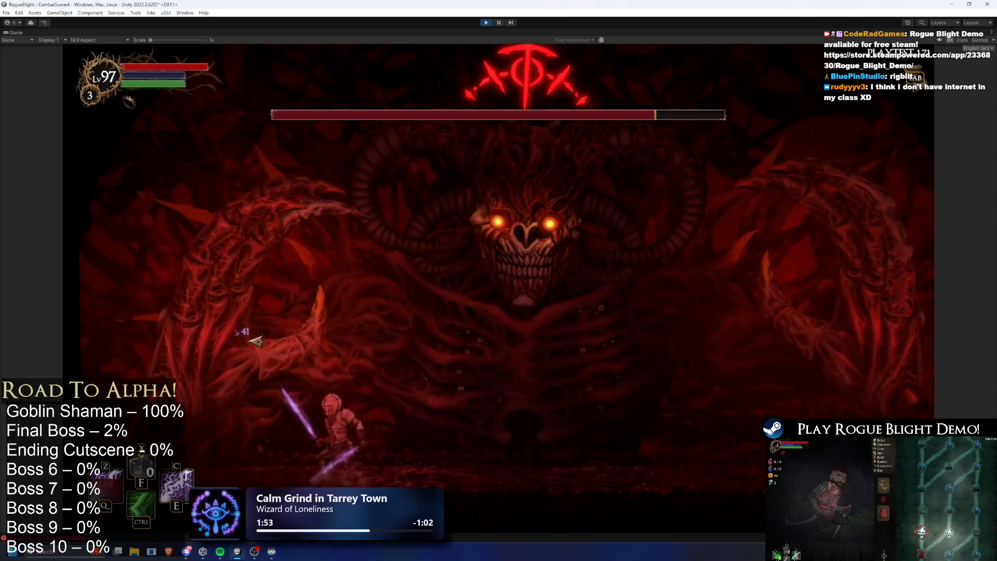
{"action": "left_click", "coordinate": [255, 340]}
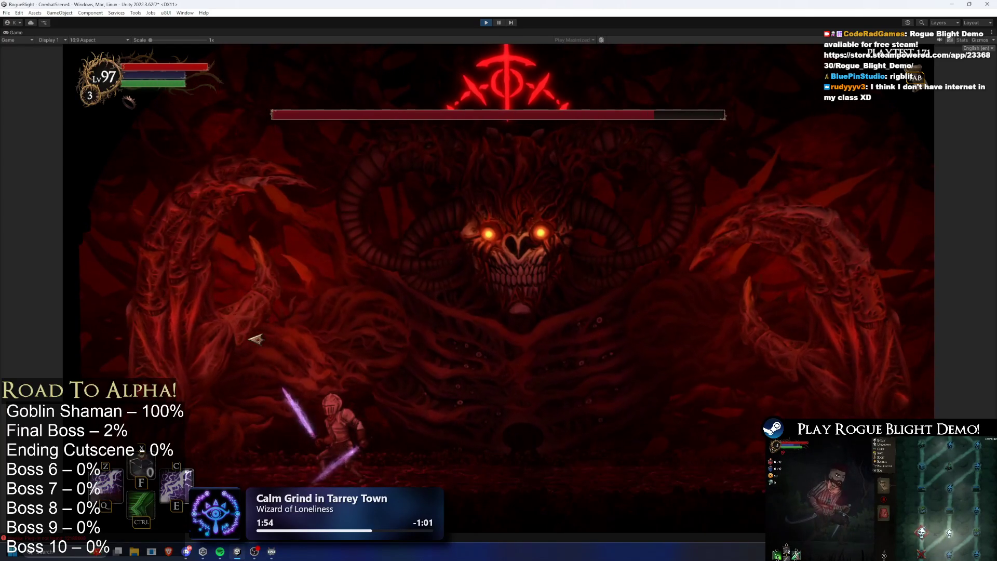
- Turn on cheats to restore health and mana, then keep dashing and slashing the boss
{"action": "key", "text": "F1"}
{"action": "left_click", "coordinate": [244, 272]}
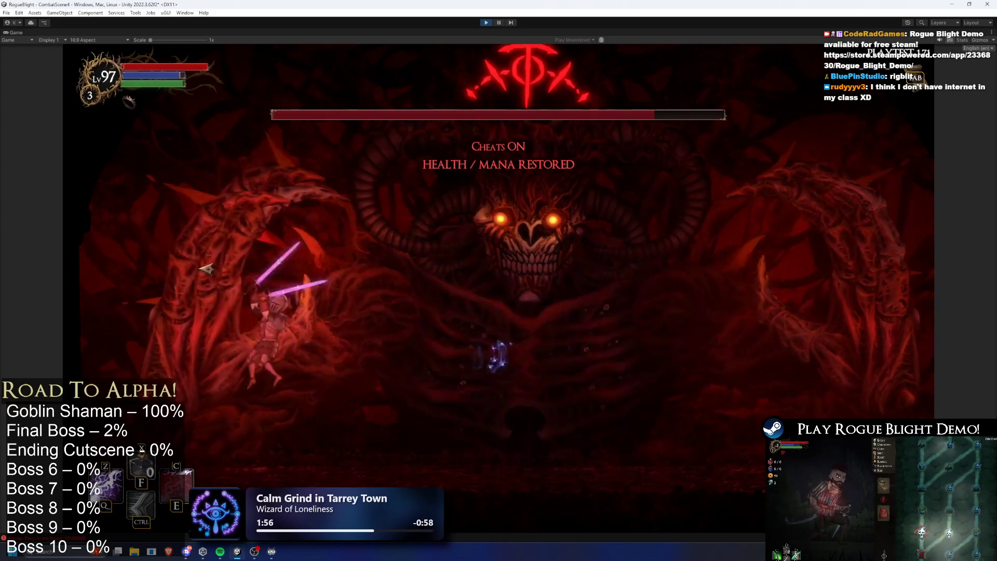
{"action": "key", "text": "d"}
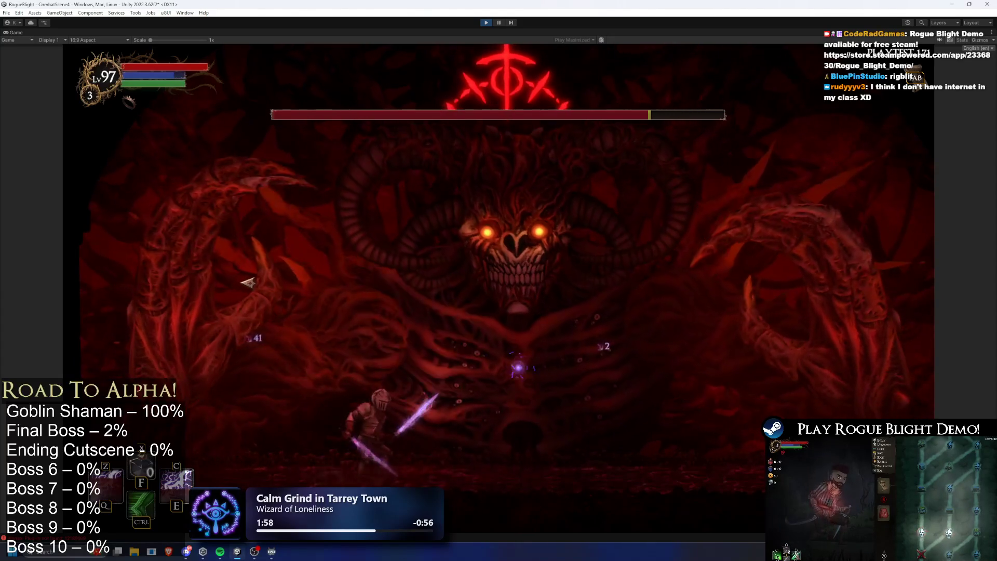
{"action": "left_click", "coordinate": [799, 378]}
{"action": "key", "text": "a"}
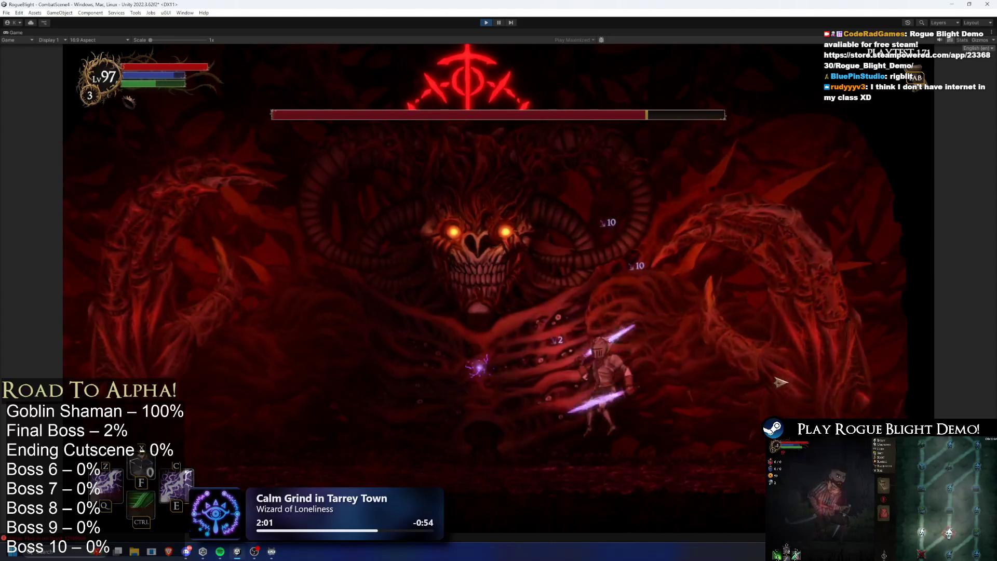
{"action": "left_click", "coordinate": [453, 351]}
{"action": "key", "text": "d"}
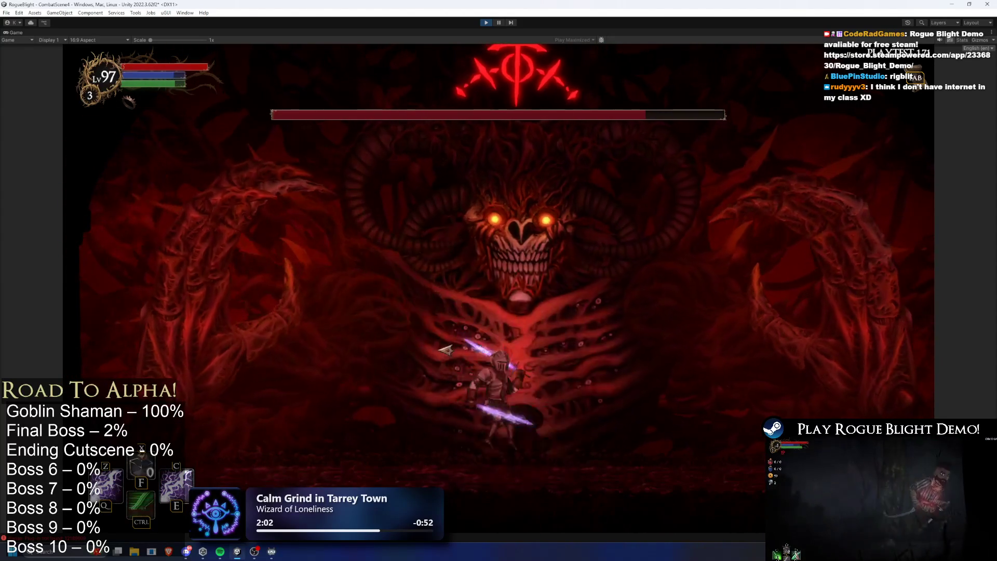
{"action": "key", "text": "a"}
{"action": "left_click", "coordinate": [551, 346]}
{"action": "key", "text": "a"}
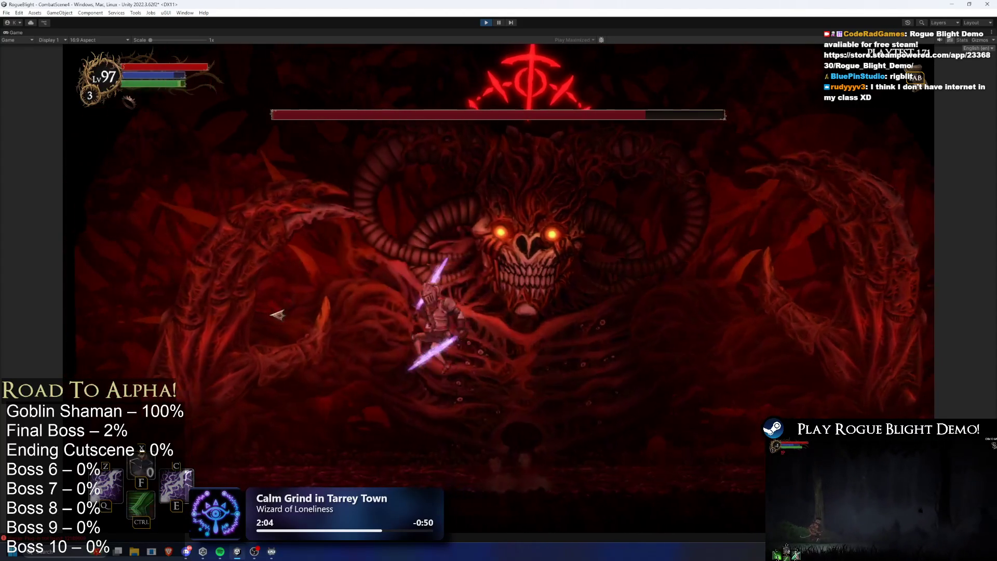
{"action": "left_click", "coordinate": [298, 299]}
- Land a few more slashes on the boss, then stop play mode with Ctrl+P
{"action": "key", "text": "a"}
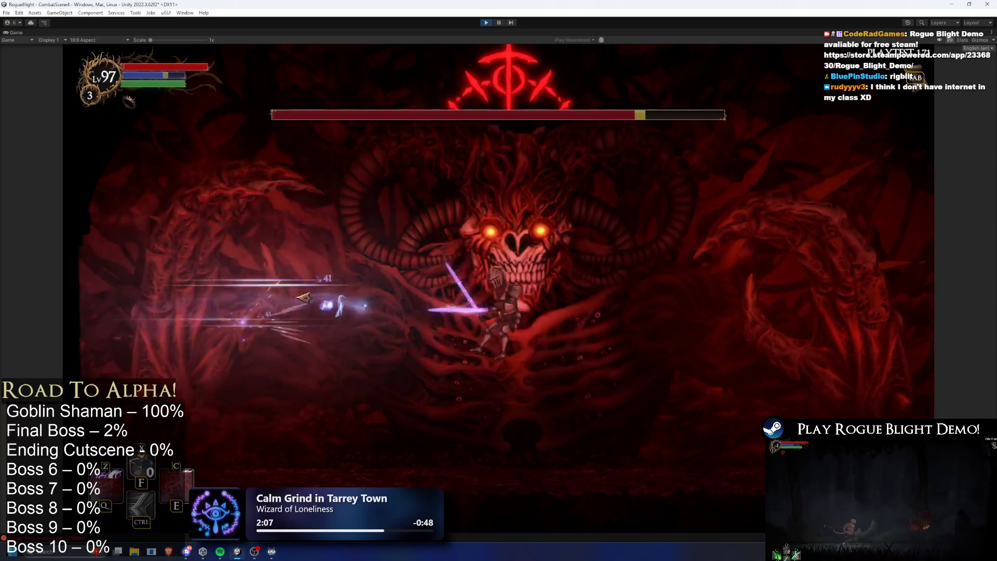
{"action": "left_click", "coordinate": [262, 314]}
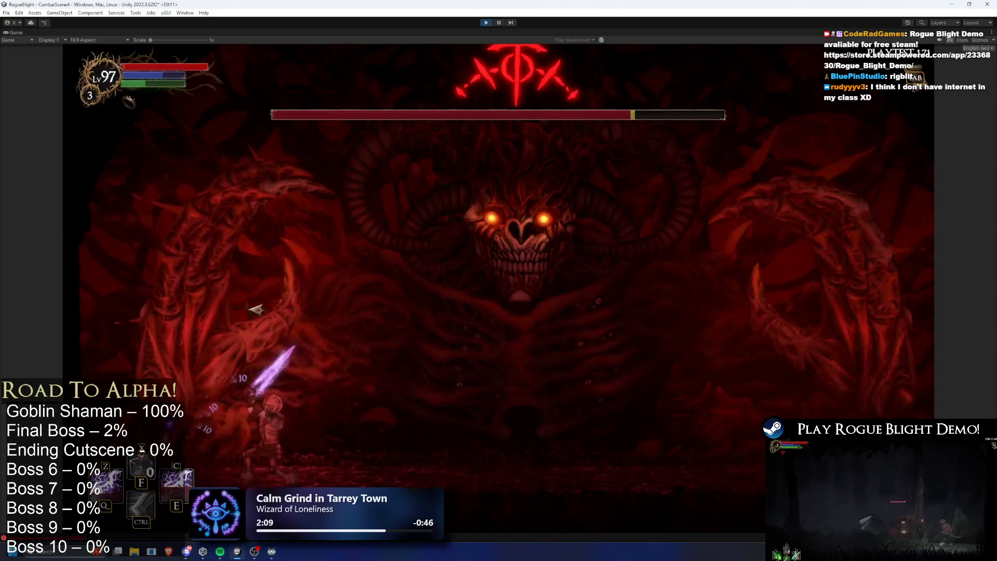
{"action": "key", "text": "d"}
{"action": "left_click", "coordinate": [667, 318]}
{"action": "left_click", "coordinate": [667, 318]}
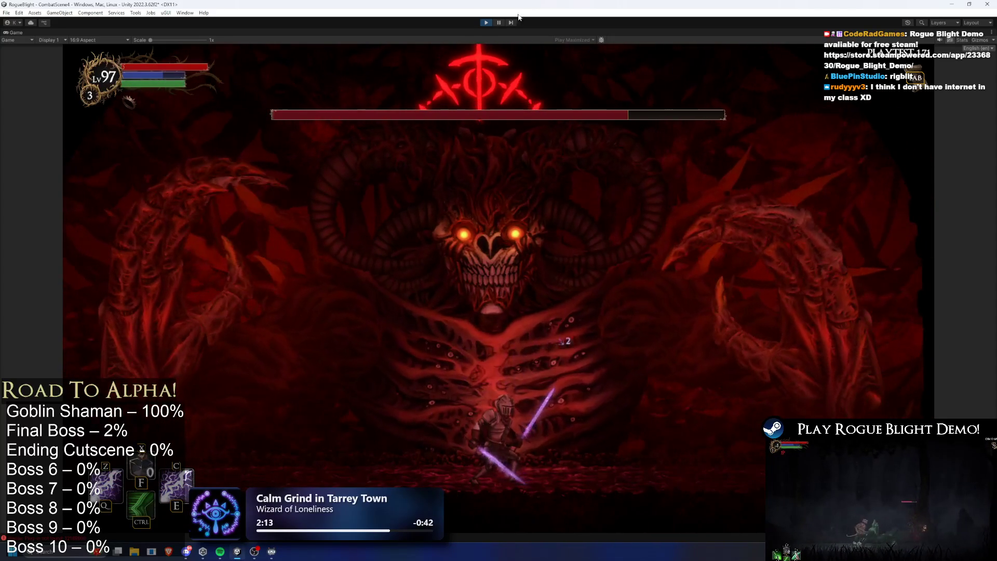
{"action": "key", "text": "a"}
{"action": "key", "text": "d"}
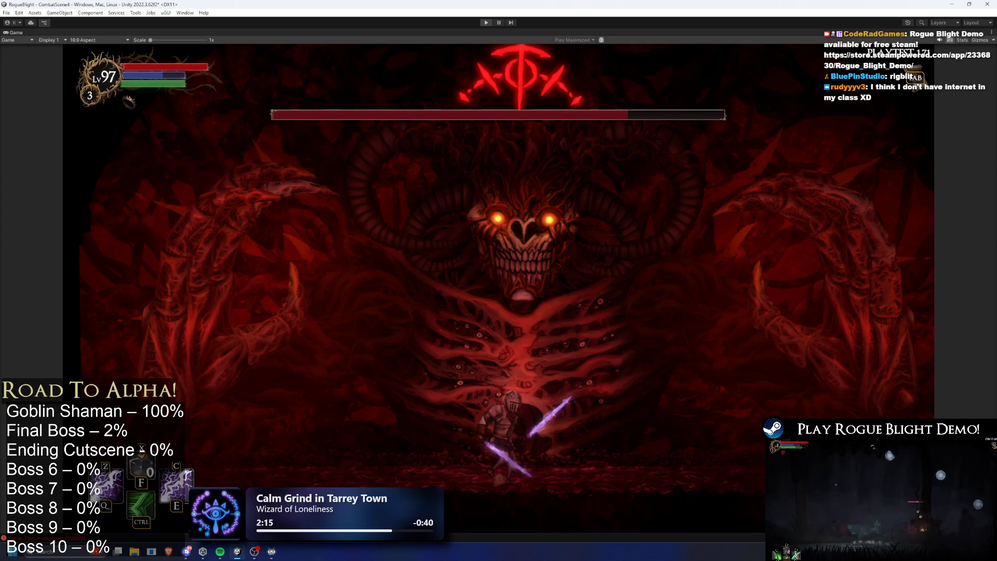
{"action": "key", "text": "ctrl+p"}
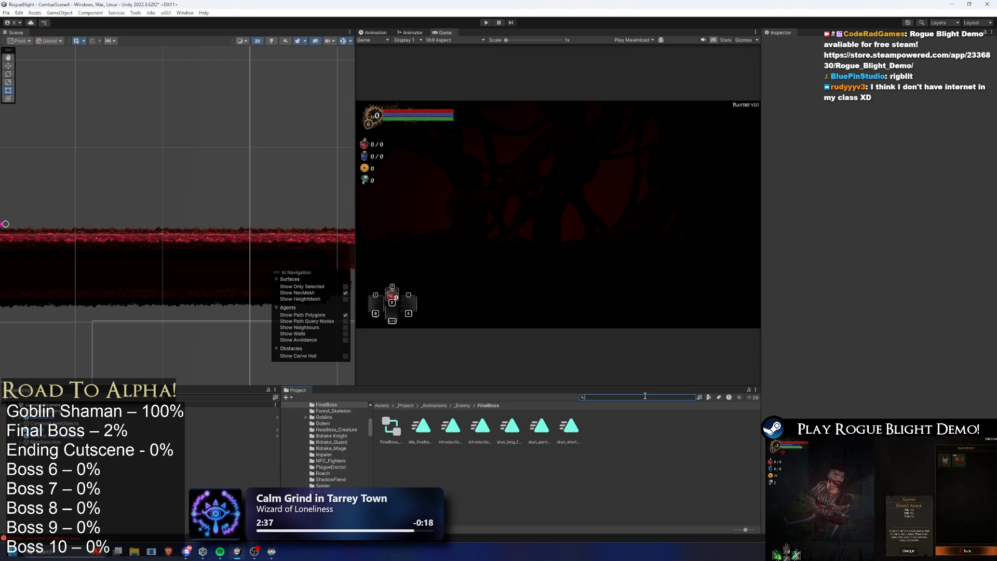
- Reopen FinalBoss_Concept_Prefab by searching 'final boss prefab' and pan its animator graph to show Any State
{"action": "type", "text": "final boss prefab"}
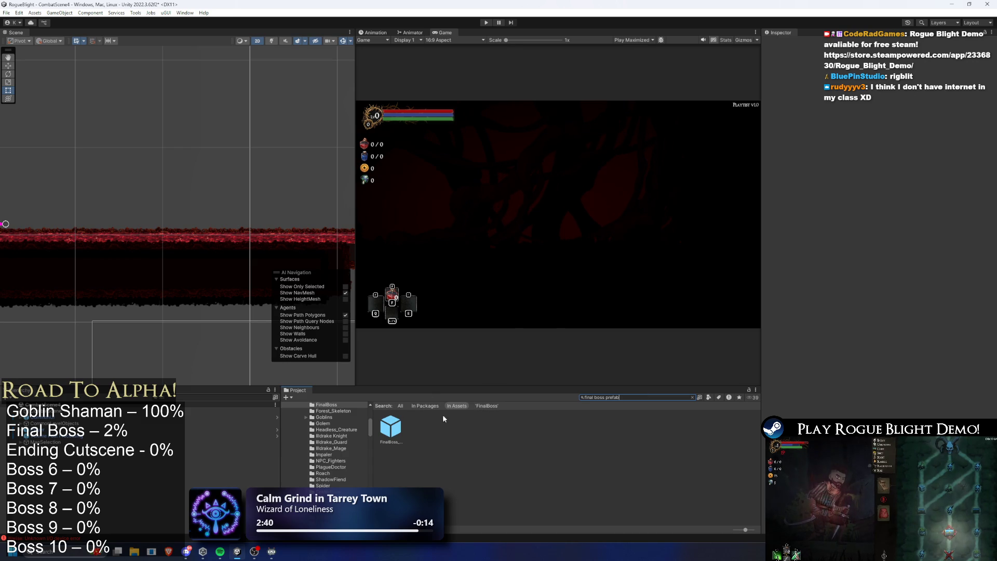
{"action": "double_click", "coordinate": [391, 428]}
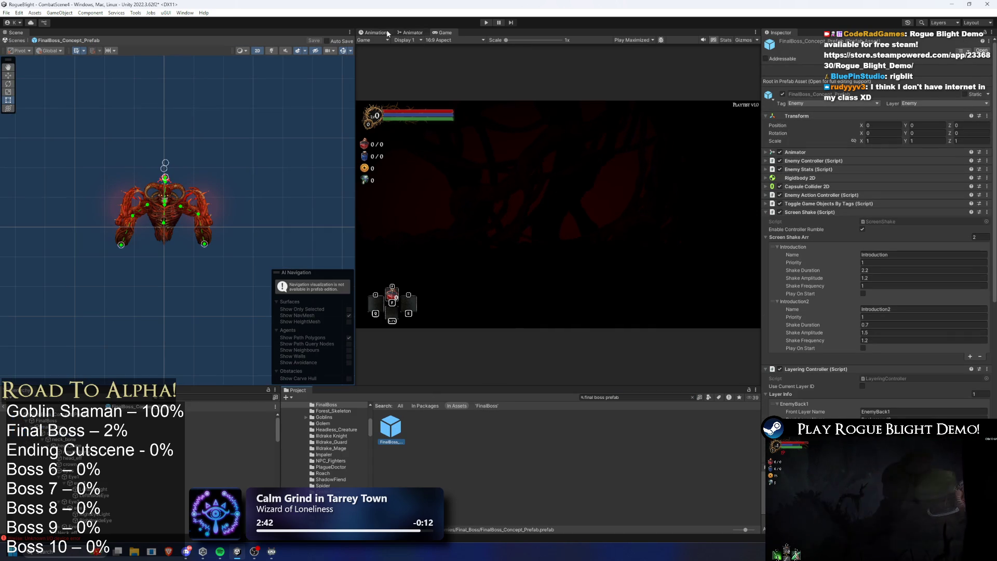
{"action": "left_click", "coordinate": [402, 32]}
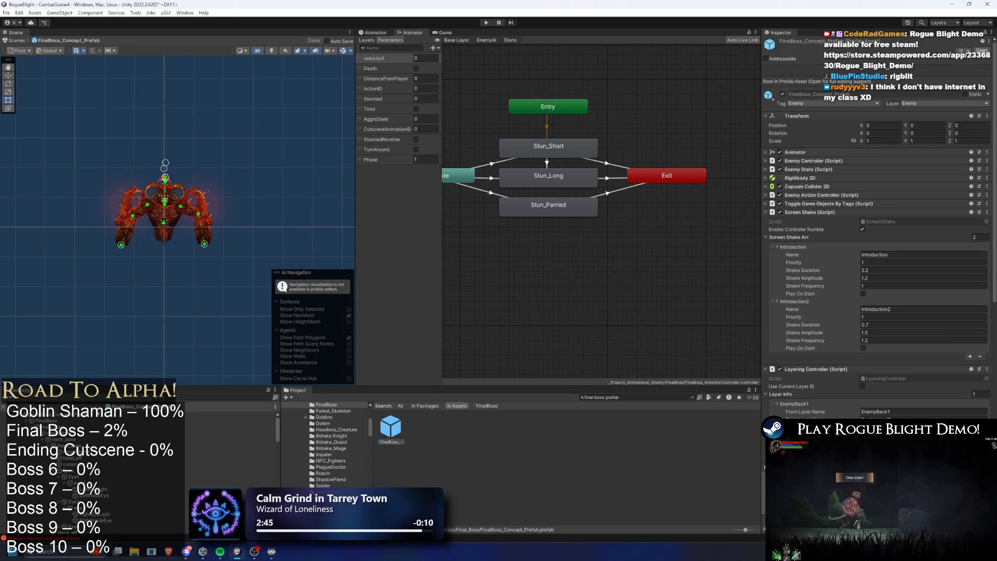
{"action": "left_click", "coordinate": [96, 414]}
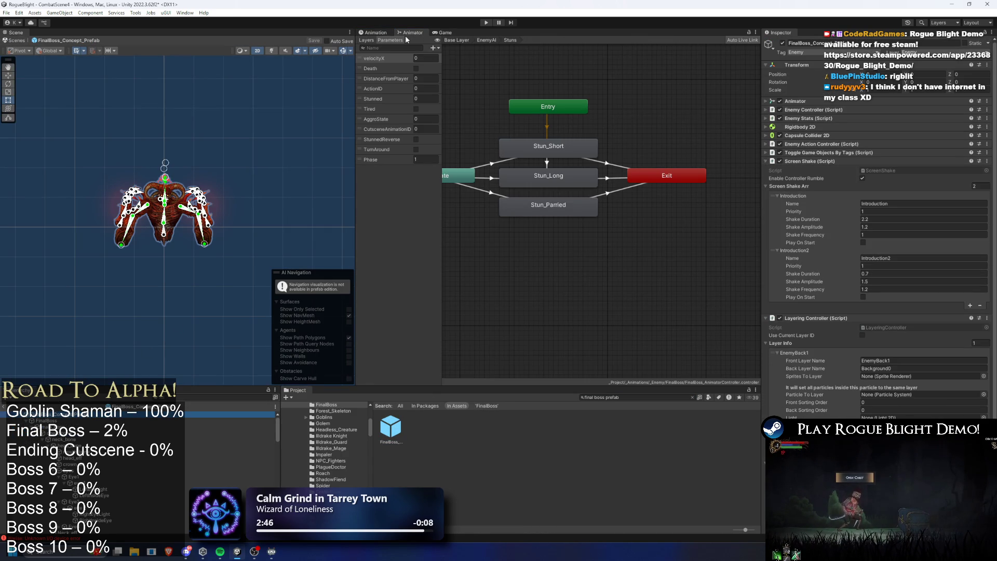
{"action": "mouse_move", "coordinate": [525, 96]}
{"action": "left_mouse_down"}
{"action": "mouse_move", "coordinate": [585, 93]}
{"action": "mouse_move", "coordinate": [602, 105]}
{"action": "mouse_move", "coordinate": [591, 123]}
{"action": "left_mouse_up"}
{"action": "left_click_drag", "start_coordinate": [628, 93], "coordinate": [591, 112]}
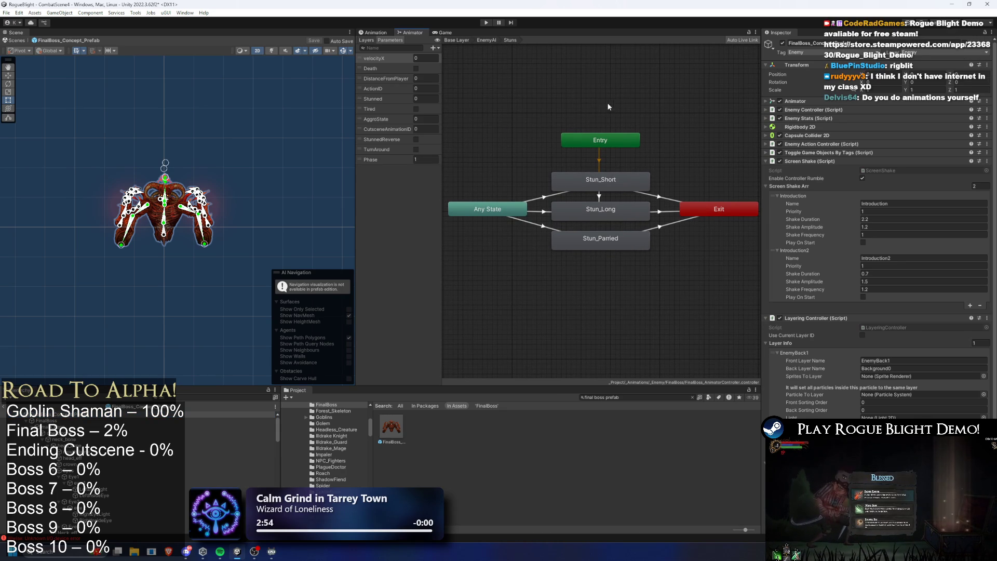
{"action": "scroll", "coordinate": [173, 181], "scroll_direction": "up", "scroll_amount": 2}
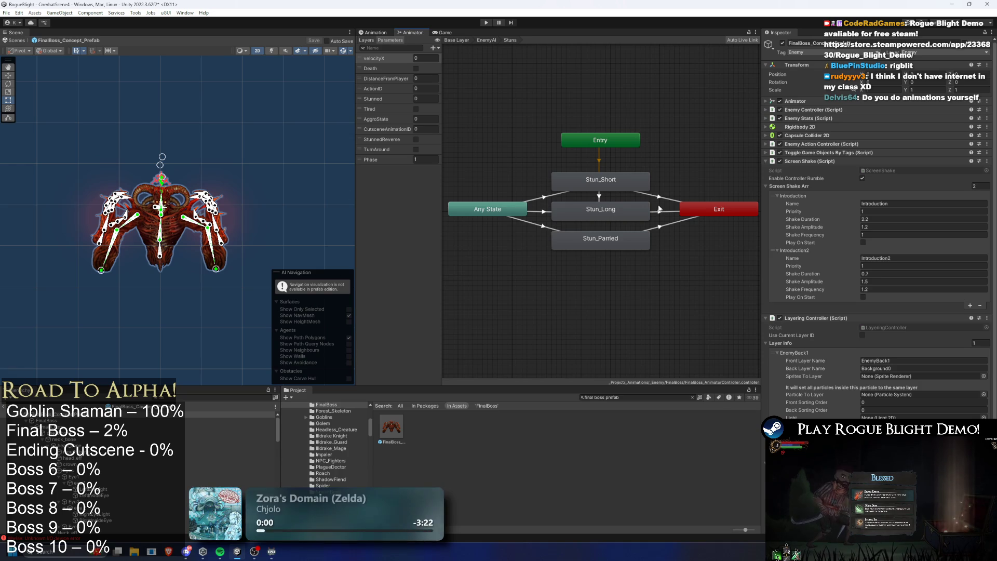
{"action": "left_click", "coordinate": [373, 32]}
- Switch the timeline to the stun_short_finalboss clip and preview it
{"action": "left_click", "coordinate": [394, 48]}
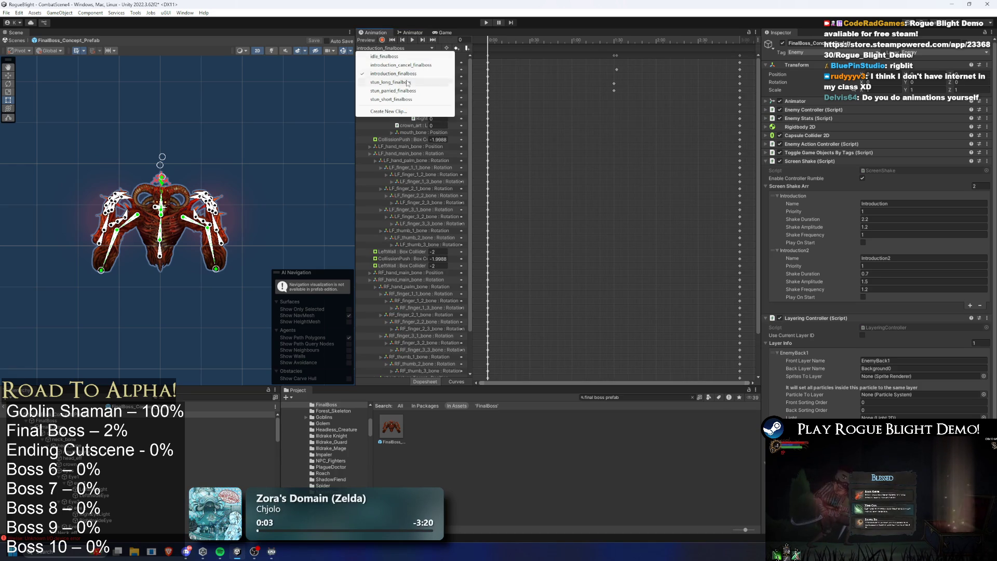
{"action": "left_click", "coordinate": [409, 100]}
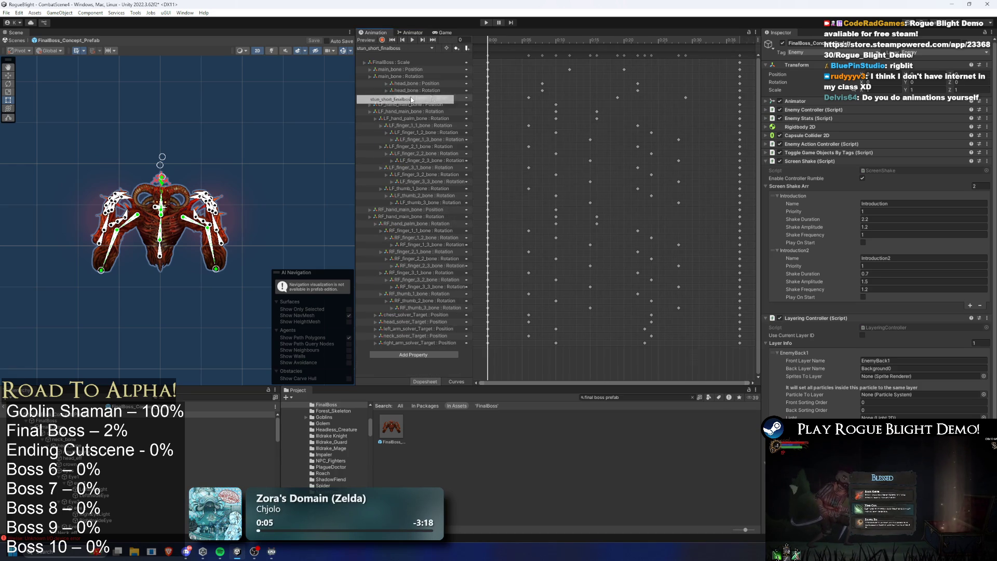
{"action": "left_click", "coordinate": [412, 40]}
{"action": "scroll", "coordinate": [171, 189], "scroll_direction": "up", "scroll_amount": 5}
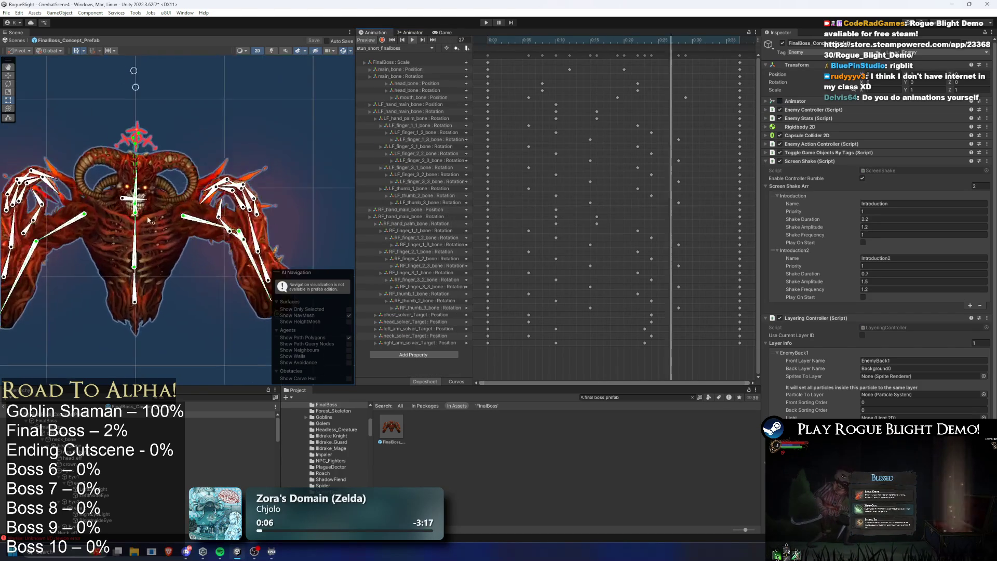
{"action": "scroll", "coordinate": [171, 191], "scroll_direction": "down", "scroll_amount": 3}
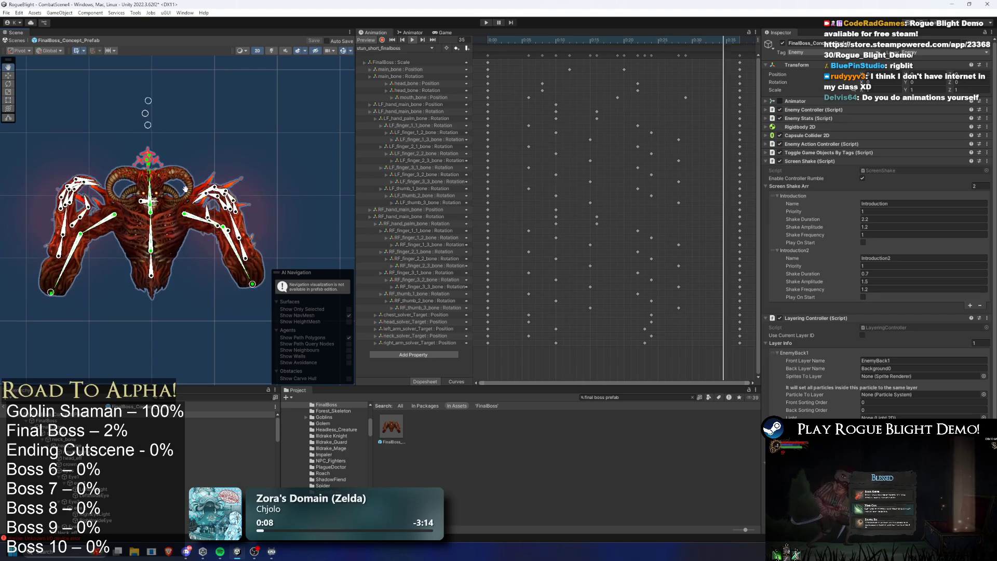
{"action": "scroll", "coordinate": [177, 213], "scroll_direction": "up", "scroll_amount": 2}
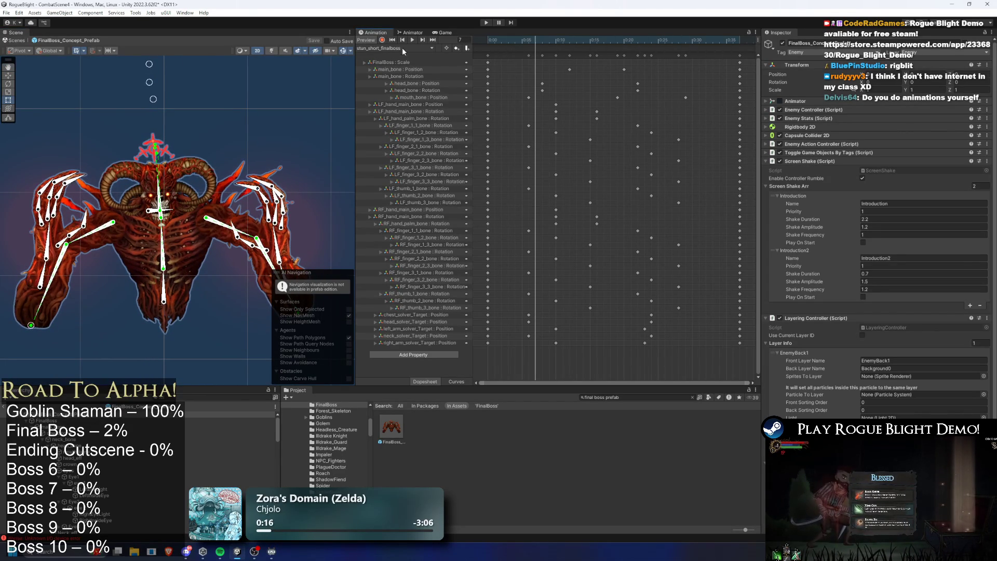
- With recording on, scale the boss's chest bone up to 1.0795
{"action": "left_click", "coordinate": [382, 40]}
{"action": "scroll", "coordinate": [161, 197], "scroll_direction": "up", "scroll_amount": 4}
{"action": "left_click", "coordinate": [164, 244]}
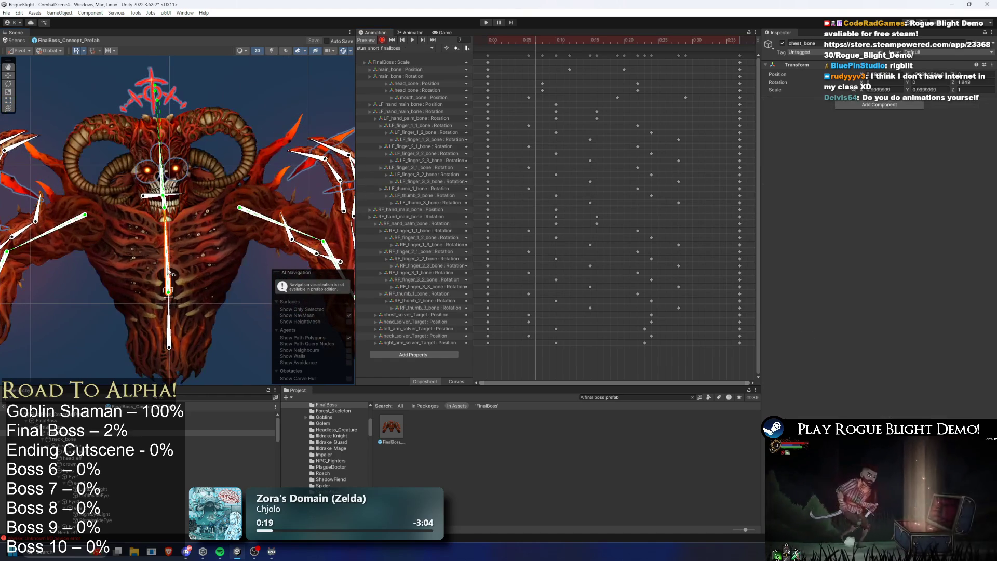
{"action": "left_click_drag", "start_coordinate": [168, 291], "coordinate": [173, 296]}
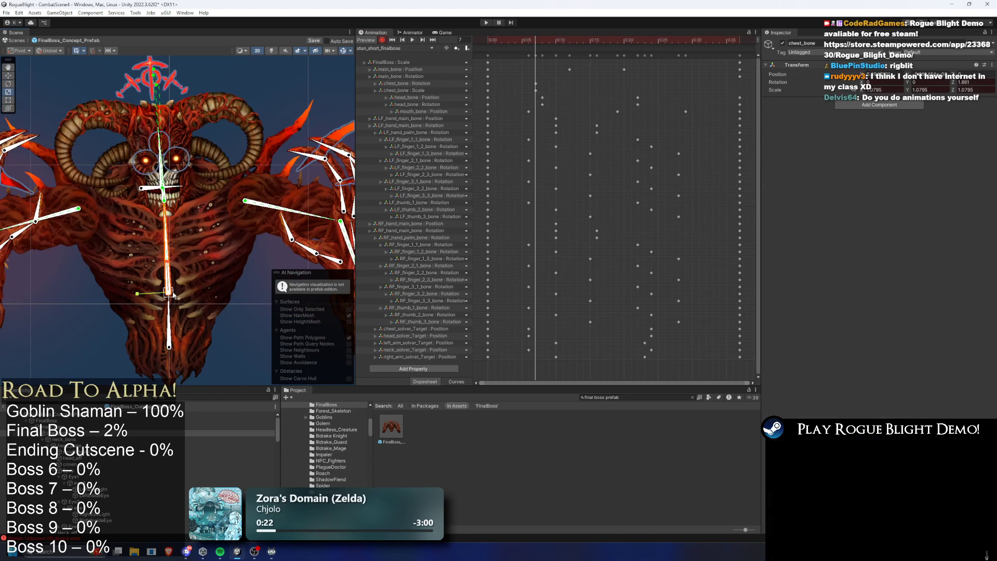
- Scale the head bone up to 1.1679, undoing a stray neck rotation, then preview stun_short_finalboss
{"action": "left_click", "coordinate": [151, 189]}
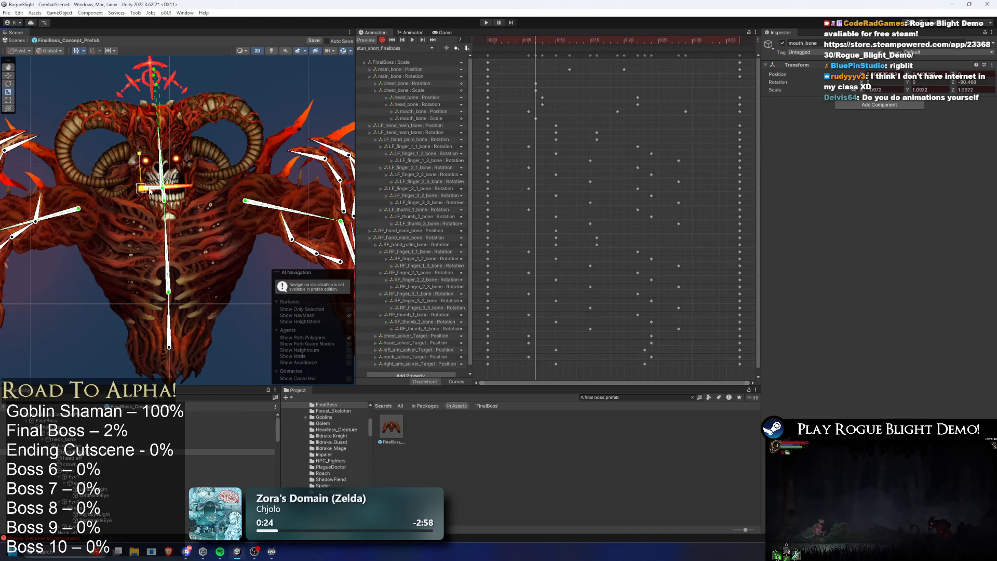
{"action": "left_click", "coordinate": [164, 154]}
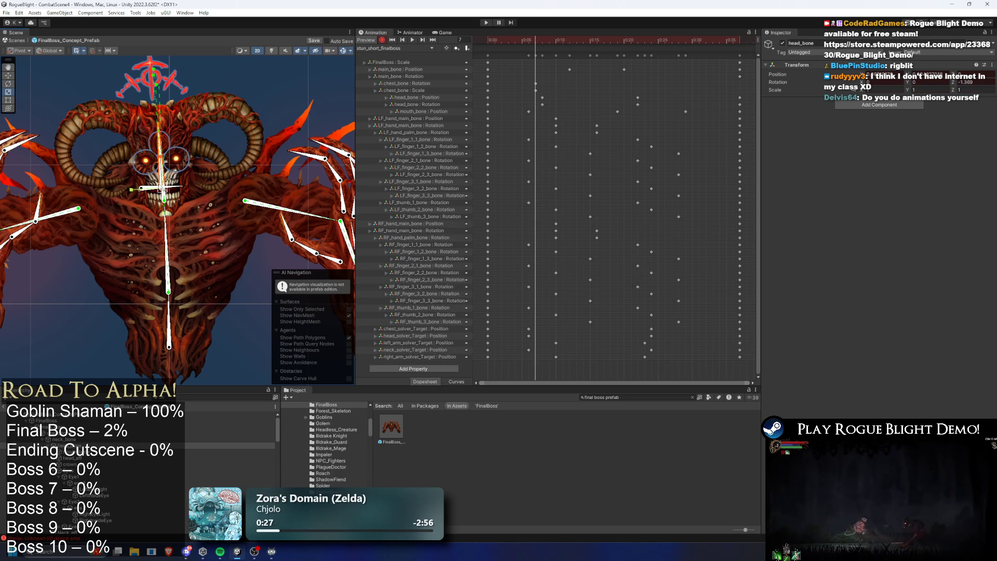
{"action": "left_click_drag", "start_coordinate": [174, 207], "coordinate": [172, 205]}
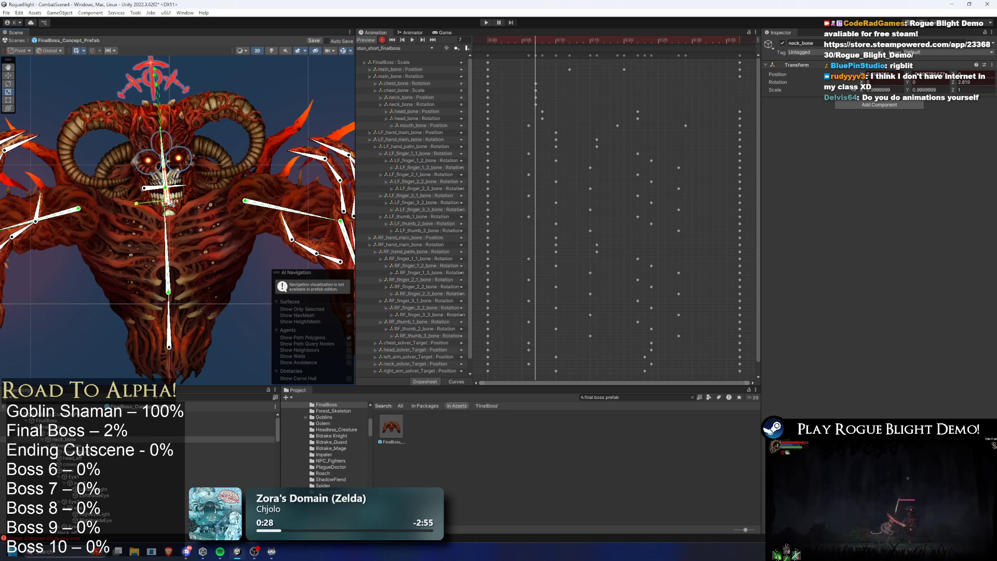
{"action": "key", "text": "ctrl+z"}
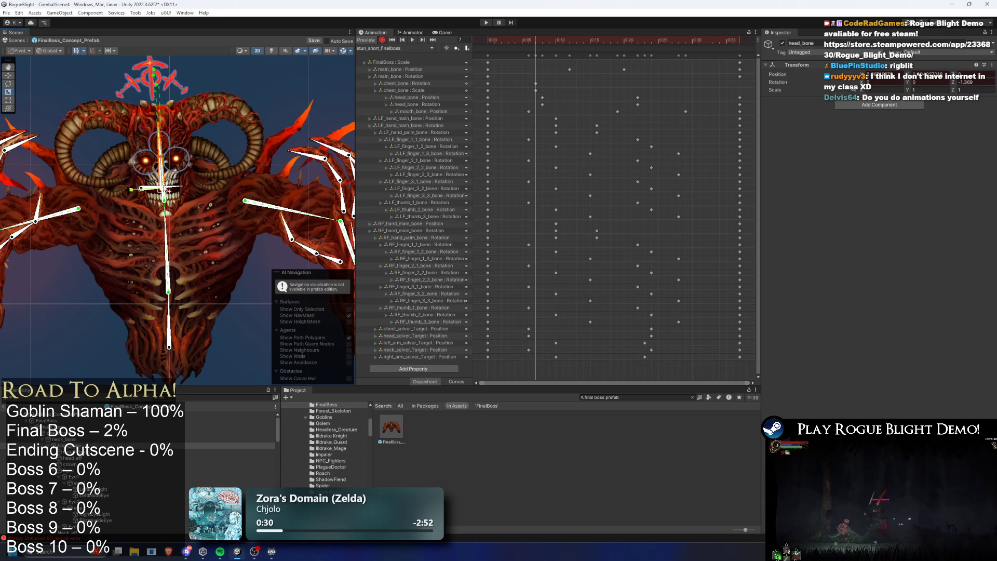
{"action": "scroll", "coordinate": [168, 191], "scroll_direction": "up", "scroll_amount": 3}
{"action": "left_click_drag", "start_coordinate": [169, 190], "coordinate": [171, 189]}
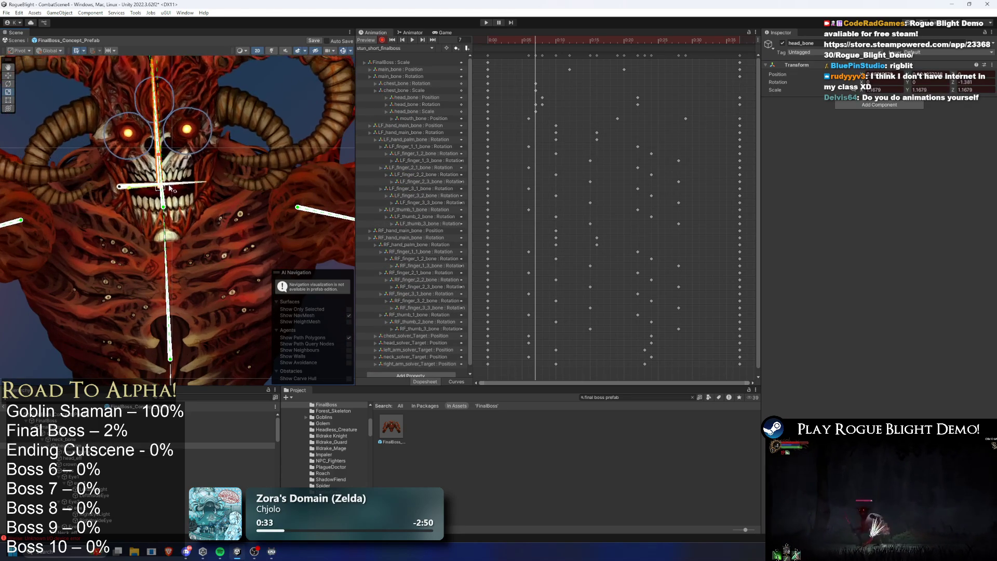
{"action": "scroll", "coordinate": [171, 189], "scroll_direction": "down", "scroll_amount": 5}
{"action": "left_click", "coordinate": [394, 48]}
{"action": "left_click", "coordinate": [454, 41]}
{"action": "left_click", "coordinate": [414, 40]}
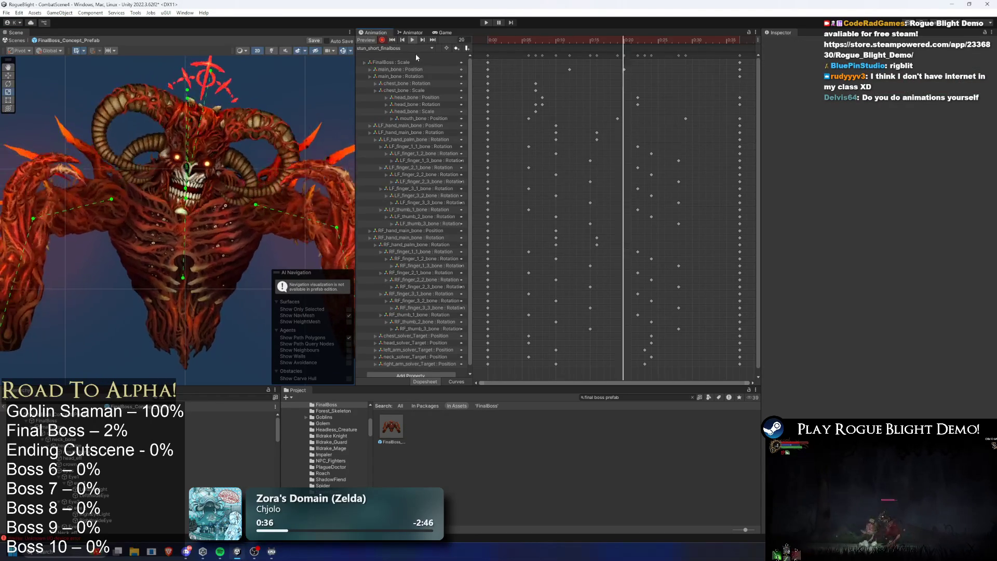
- Scrub to frame 9 and adjust the chest bone's scale keys near frame 0
{"action": "left_click_drag", "start_coordinate": [530, 40], "coordinate": [553, 41]}
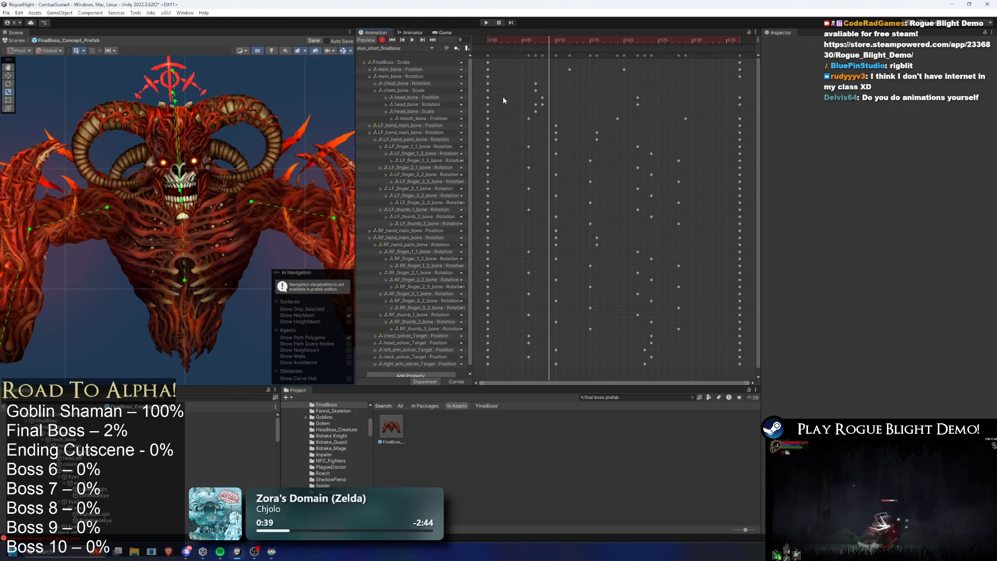
{"action": "left_click_drag", "start_coordinate": [484, 91], "coordinate": [484, 93]}
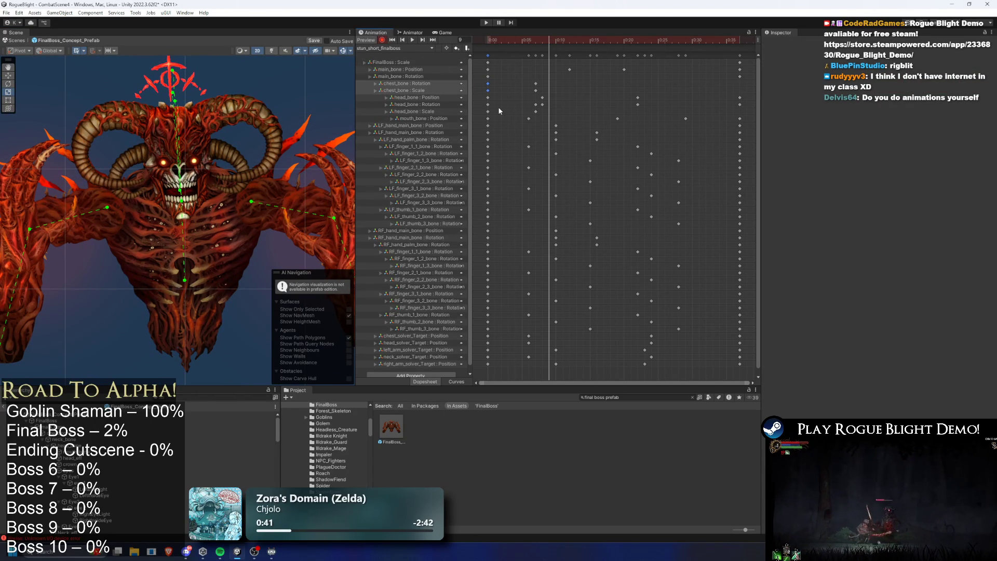
{"action": "double_click", "coordinate": [496, 91]}
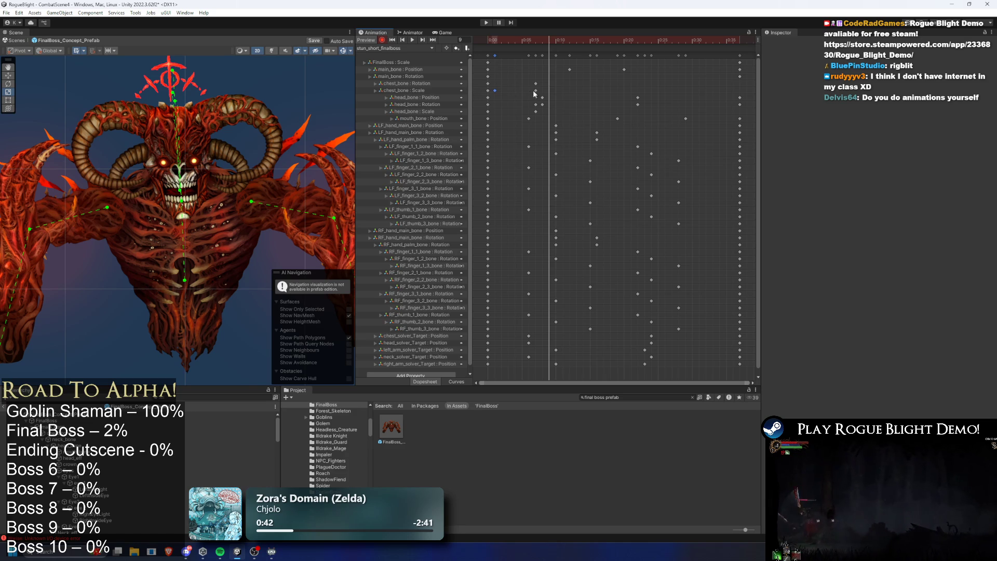
{"action": "left_click", "coordinate": [504, 90]}
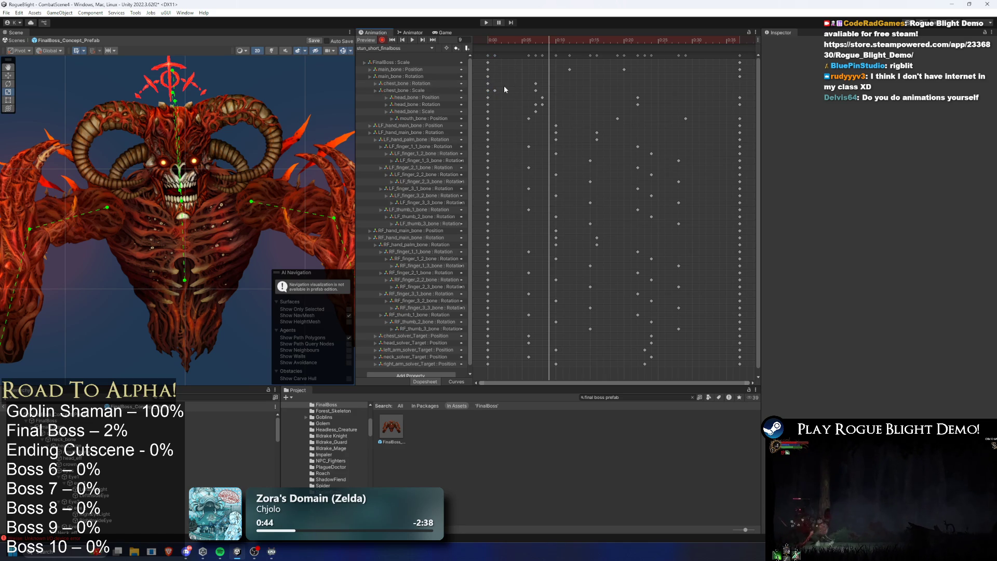
{"action": "left_click_drag", "start_coordinate": [488, 84], "coordinate": [485, 93]}
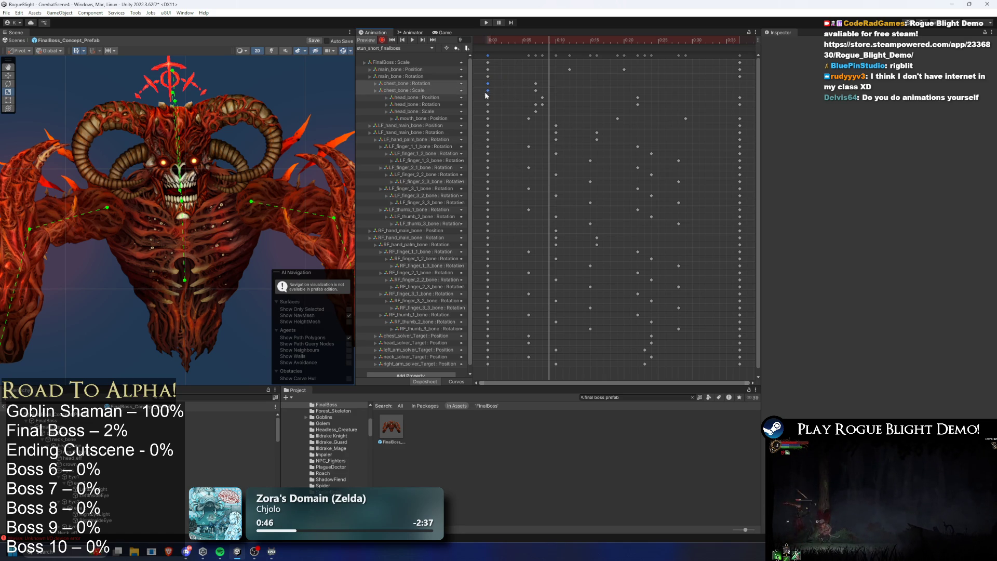
- Copy the head_bone Scale key from frame 0 to frame 37 and play the clip
{"action": "left_click", "coordinate": [735, 40]}
{"action": "left_click", "coordinate": [572, 112]}
{"action": "left_click_drag", "start_coordinate": [501, 115], "coordinate": [470, 110]}
{"action": "key", "text": "ctrl+c"}
{"action": "key", "text": "ctrl+v"}
{"action": "key", "text": "space"}
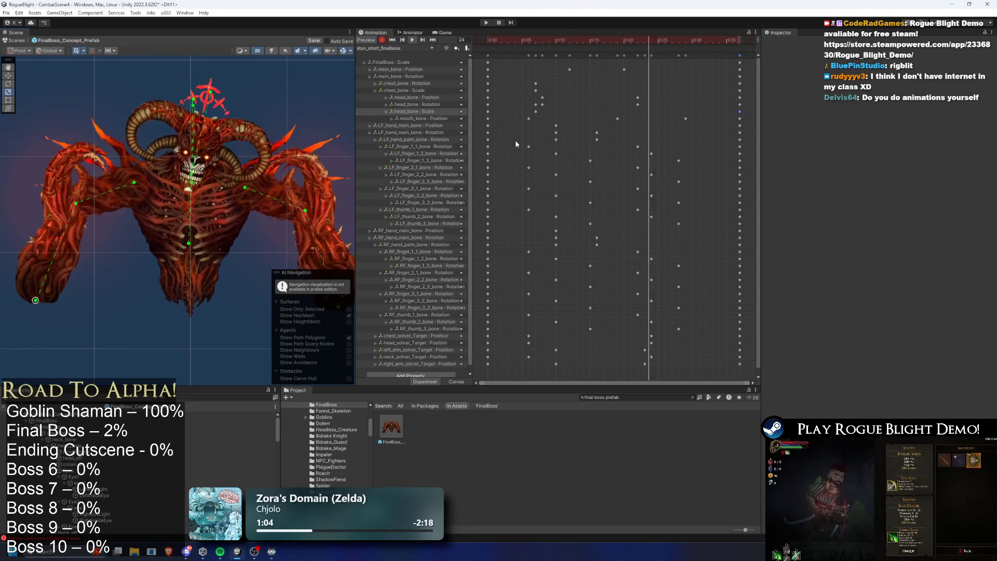
{"action": "left_click", "coordinate": [528, 41]}
- At frame 7, lower the head_bone scale to about 1.044
{"action": "left_click_drag", "start_coordinate": [528, 46], "coordinate": [536, 43]}
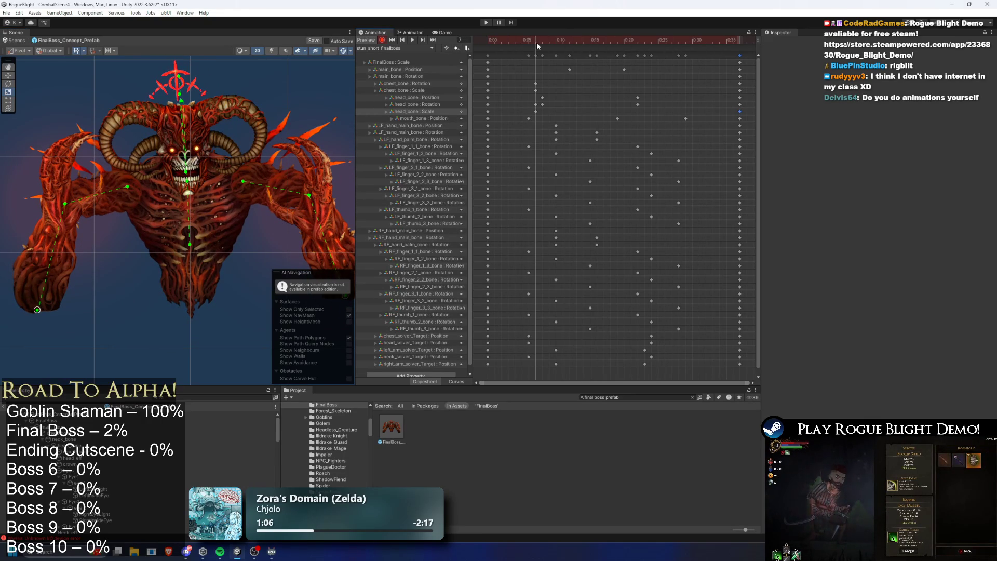
{"action": "left_click", "coordinate": [435, 110]}
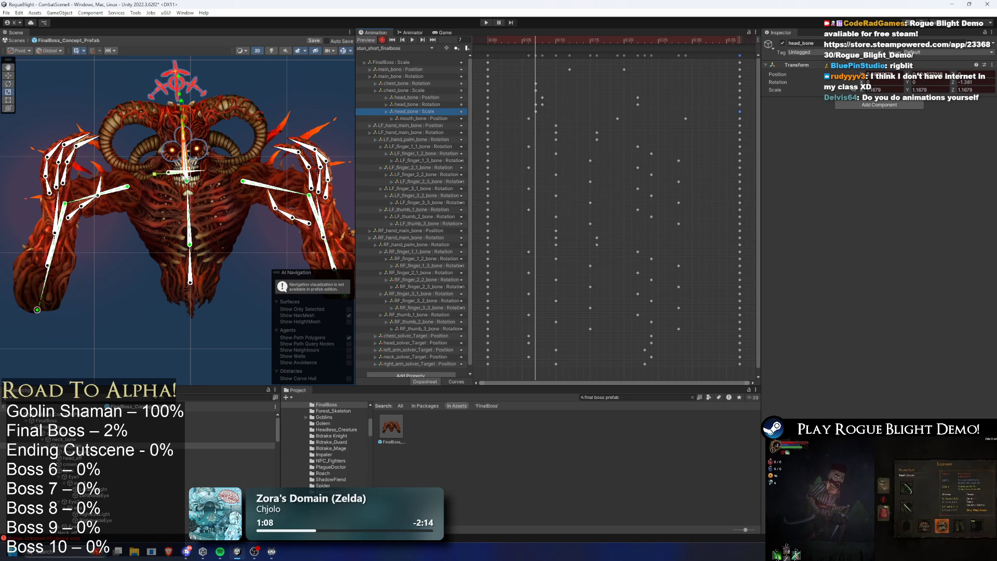
{"action": "scroll", "coordinate": [193, 177], "scroll_direction": "up", "scroll_amount": 5}
{"action": "left_click_drag", "start_coordinate": [194, 176], "coordinate": [231, 160]}
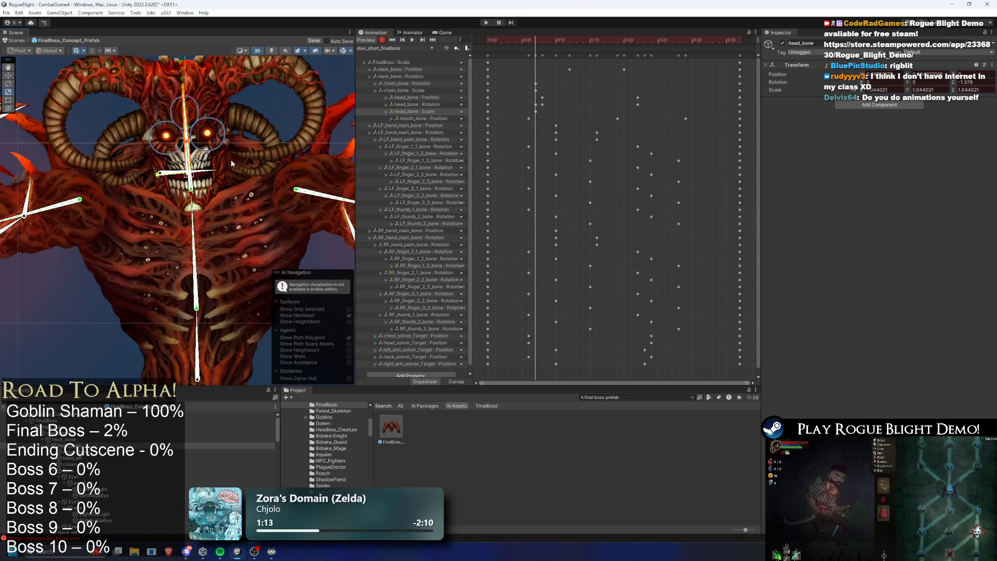
- Play the stun_short_finalboss preview, then scrub the playhead back to frame 0
{"action": "left_click", "coordinate": [510, 51]}
{"action": "key", "text": "space"}
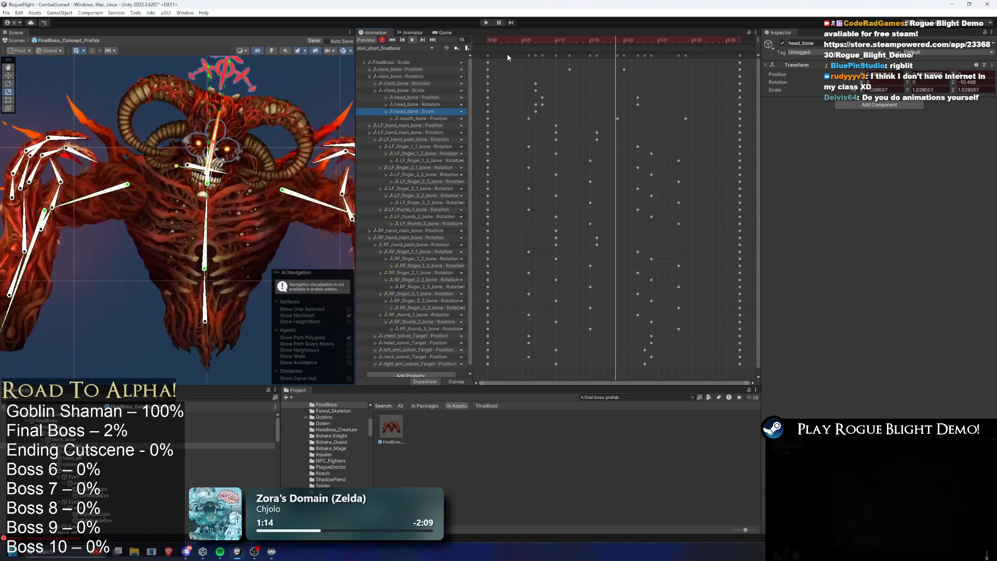
{"action": "left_click", "coordinate": [298, 67]}
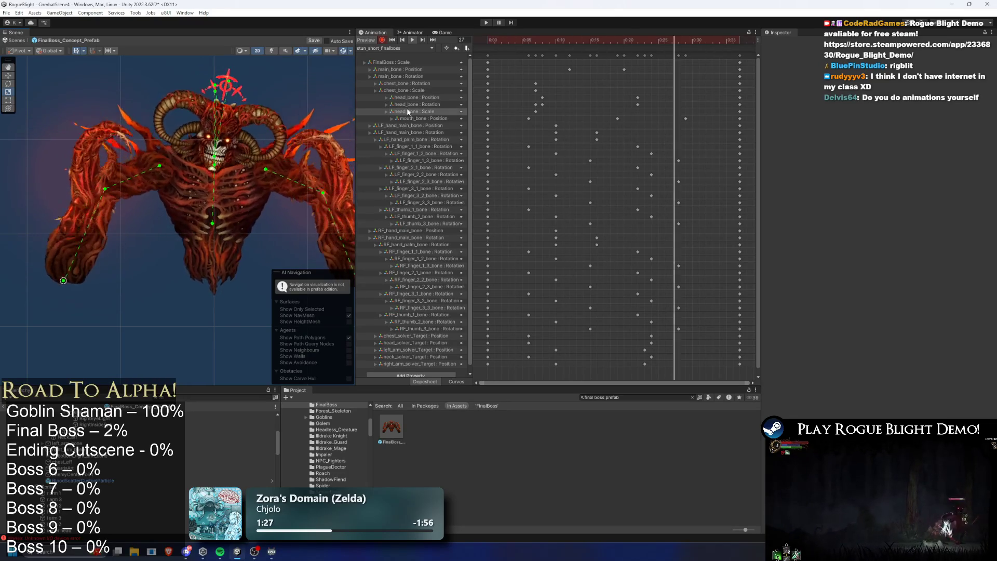
{"action": "left_click", "coordinate": [487, 55]}
{"action": "left_click", "coordinate": [500, 41]}
{"action": "mouse_move", "coordinate": [499, 42]}
{"action": "left_mouse_down"}
{"action": "mouse_move", "coordinate": [488, 40]}
{"action": "mouse_move", "coordinate": [547, 34]}
{"action": "mouse_move", "coordinate": [466, 40]}
{"action": "left_mouse_up"}
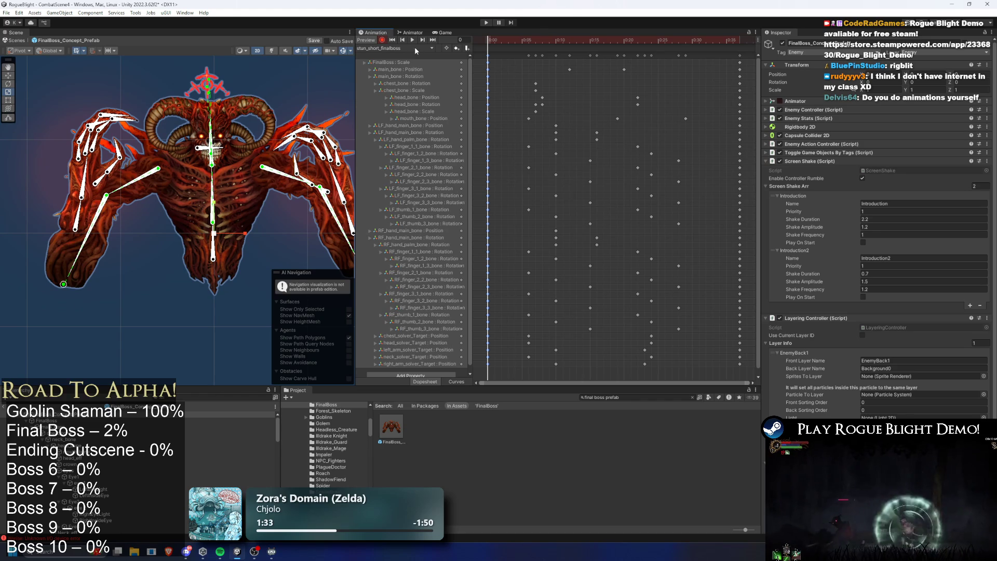
{"action": "left_click", "coordinate": [399, 46]}
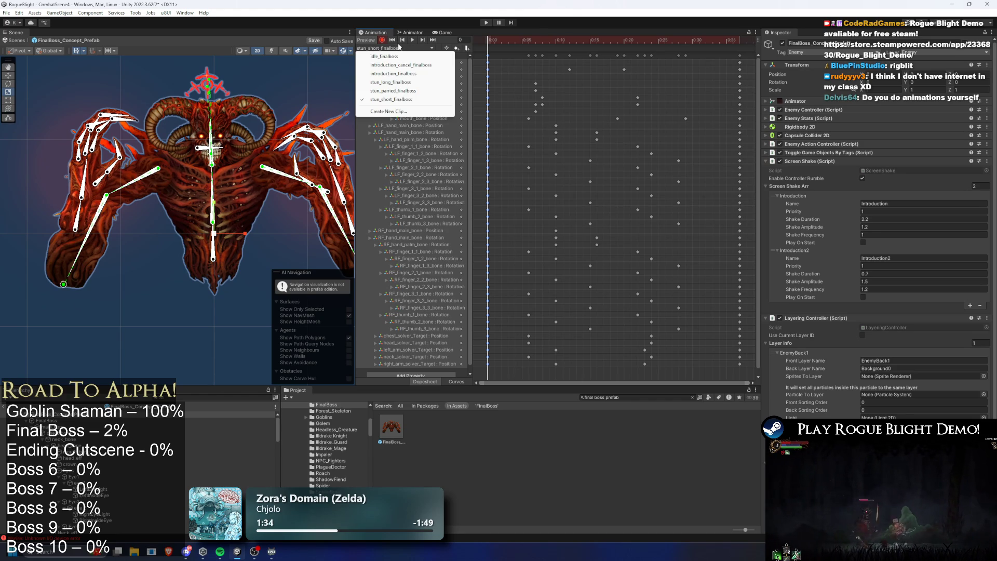
- Check the ends of stun_parried_finalboss (frame 210) and stun_long_finalboss (frame 113)
{"action": "left_click", "coordinate": [410, 92]}
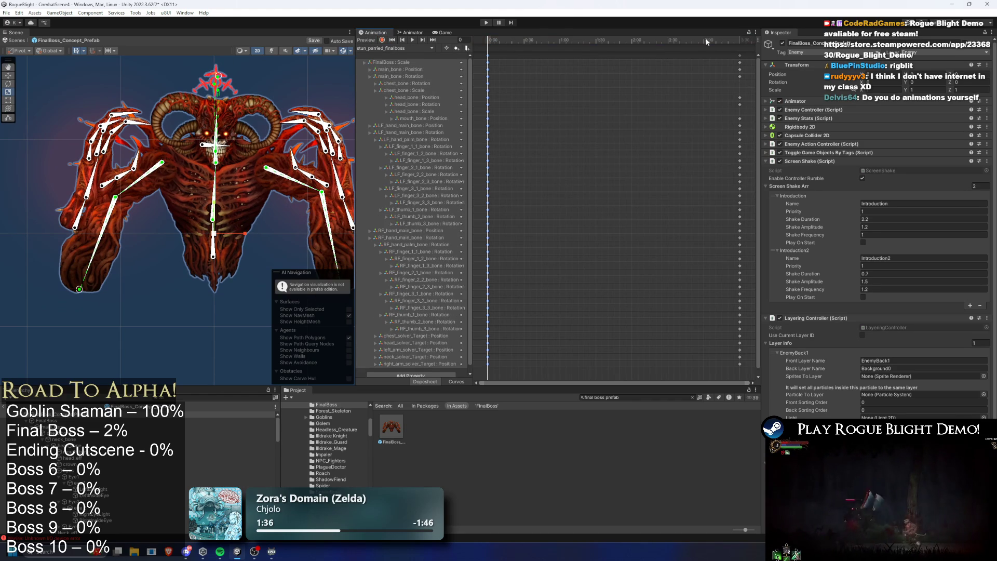
{"action": "left_click", "coordinate": [737, 39]}
{"action": "scroll", "coordinate": [740, 104], "scroll_direction": "up", "scroll_amount": 10}
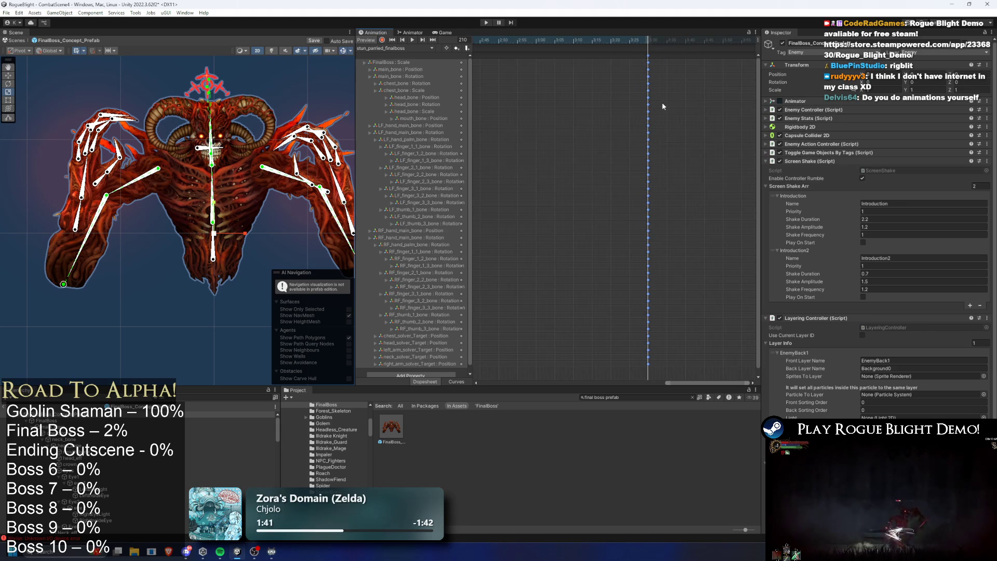
{"action": "left_click", "coordinate": [394, 48]}
{"action": "left_click", "coordinate": [410, 86]}
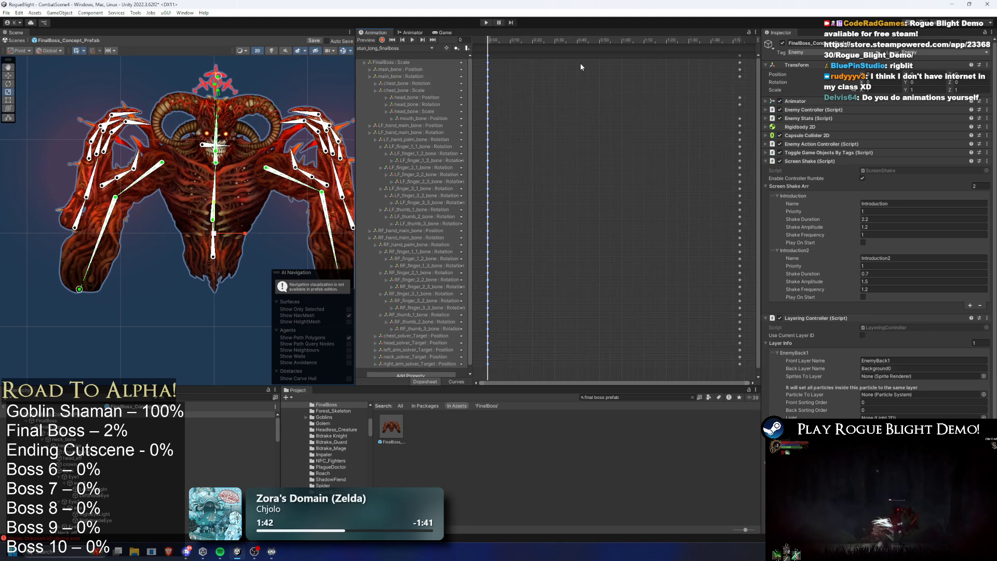
{"action": "left_click", "coordinate": [690, 40]}
- Check the ends of introduction_finalboss (frame 180) and introduction_cancel_finalboss, zooming in
{"action": "left_click", "coordinate": [410, 48]}
{"action": "left_click", "coordinate": [394, 73]}
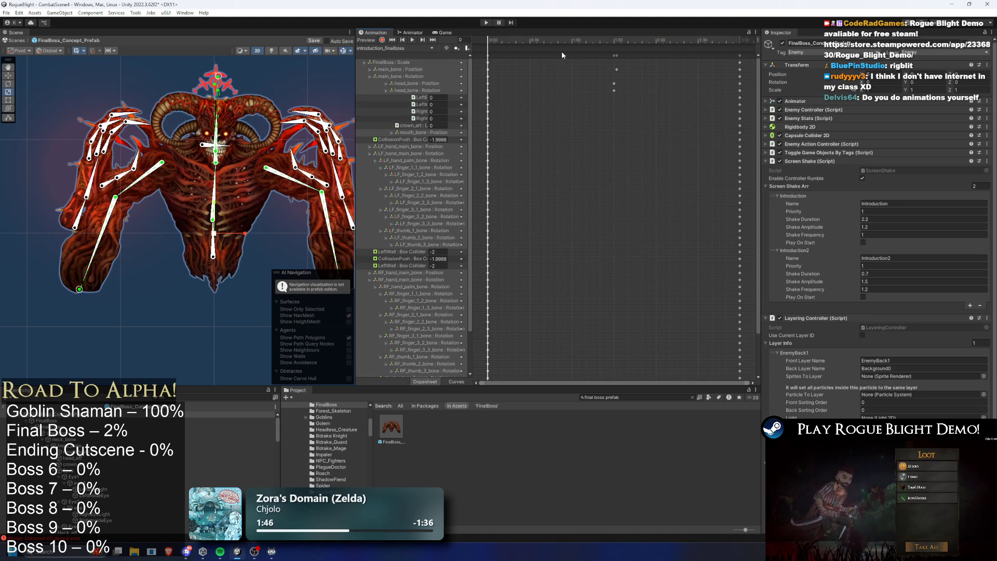
{"action": "left_click", "coordinate": [740, 41]}
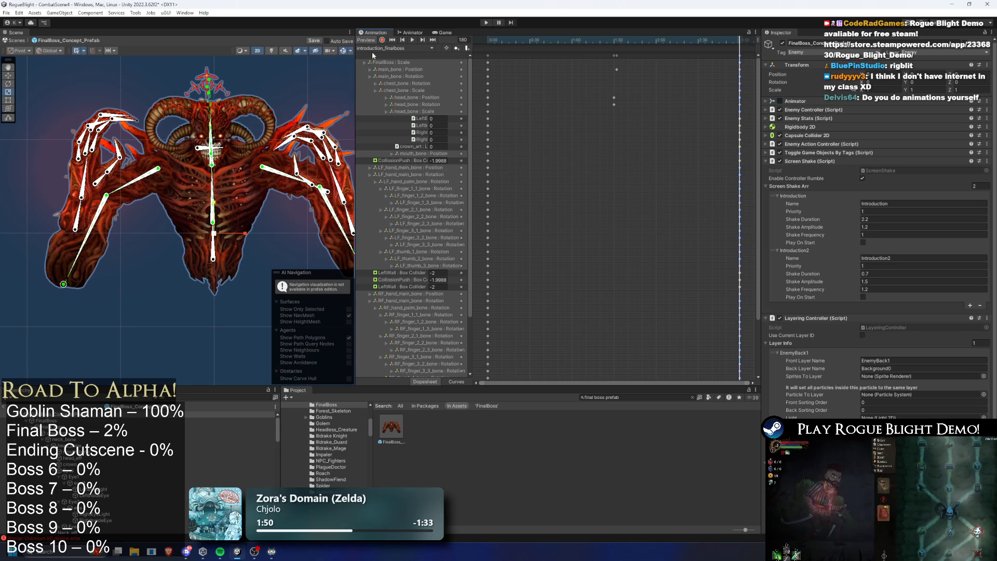
{"action": "left_click", "coordinate": [385, 48]}
{"action": "left_click", "coordinate": [405, 70]}
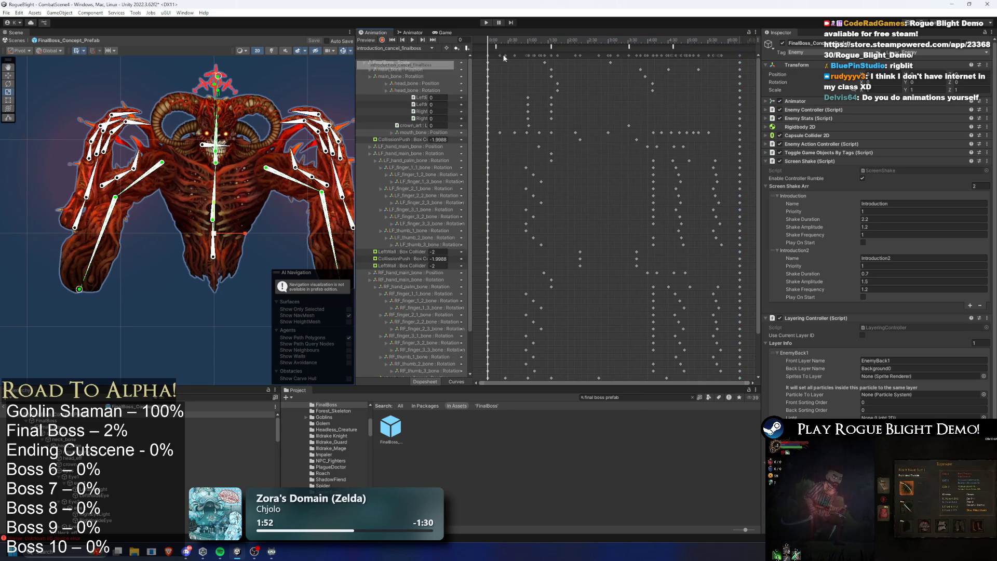
{"action": "left_click", "coordinate": [739, 41]}
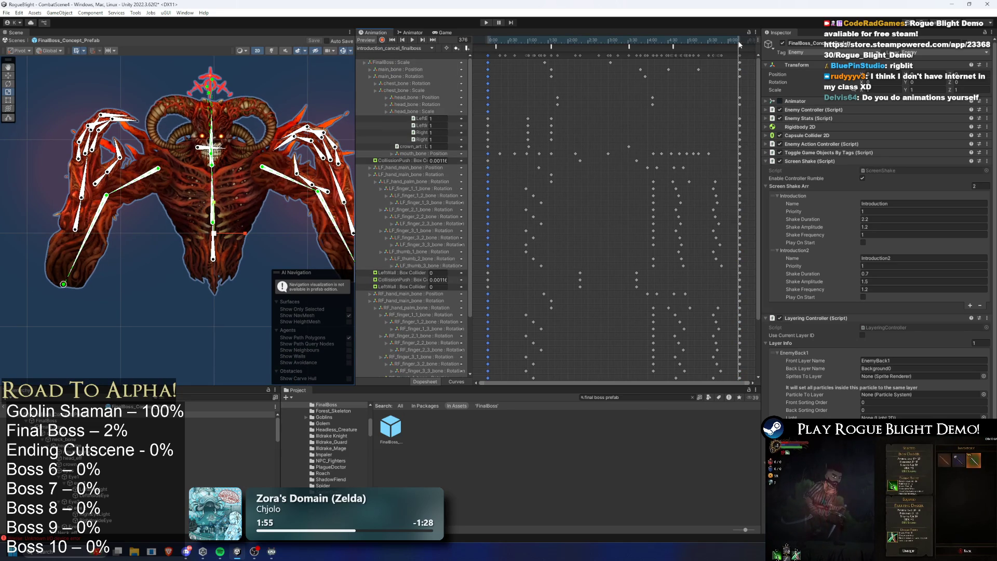
{"action": "left_click_drag", "start_coordinate": [739, 41], "coordinate": [583, 45]}
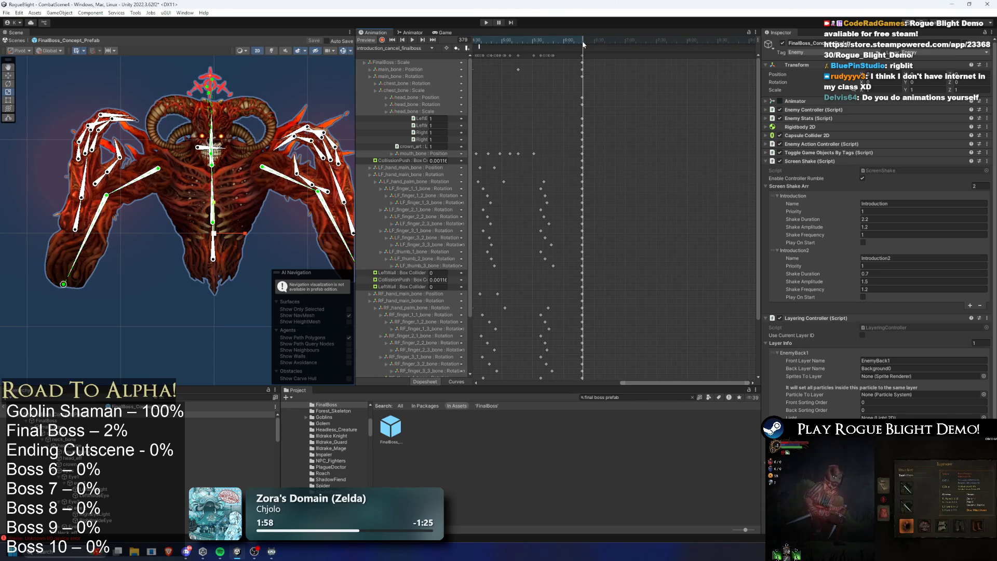
- Scrub the idle_finalboss clip from its end back to the first frame
{"action": "left_click", "coordinate": [388, 50]}
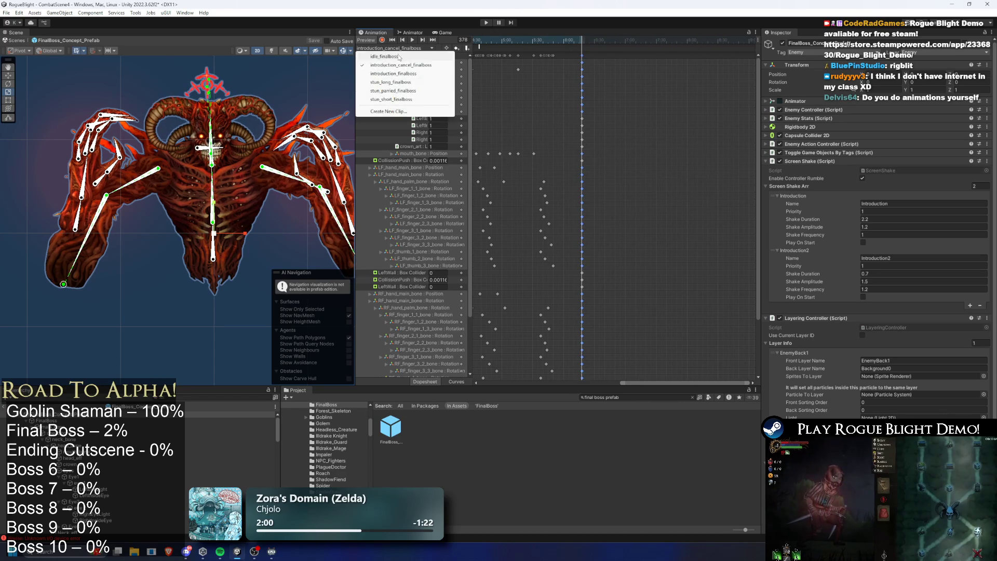
{"action": "left_click", "coordinate": [400, 58]}
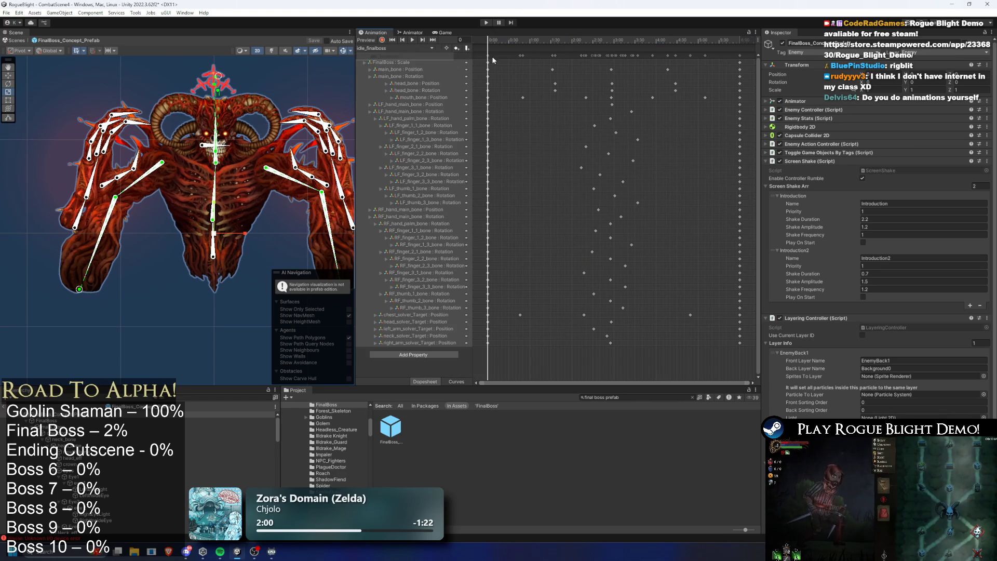
{"action": "left_click", "coordinate": [739, 44]}
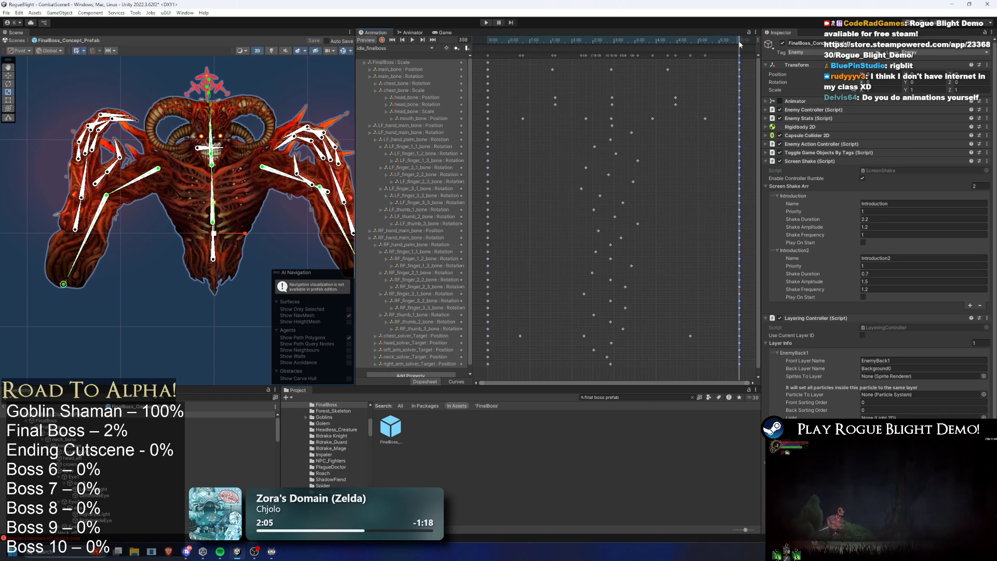
{"action": "left_click", "coordinate": [488, 40]}
- Play a short preview of the introduction_finalboss clip
{"action": "left_click", "coordinate": [402, 51]}
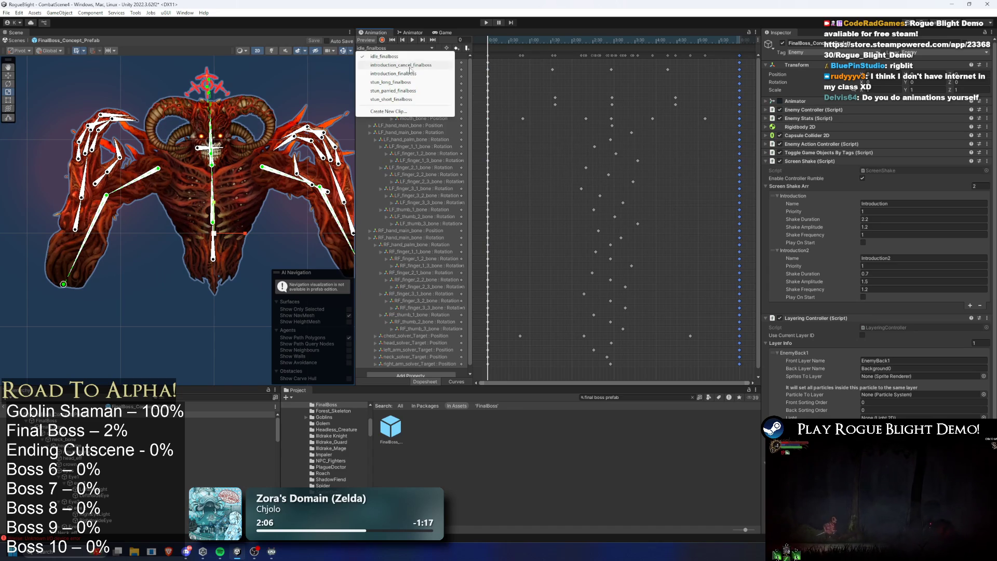
{"action": "left_click", "coordinate": [410, 73]}
{"action": "key", "text": "space"}
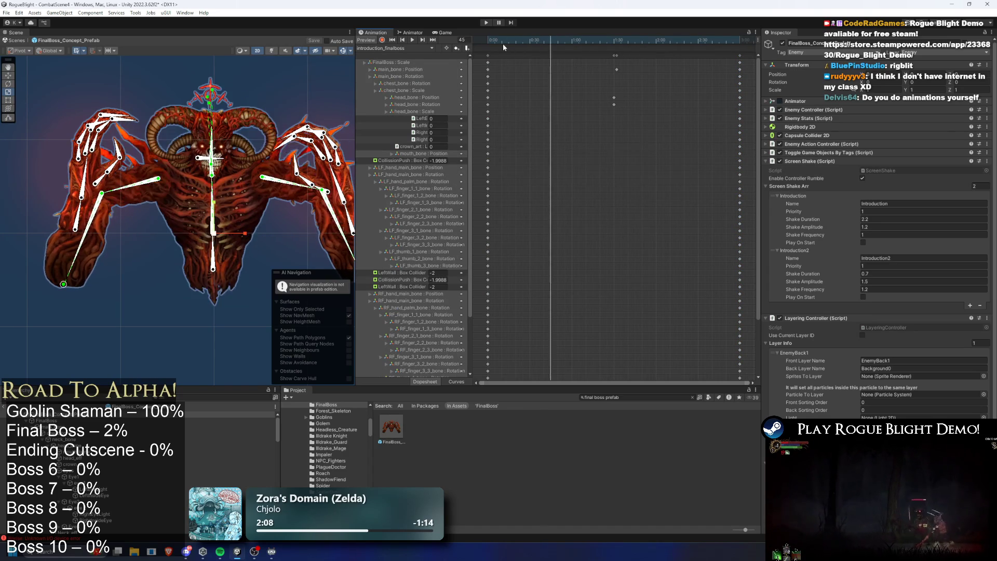
{"action": "key", "text": "space"}
- Keep introduction_finalboss as the shown clip and start a playtest of the boss fight
{"action": "left_click", "coordinate": [393, 48]}
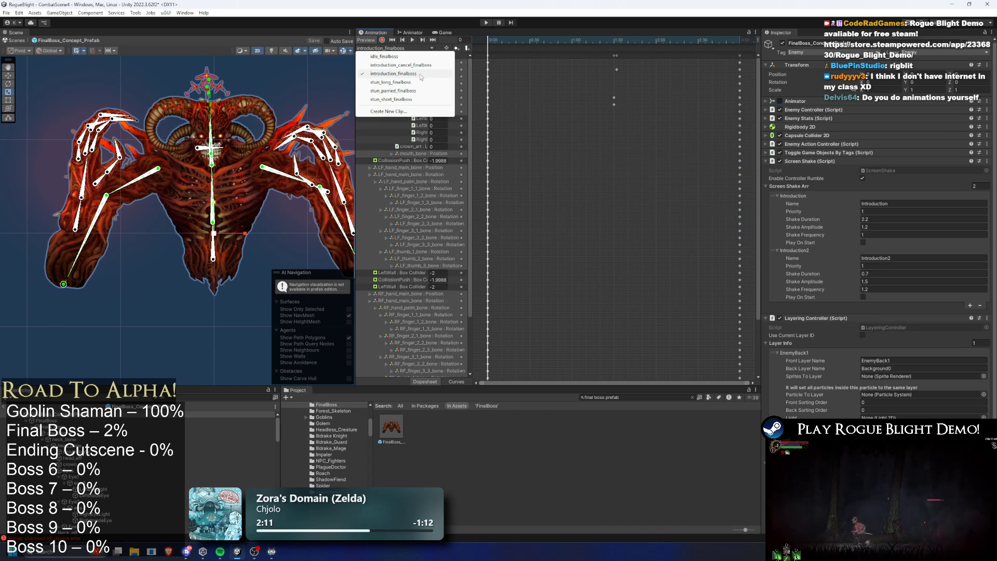
{"action": "left_click", "coordinate": [534, 85]}
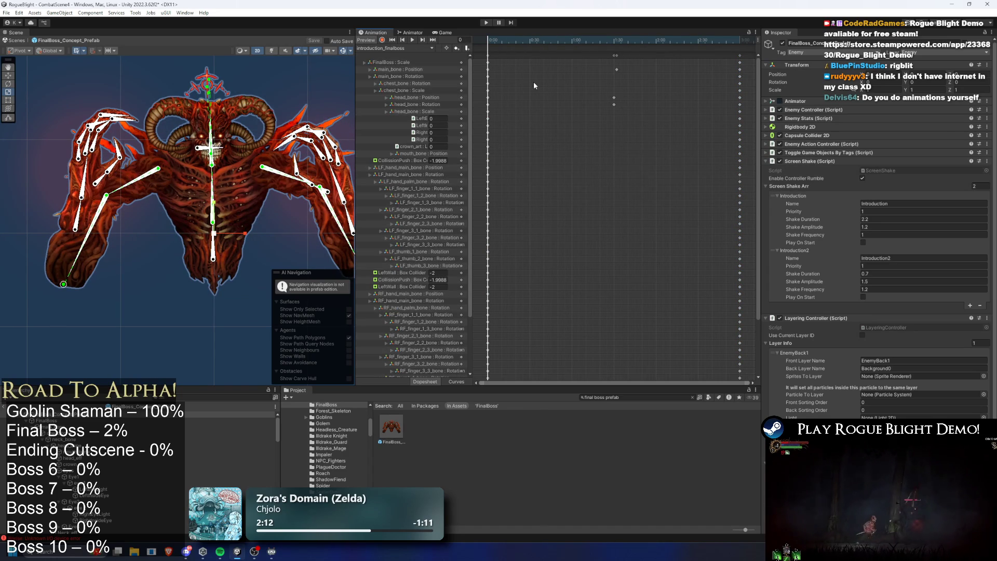
{"action": "left_click", "coordinate": [418, 48]}
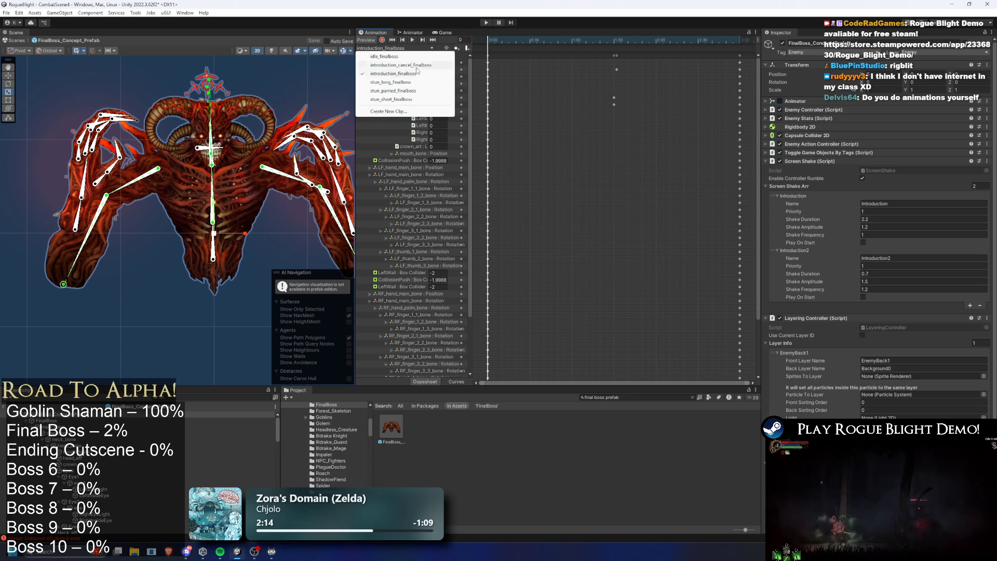
{"action": "left_click", "coordinate": [487, 43]}
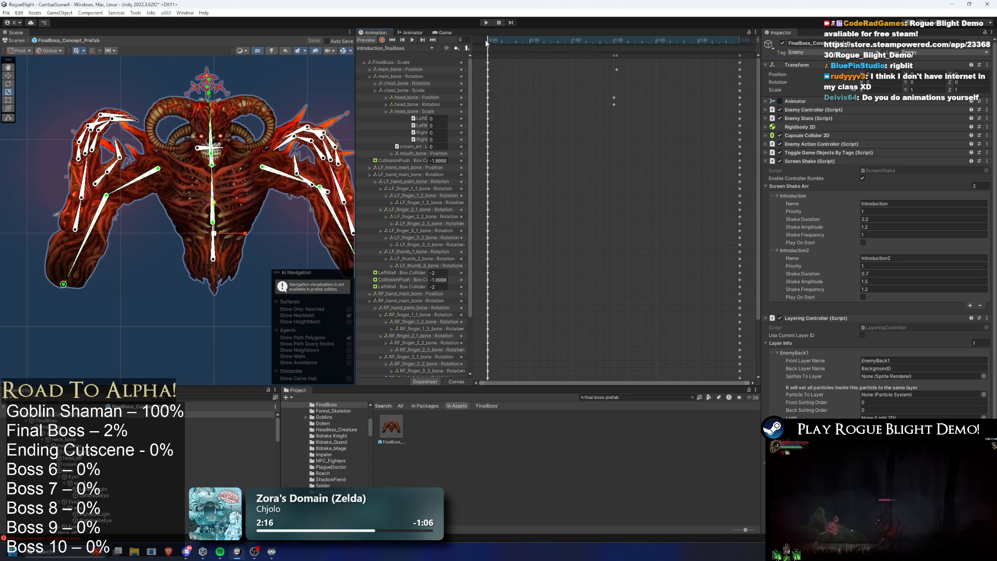
{"action": "left_click", "coordinate": [486, 23]}
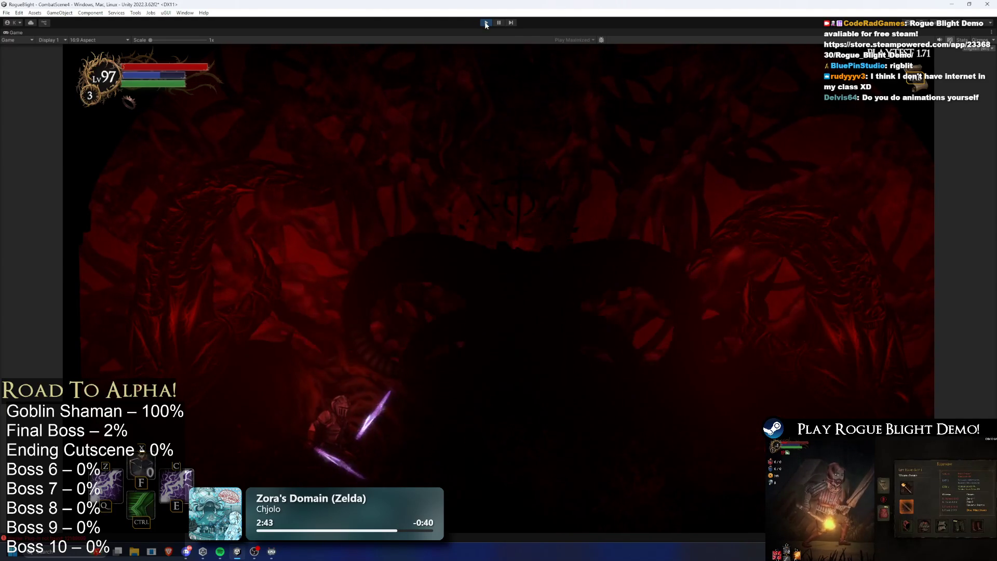
- Stop the playtest and launch GitHub Desktop through a Windows search for 'github'
{"action": "left_click", "coordinate": [485, 23]}
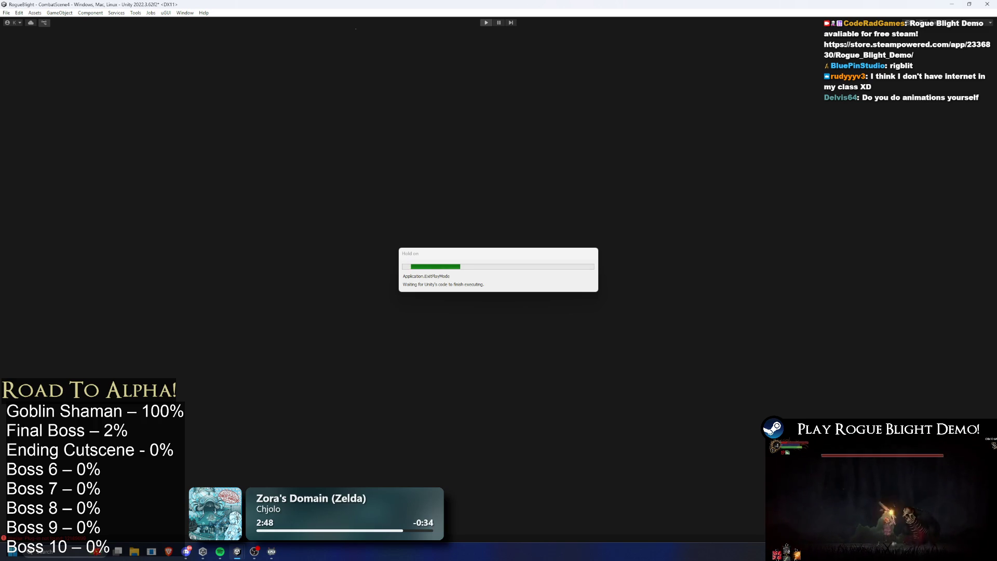
{"action": "type", "text": "github Desktop"}
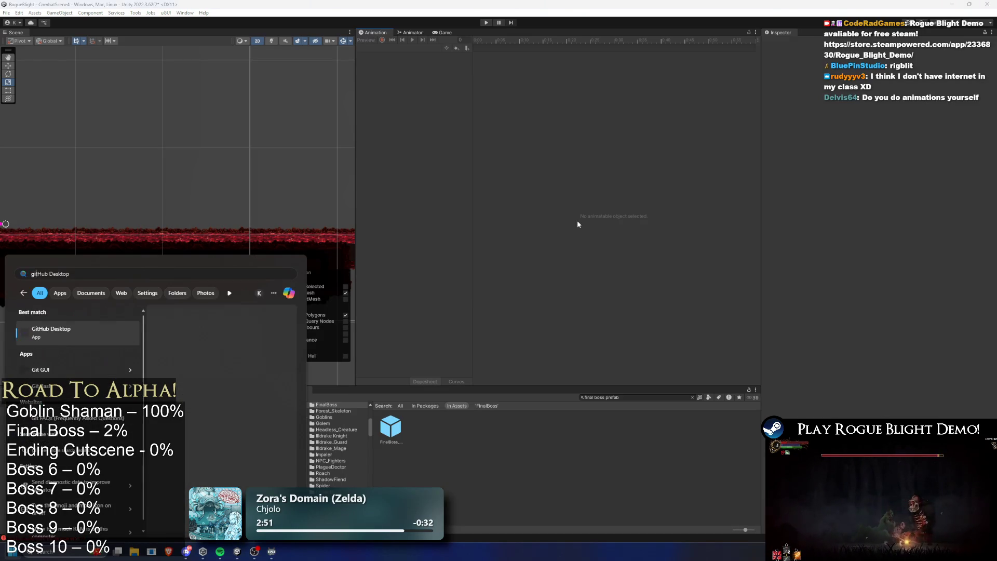
{"action": "key", "text": "Return"}
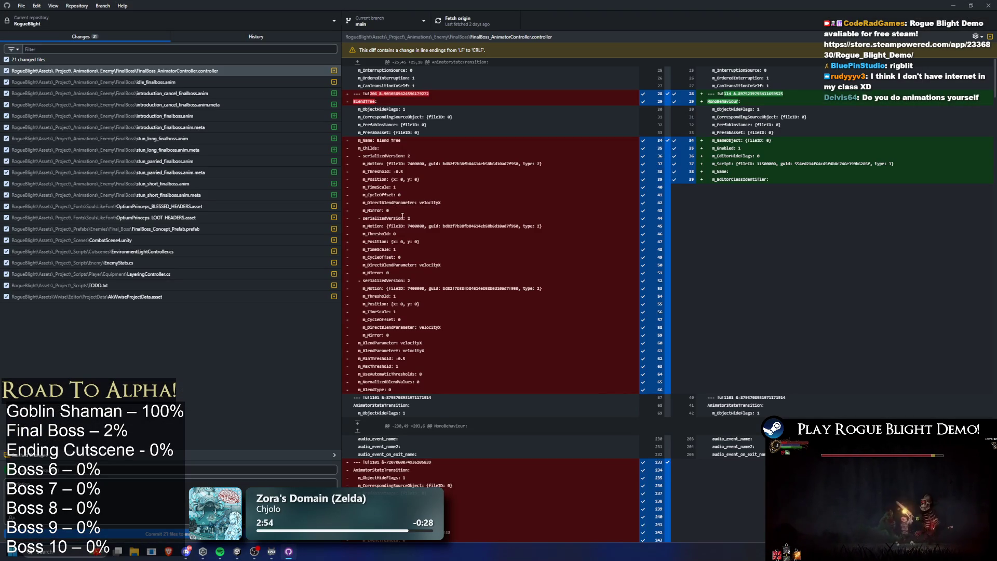
- View diffs for introduction_cancel_finalboss.anim, its .meta, and introduction_finalboss.anim.meta, then return to Unity
{"action": "left_click", "coordinate": [186, 105]}
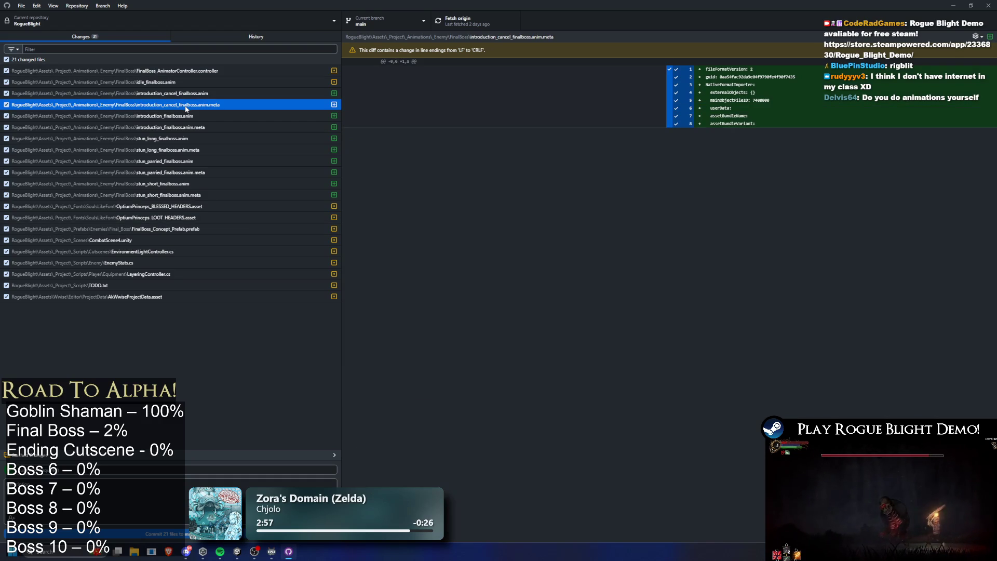
{"action": "left_click", "coordinate": [199, 96]}
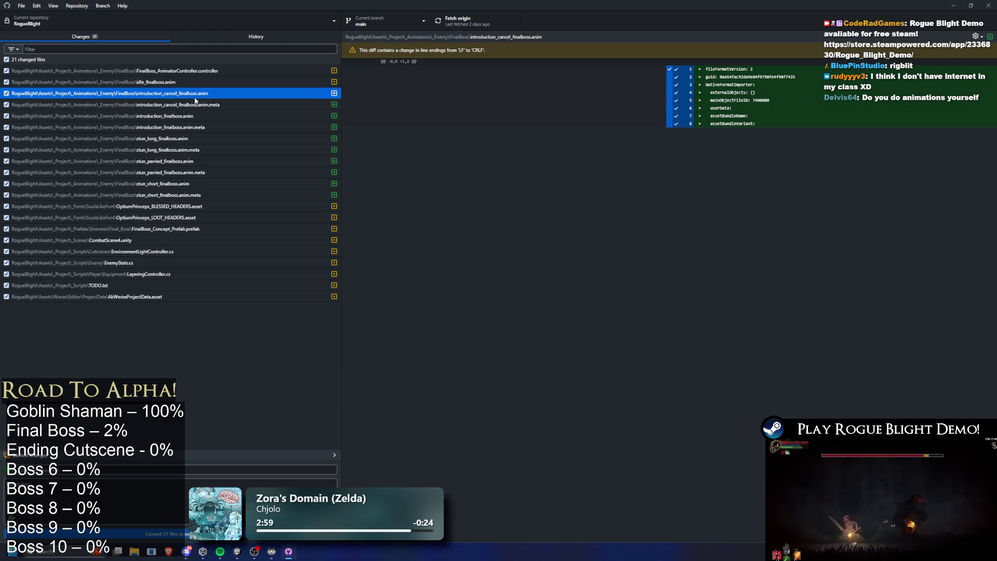
{"action": "left_click", "coordinate": [195, 128]}
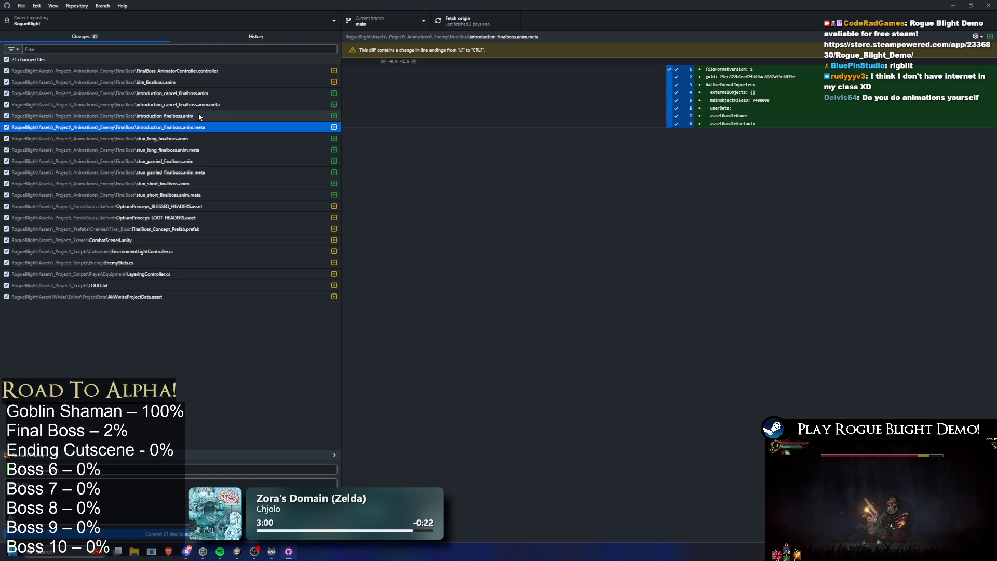
{"action": "left_click_drag", "start_coordinate": [568, 5], "coordinate": [568, 11]}
{"action": "key", "text": "alt+Tab"}
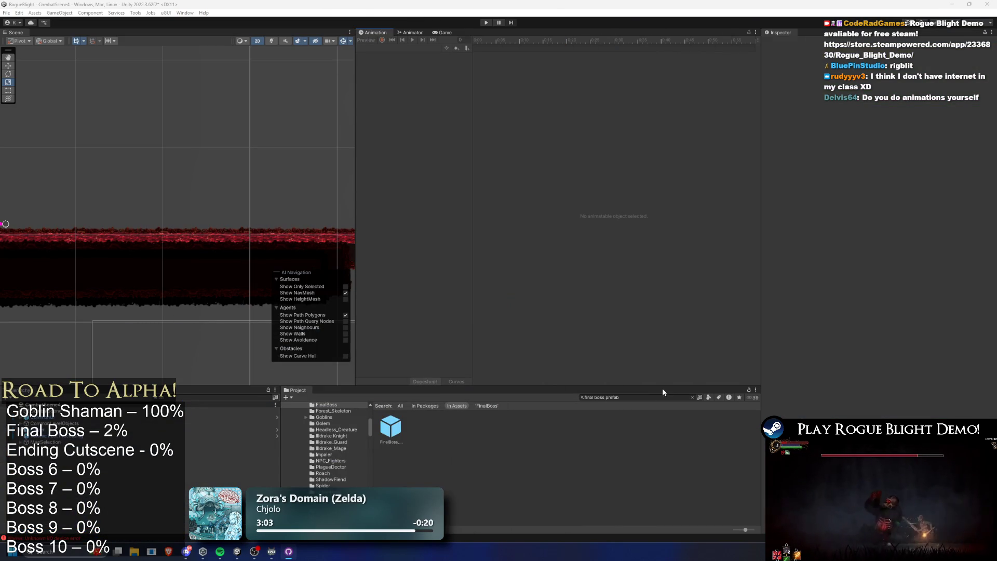
- Search the Project window for the final boss assets and browse up to the Enemies prefab folder
{"action": "left_click", "coordinate": [661, 397]}
{"action": "type", "text": "int"}
{"action": "key", "text": "BackSpace"}
{"action": "type", "text": "fi"}
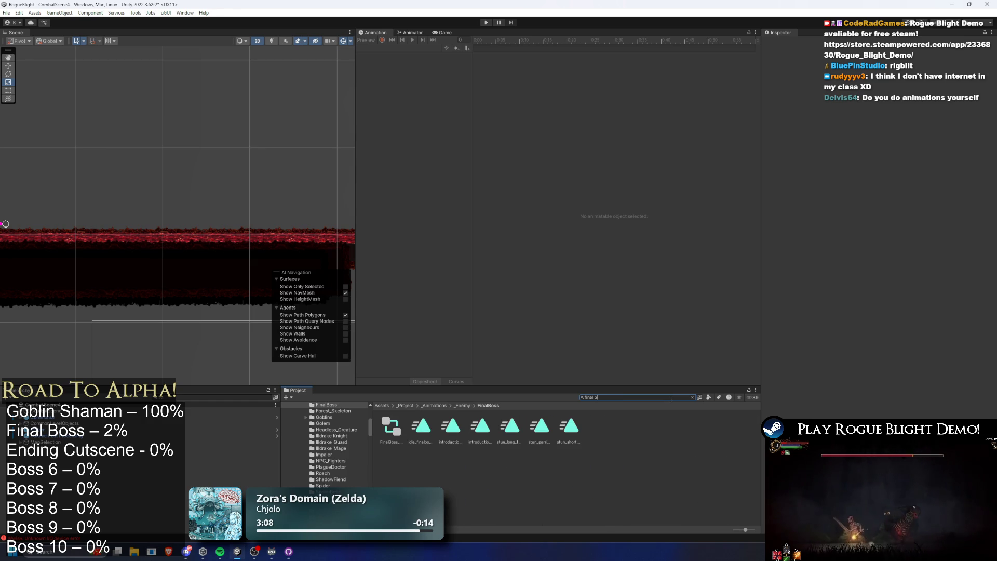
{"action": "left_click", "coordinate": [391, 428]}
{"action": "left_click", "coordinate": [640, 397]}
{"action": "key", "text": "ctrl+a"}
{"action": "key", "text": "BackSpace"}
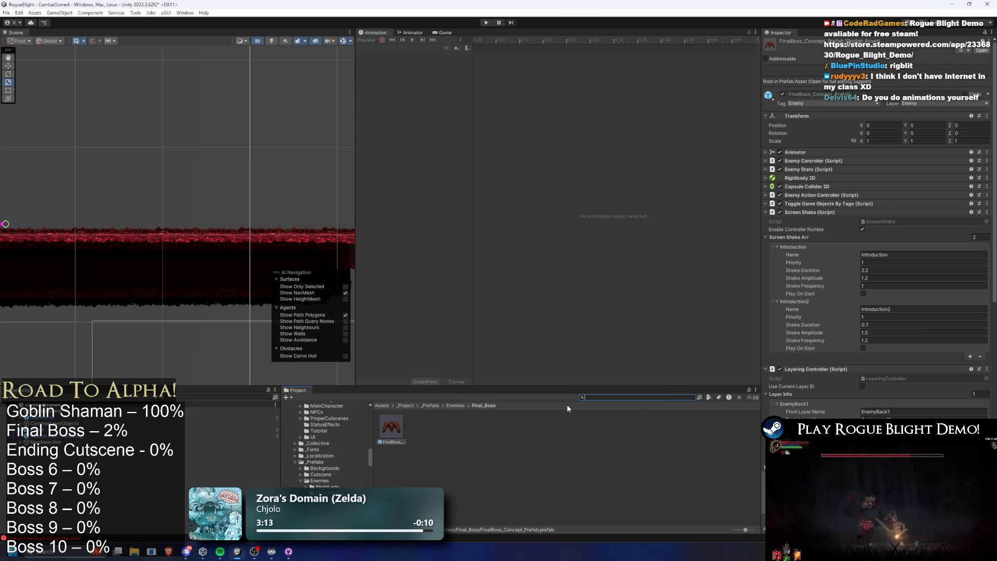
{"action": "left_click", "coordinate": [455, 405]}
{"action": "type", "text": "introduction fina"}
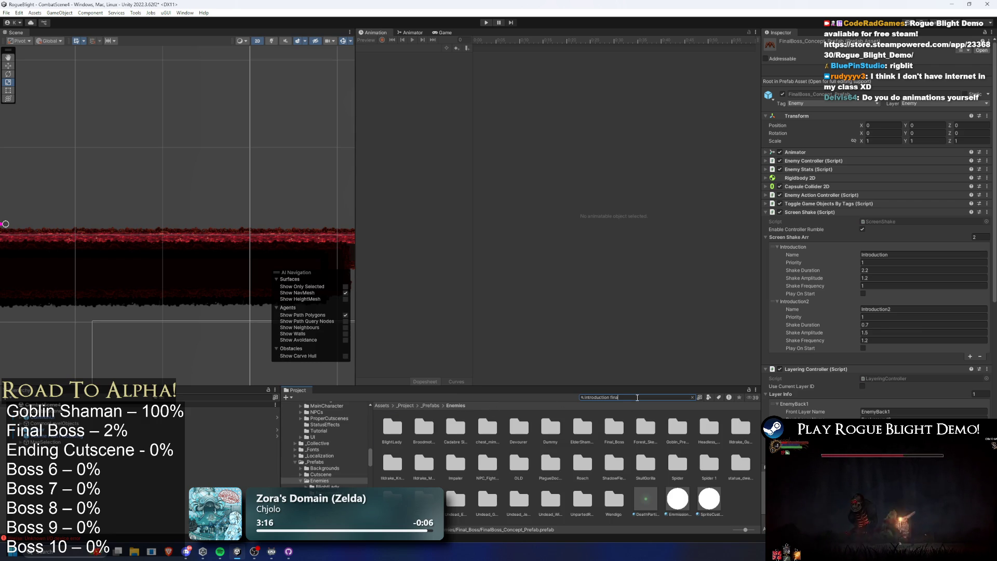
- Select introduction_cancel_finalboss.anim and reveal it in File Explorer
{"action": "type", "text": "l"}
{"action": "left_click", "coordinate": [392, 430]}
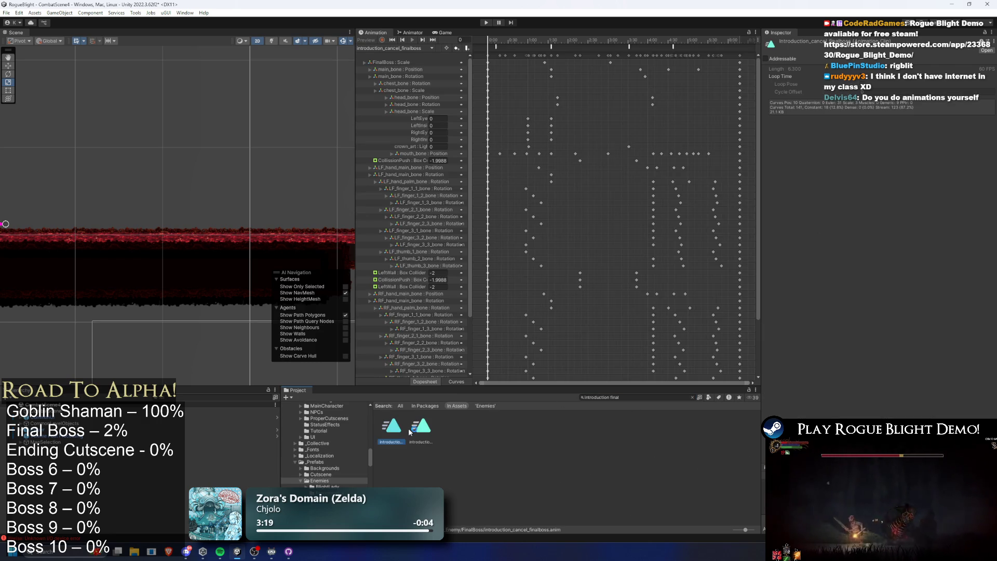
{"action": "right_click", "coordinate": [393, 432]}
{"action": "left_click", "coordinate": [446, 196]}
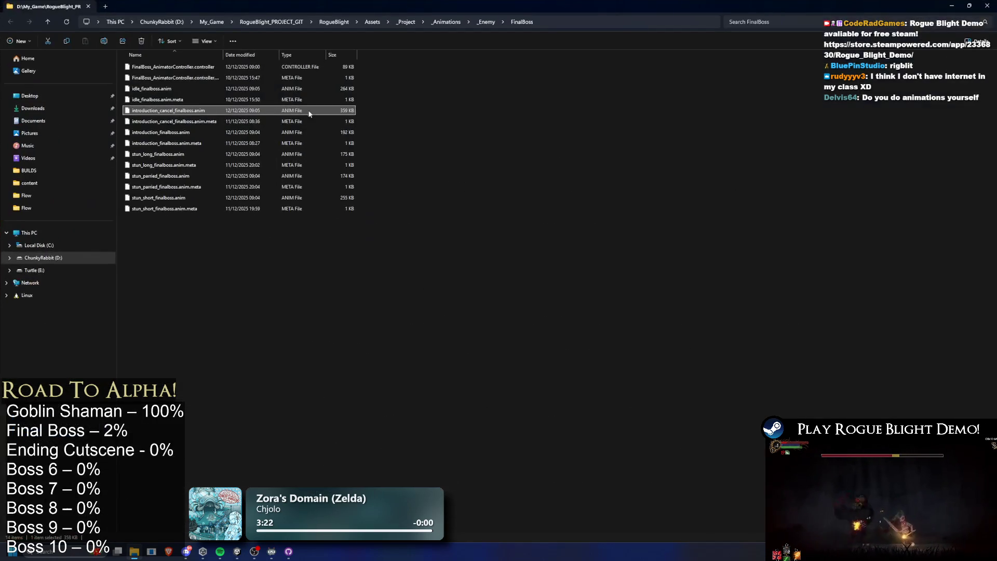
- Copy the four introduction clip and .meta files, then switch through Unity to GitHub Desktop
{"action": "left_click", "coordinate": [191, 146], "text": "shift"}
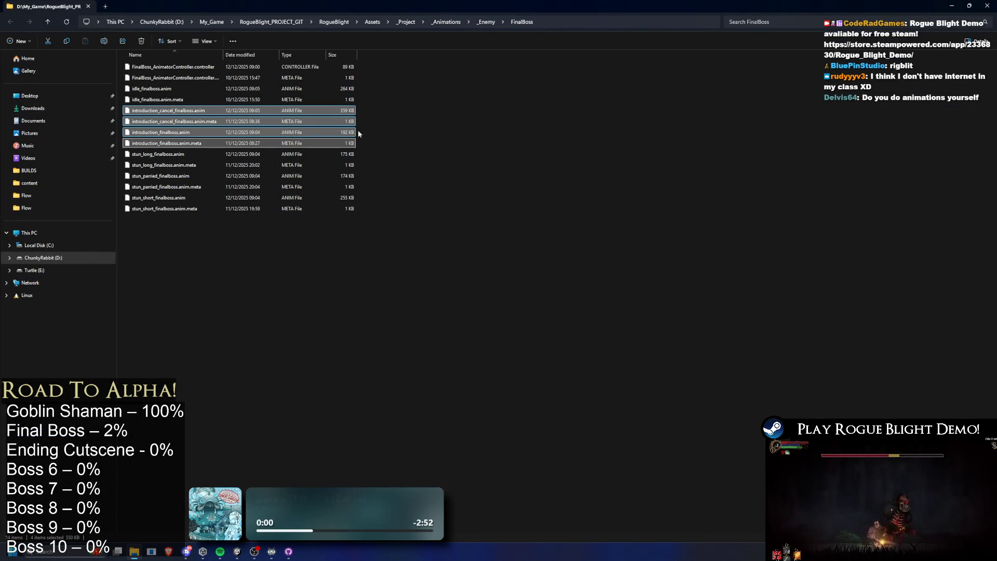
{"action": "key", "text": "ctrl+c"}
{"action": "key", "text": "alt+Tab"}
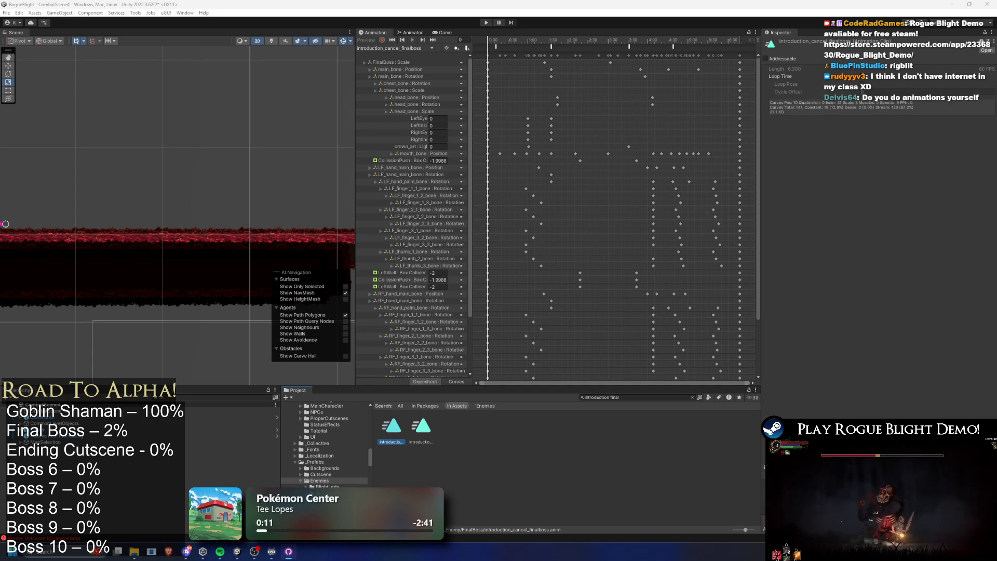
{"action": "key", "text": "alt+Tab"}
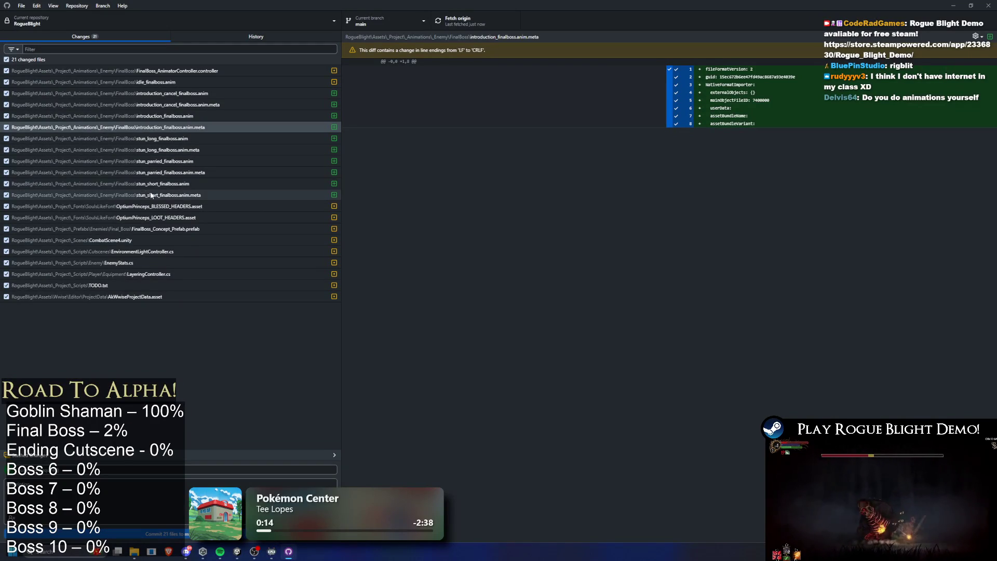
- Discard the changes to introduction_cancel_finalboss.anim and its .meta file
{"action": "left_click", "coordinate": [182, 96]}
{"action": "right_click", "coordinate": [183, 96]}
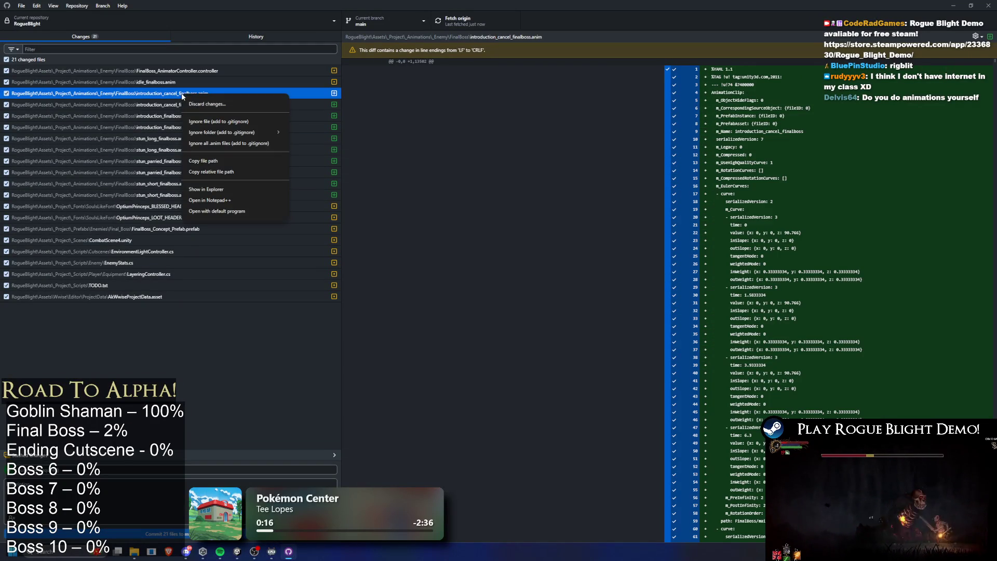
{"action": "left_click", "coordinate": [212, 103]}
{"action": "left_click", "coordinate": [528, 310]}
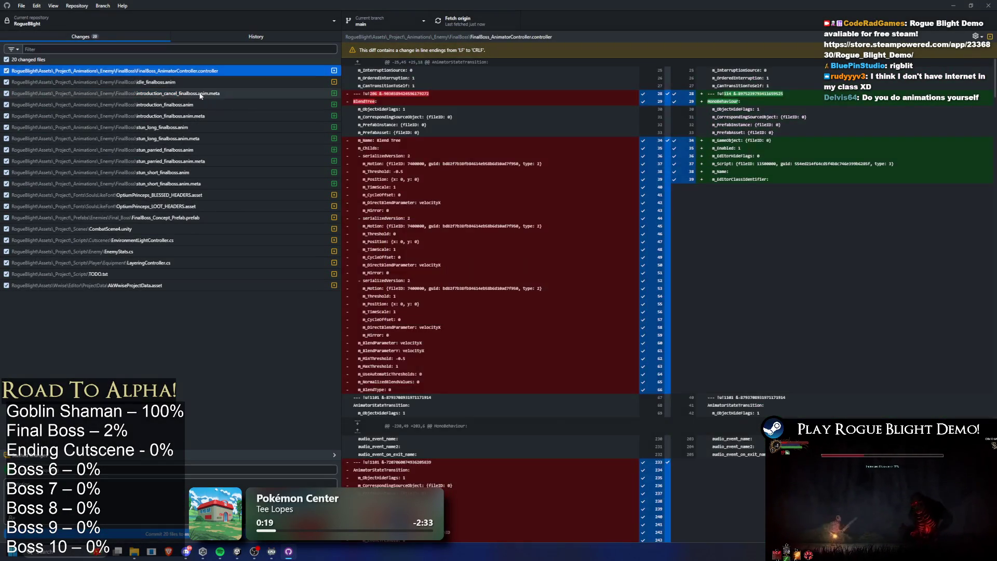
{"action": "right_click", "coordinate": [197, 94]}
{"action": "left_click", "coordinate": [211, 103]}
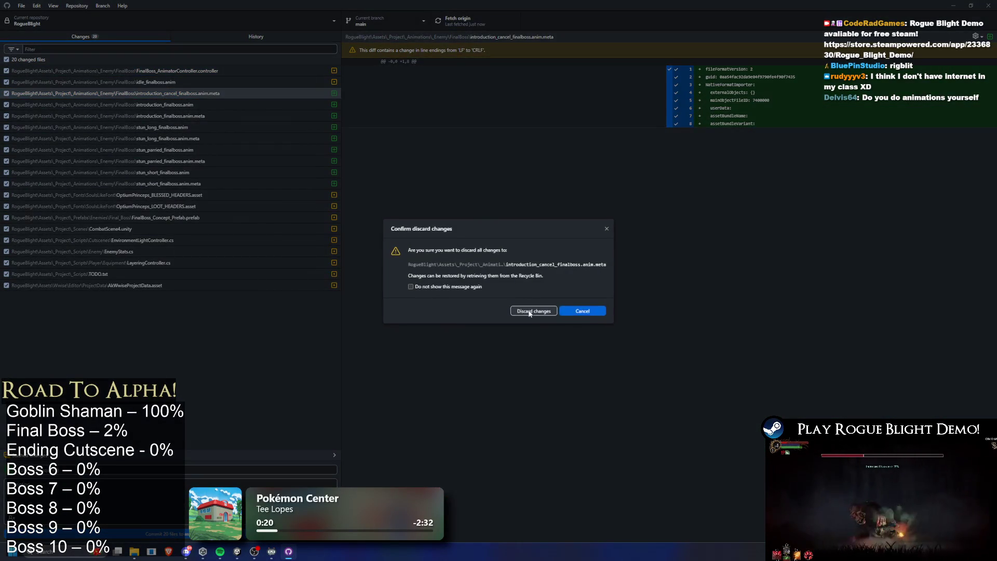
{"action": "left_click", "coordinate": [541, 311]}
- Discard both introduction_finalboss files' changes and close GitHub Desktop
{"action": "left_click", "coordinate": [191, 104], "text": "shift"}
{"action": "right_click", "coordinate": [181, 99]}
{"action": "left_click", "coordinate": [216, 107]}
{"action": "left_click", "coordinate": [535, 311]}
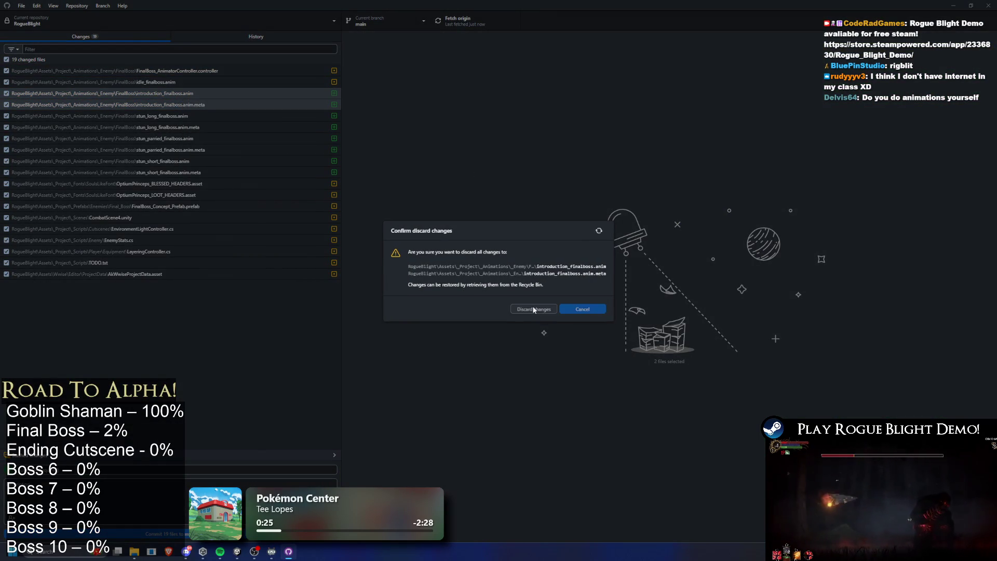
{"action": "left_click", "coordinate": [988, 6]}
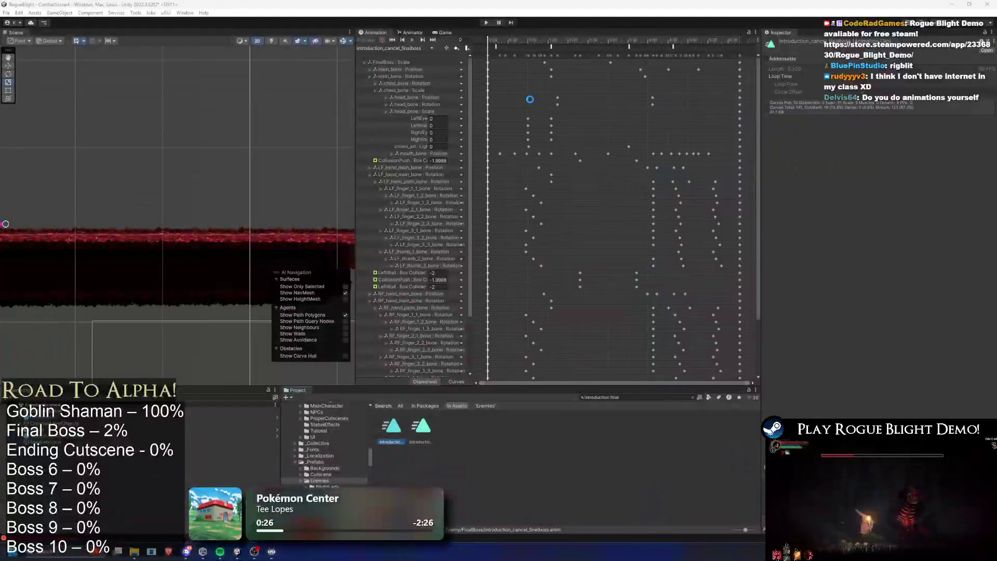
- Run the CombatScene, watch the Blight Core boss intro in Game view, then stop
{"action": "left_click", "coordinate": [486, 23]}
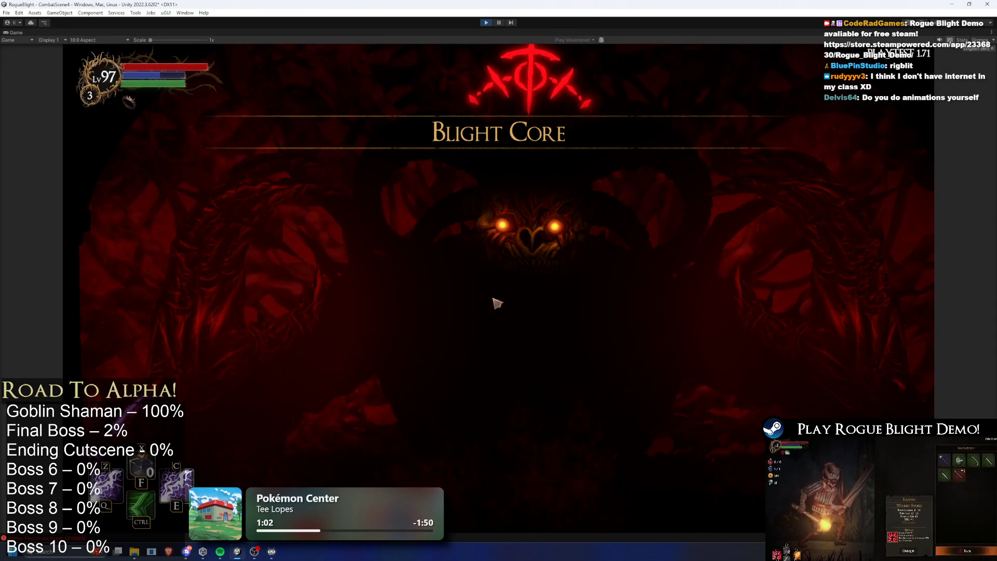
{"action": "left_click", "coordinate": [483, 22]}
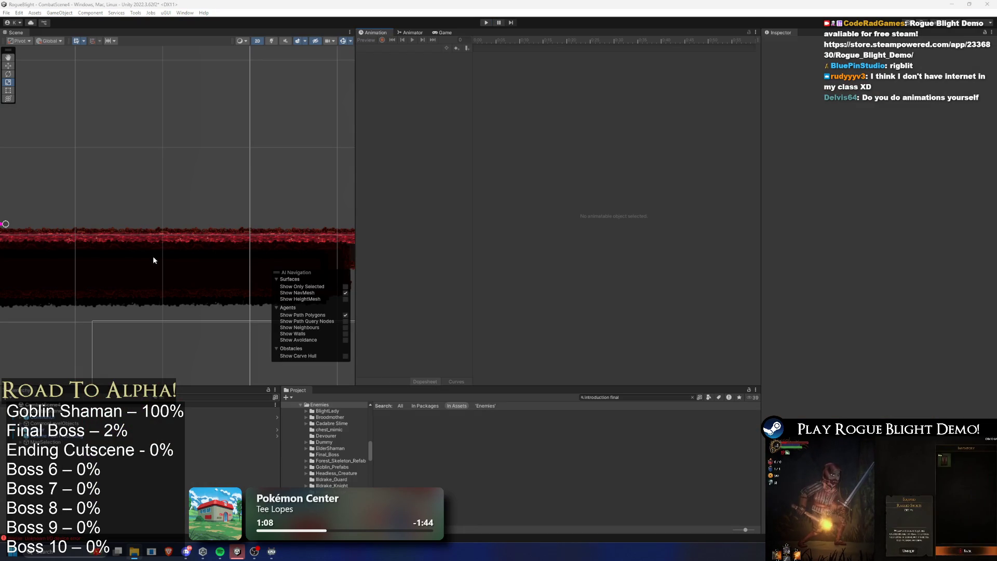
- Search the Project window for 'introduction final', then trim it and show the Assets folder
{"action": "left_click", "coordinate": [644, 397]}
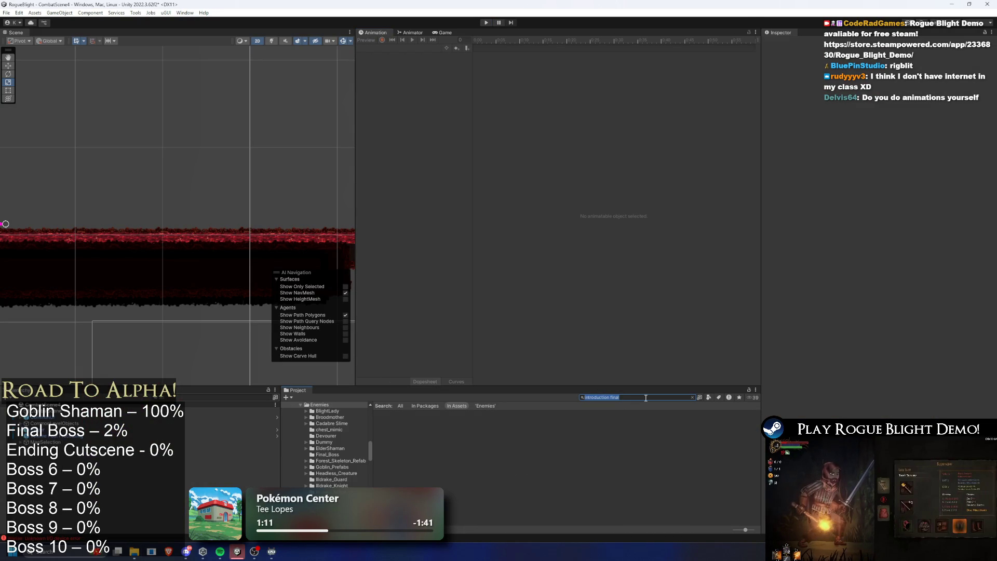
{"action": "type", "text": "introduct"}
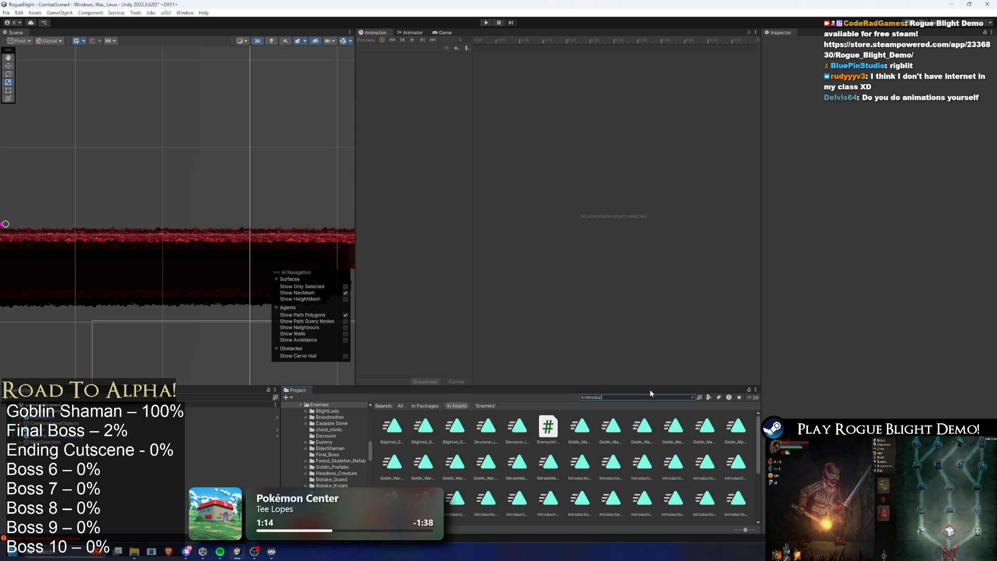
{"action": "type", "text": "ion final"}
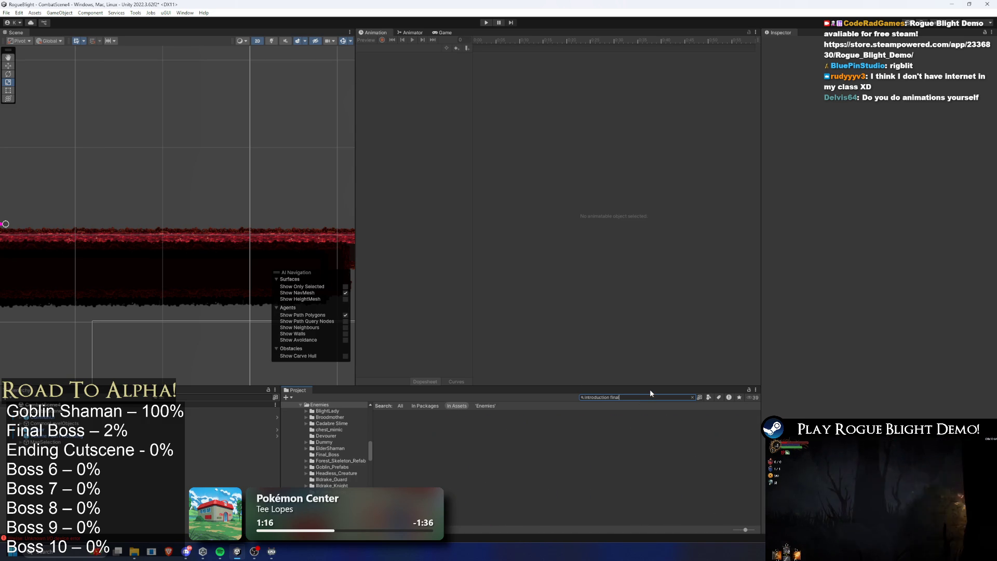
{"action": "key", "text": "BackSpace"}
{"action": "key", "text": "BackSpace"}
{"action": "key", "text": "BackSpace"}
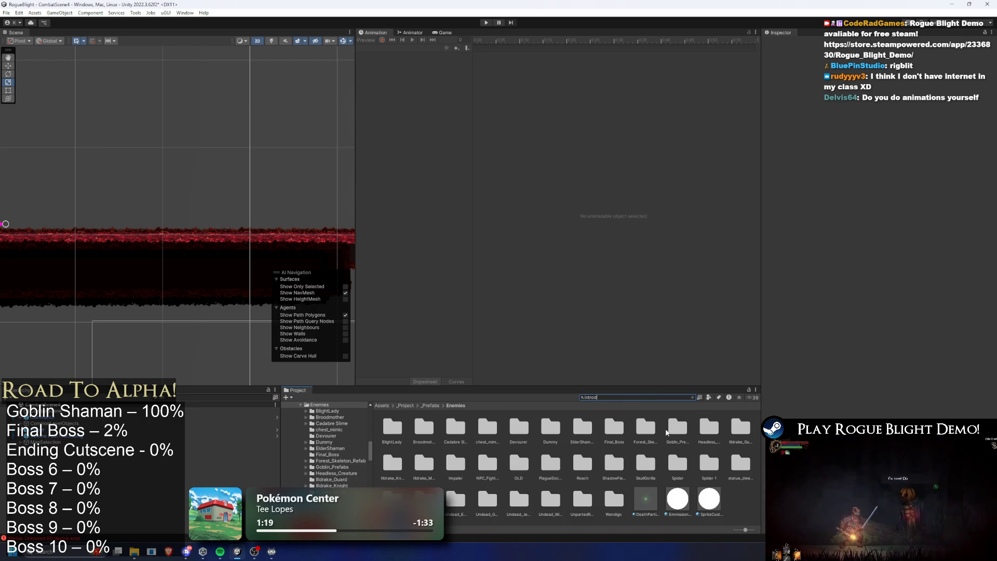
{"action": "type", "text": "uction f"}
{"action": "key", "text": "BackSpace"}
{"action": "key", "text": "BackSpace"}
{"action": "key", "text": "BackSpace"}
{"action": "type", "text": "inal"}
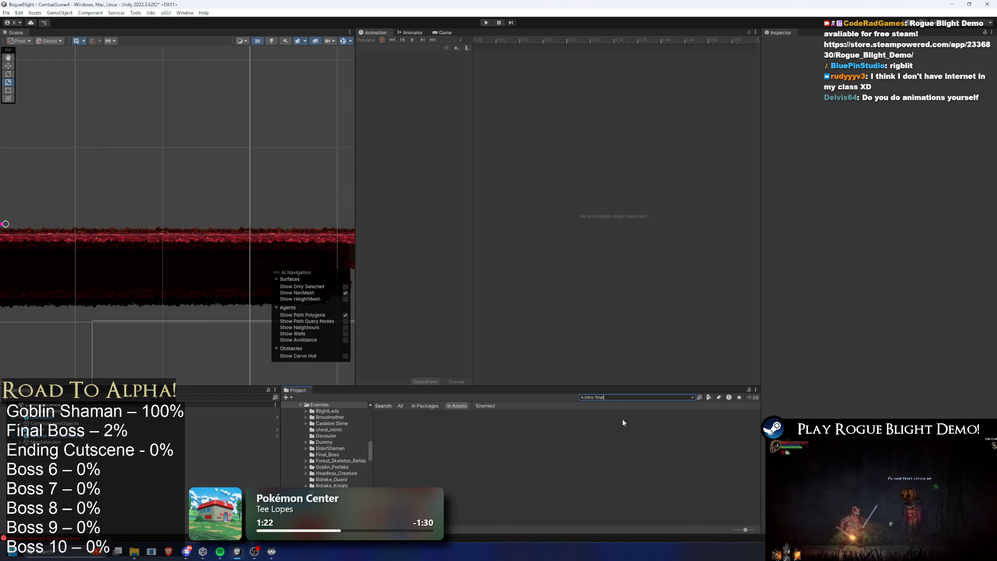
{"action": "scroll", "coordinate": [297, 419], "scroll_direction": "up", "scroll_amount": 4}
{"action": "left_click", "coordinate": [303, 435]}
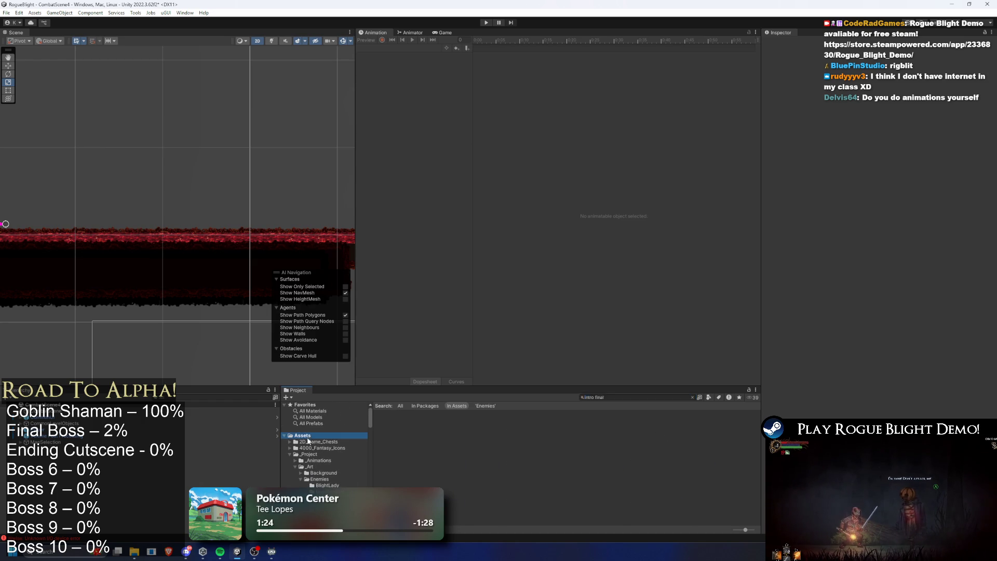
- Search again for the final boss prefab and select FinalBoss_Concept_Prefab
{"action": "left_click", "coordinate": [618, 397]}
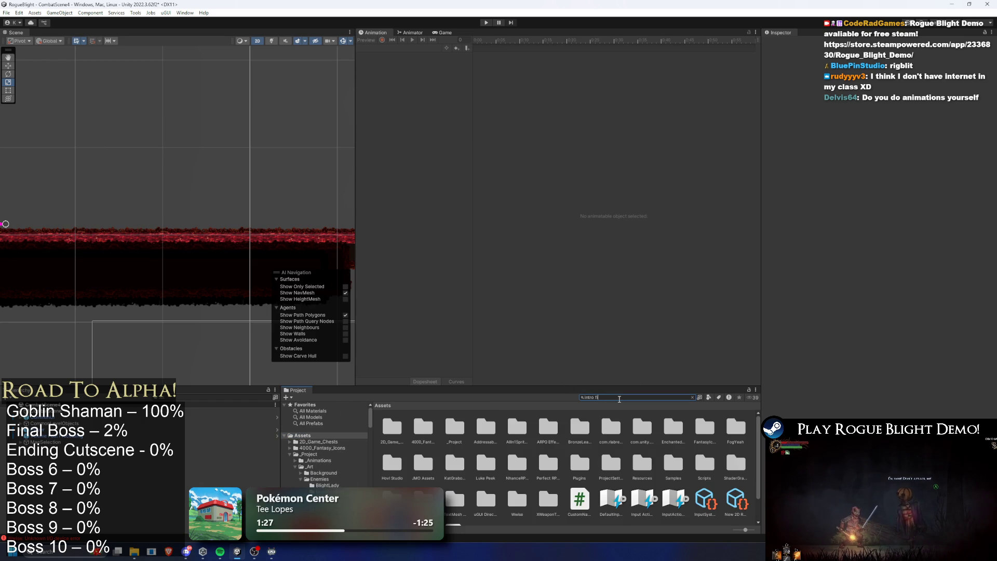
{"action": "type", "text": "nal"}
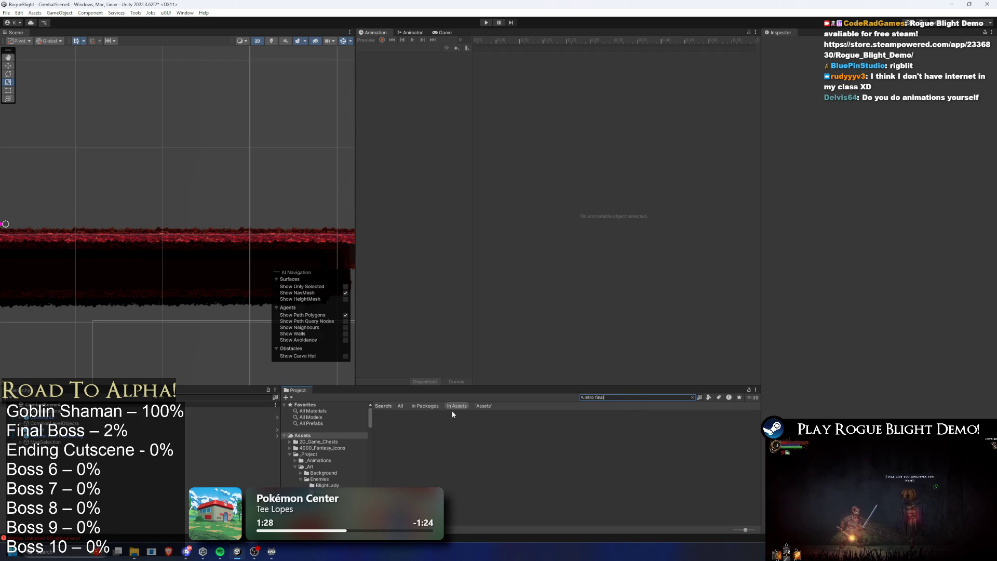
{"action": "left_click", "coordinate": [637, 396]}
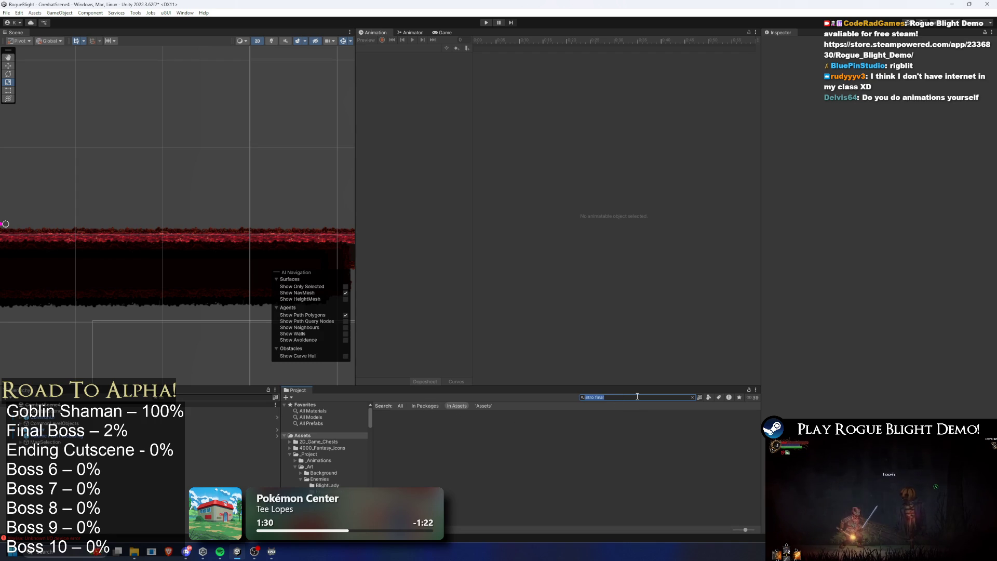
{"action": "type", "text": "finalb"}
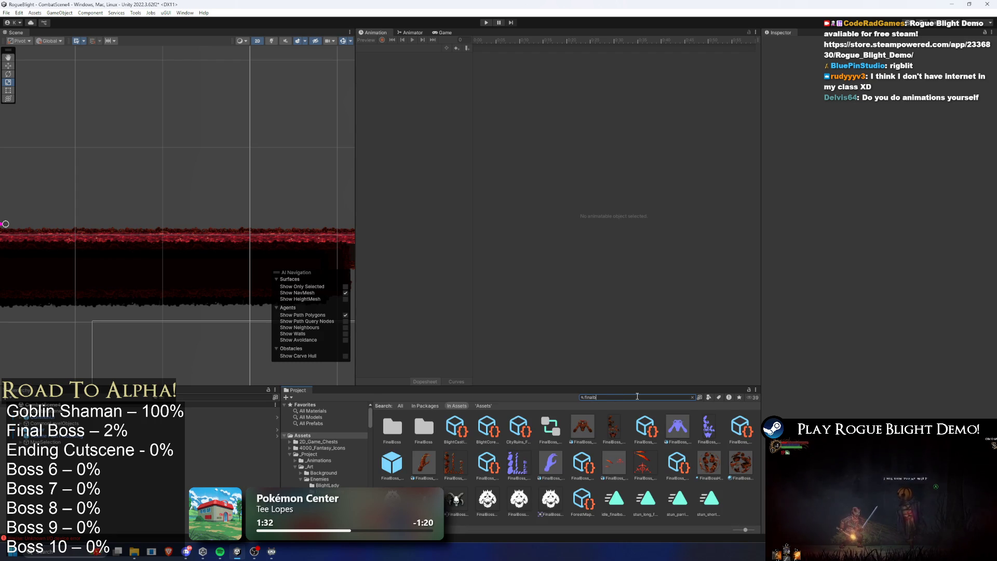
{"action": "type", "text": "oss prefa"}
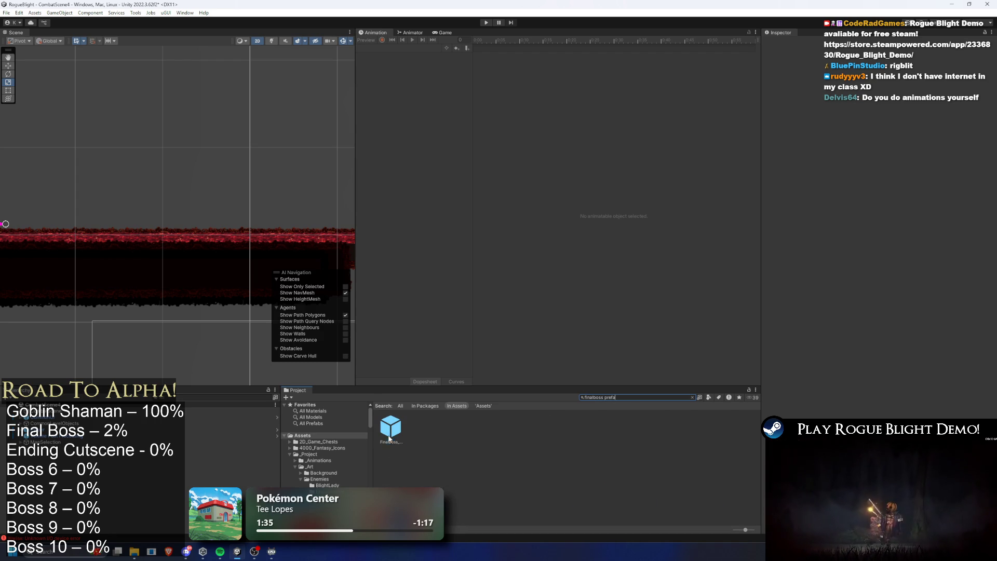
{"action": "key", "text": "Down"}
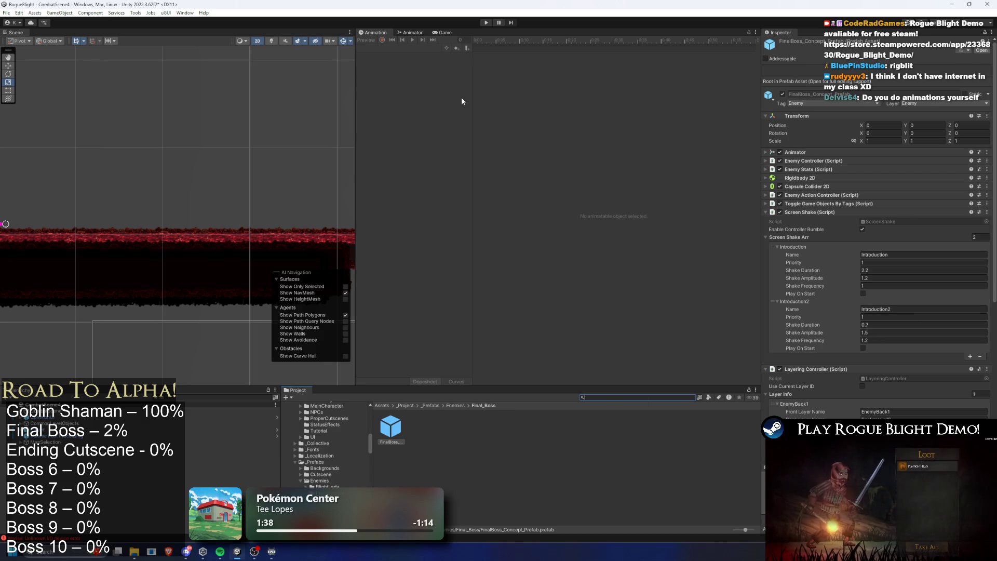
{"action": "left_click", "coordinate": [398, 431]}
- Open FinalBoss_Concept_Prefab and enter its Introduction sub-state machine in the Animator
{"action": "double_click", "coordinate": [397, 430]}
{"action": "left_click", "coordinate": [395, 48]}
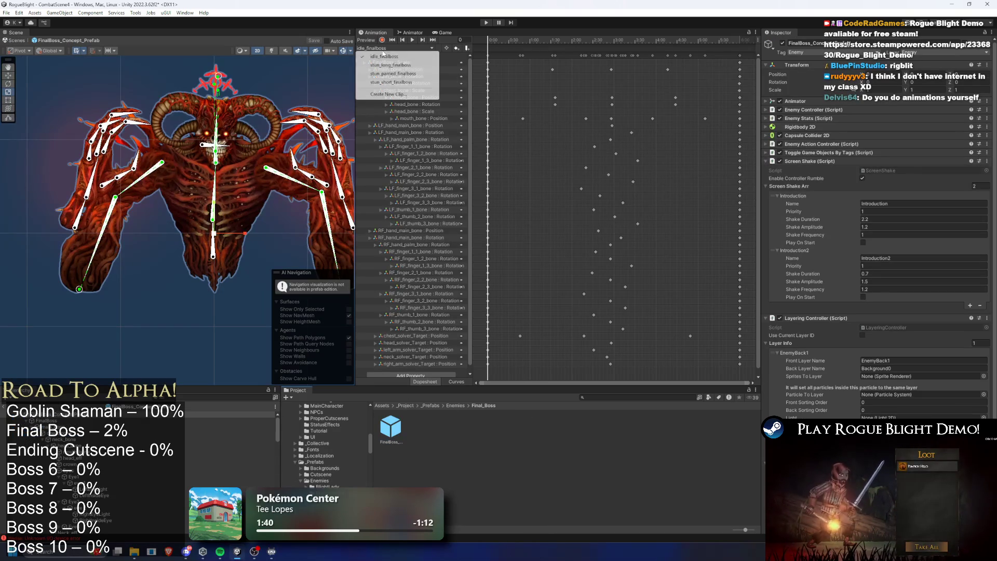
{"action": "left_click", "coordinate": [415, 35]}
{"action": "left_click", "coordinate": [414, 33]}
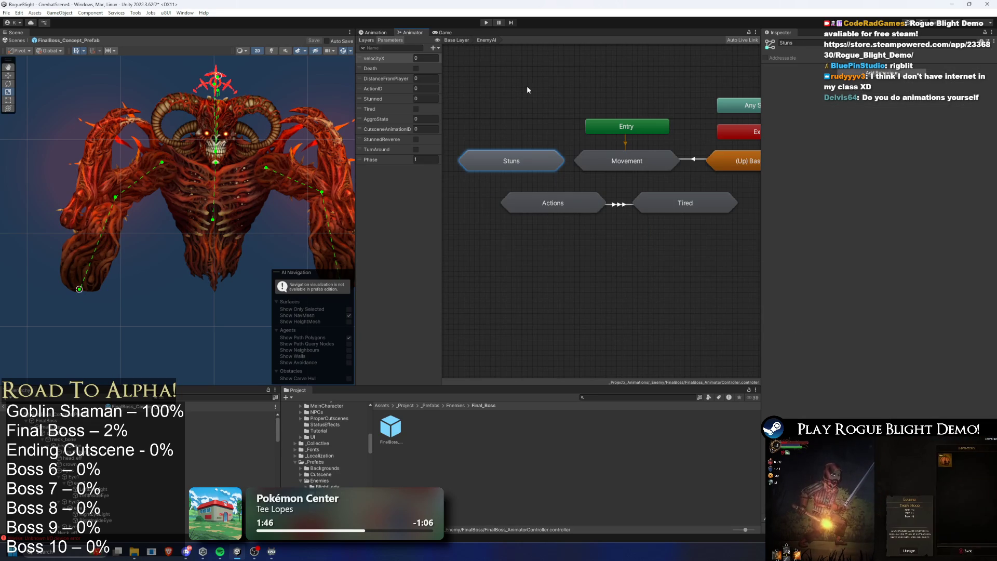
{"action": "left_click", "coordinate": [456, 40]}
{"action": "left_click", "coordinate": [491, 185]}
{"action": "double_click", "coordinate": [492, 176]}
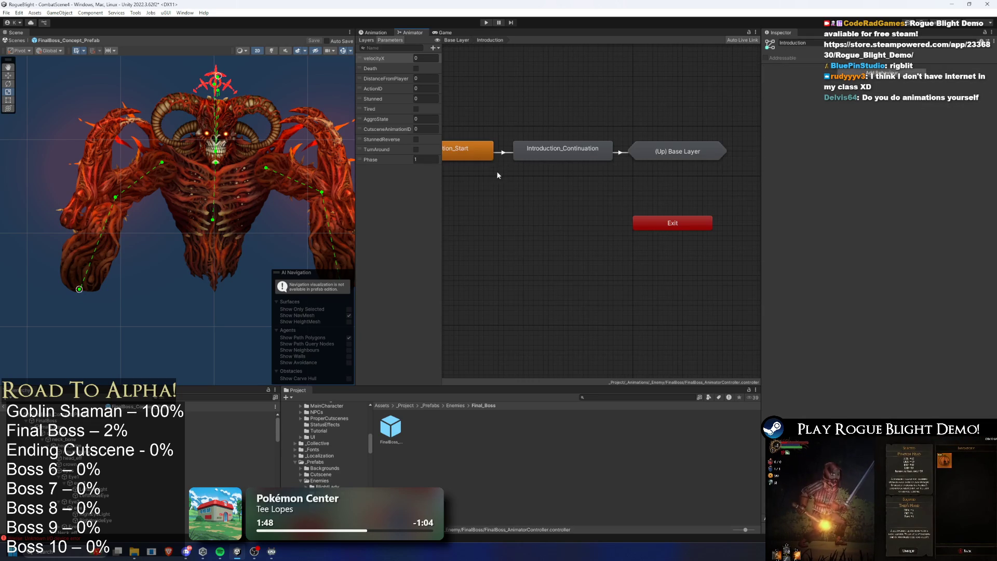
- Go into EnemyAI > Stuns, locate the stun clip, and open its folder in File Explorer
{"action": "left_click", "coordinate": [456, 40]}
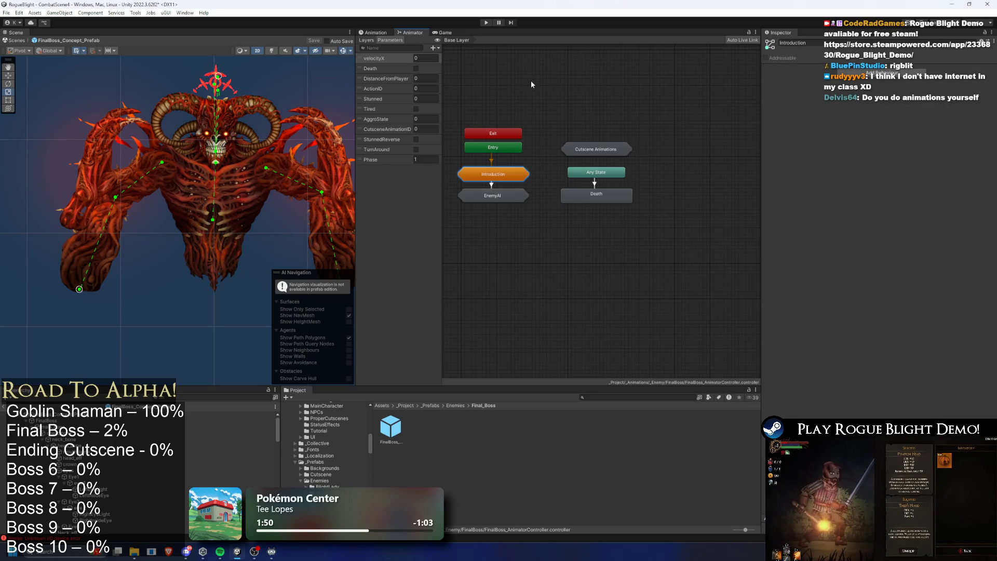
{"action": "double_click", "coordinate": [488, 205]}
{"action": "double_click", "coordinate": [522, 160]}
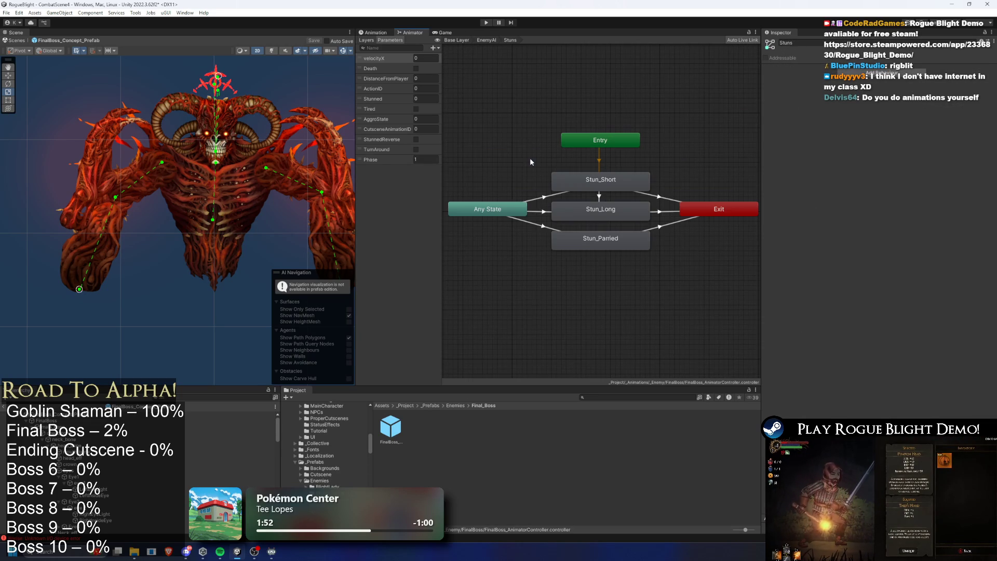
{"action": "double_click", "coordinate": [606, 191]}
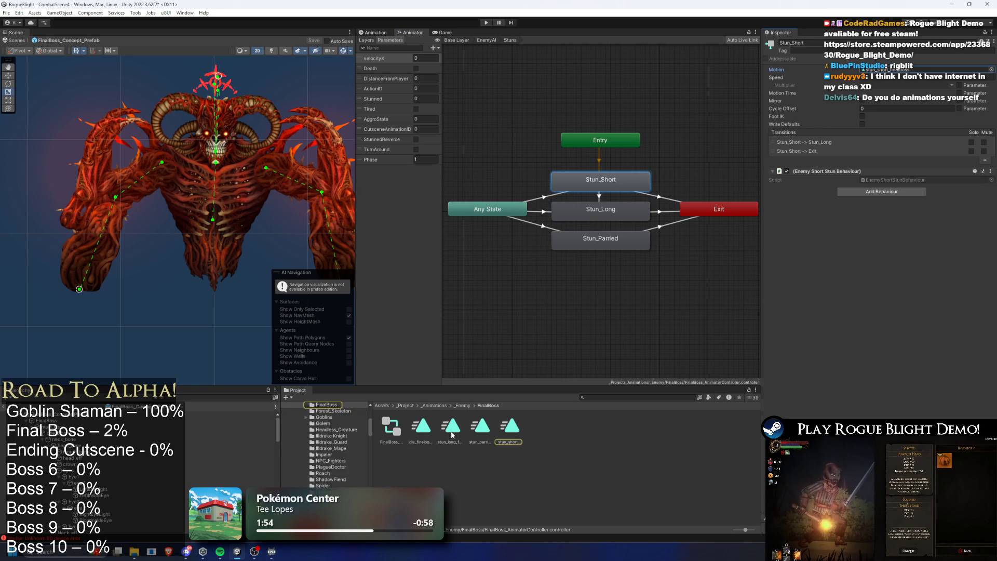
{"action": "right_click", "coordinate": [452, 435]}
{"action": "left_click", "coordinate": [602, 199]}
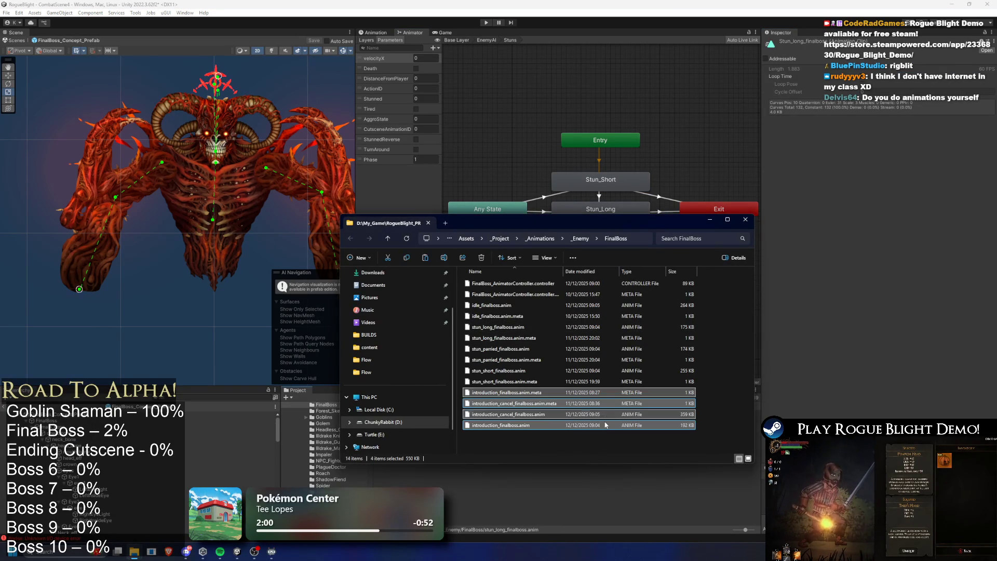
{"action": "left_click", "coordinate": [605, 513]}
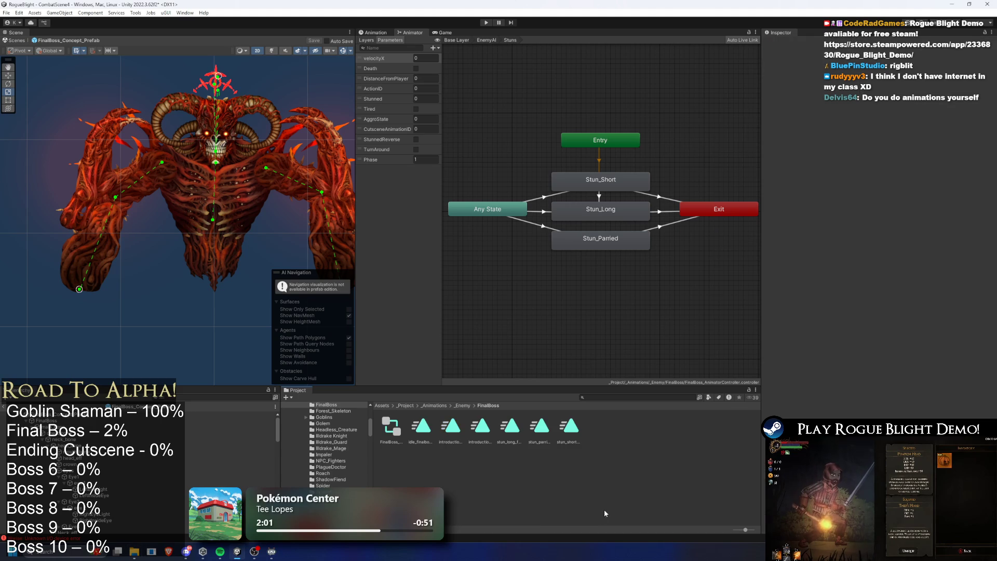
- Load introduction_cancel_finalboss, preview to frame 78, and box-select head_bone's Position and Rotation keys
{"action": "double_click", "coordinate": [514, 162]}
{"action": "double_click", "coordinate": [504, 175]}
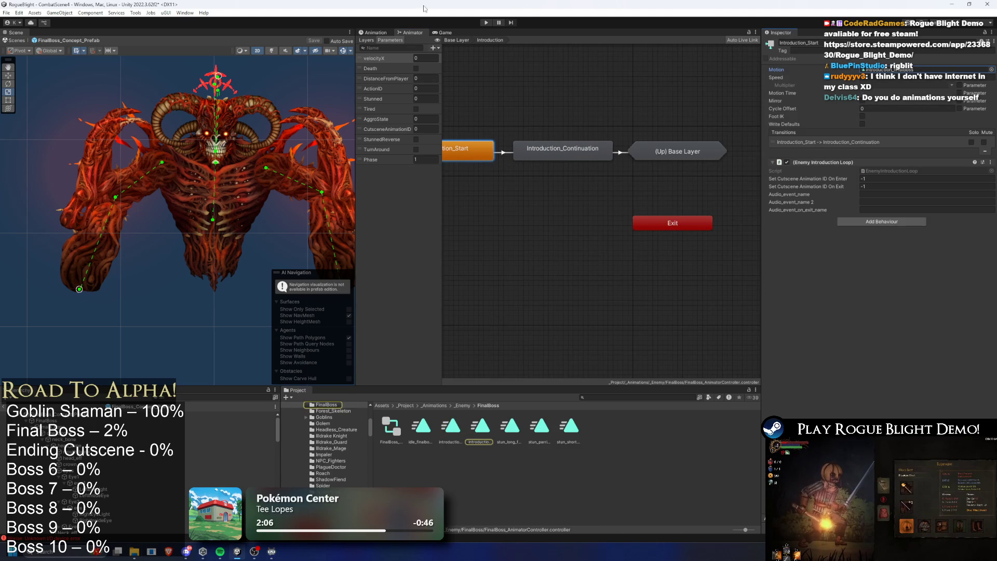
{"action": "left_click", "coordinate": [372, 32]}
{"action": "left_click", "coordinate": [400, 49]}
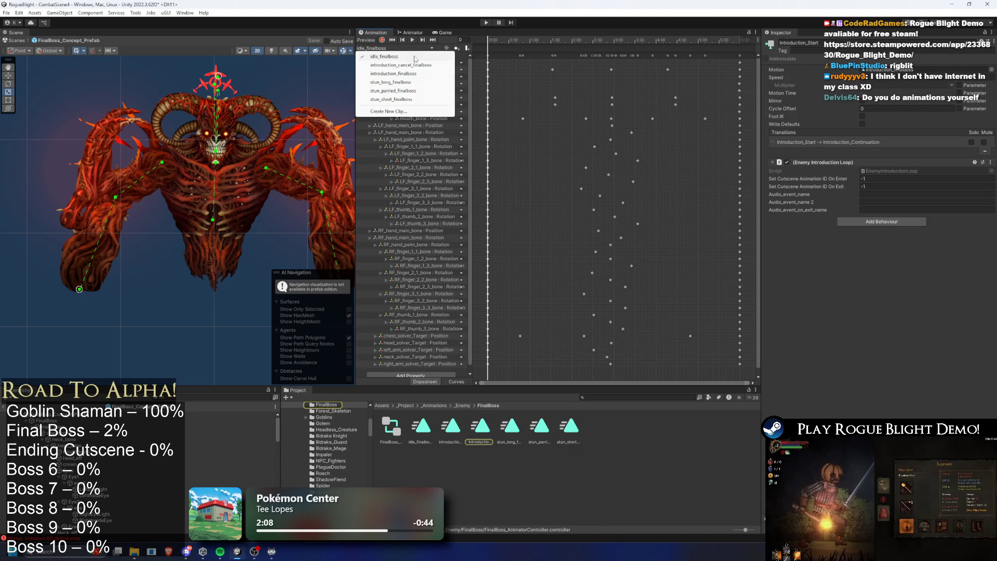
{"action": "left_click", "coordinate": [430, 70]}
{"action": "mouse_move", "coordinate": [514, 41]}
{"action": "left_mouse_down"}
{"action": "mouse_move", "coordinate": [608, 40]}
{"action": "mouse_move", "coordinate": [486, 44]}
{"action": "mouse_move", "coordinate": [736, 30]}
{"action": "mouse_move", "coordinate": [466, 60]}
{"action": "mouse_move", "coordinate": [545, 50]}
{"action": "mouse_move", "coordinate": [435, 43]}
{"action": "left_mouse_up"}
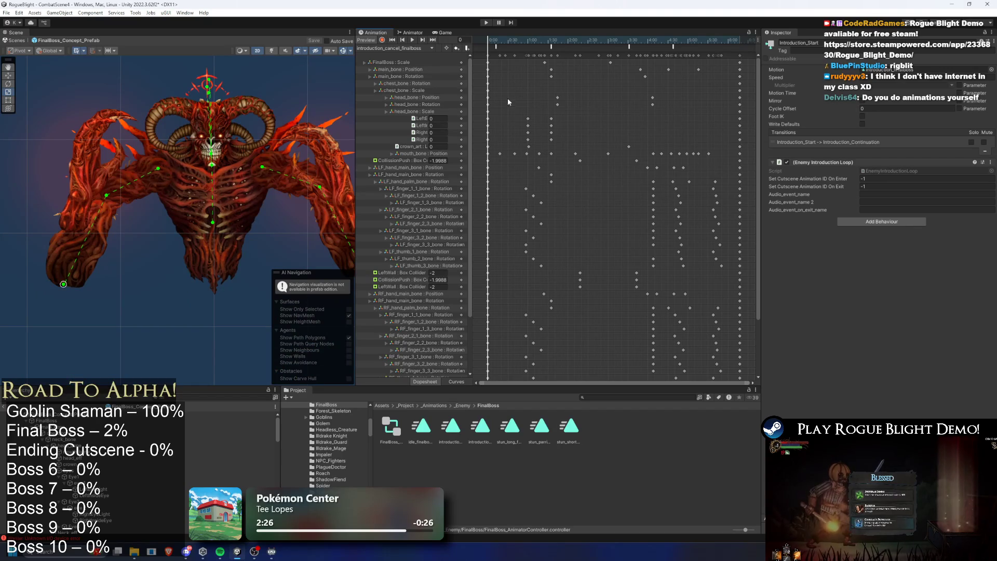
{"action": "mouse_move", "coordinate": [549, 104]}
{"action": "left_mouse_down"}
{"action": "mouse_move", "coordinate": [581, 88]}
{"action": "mouse_move", "coordinate": [563, 95]}
{"action": "mouse_move", "coordinate": [548, 81]}
{"action": "left_mouse_up"}
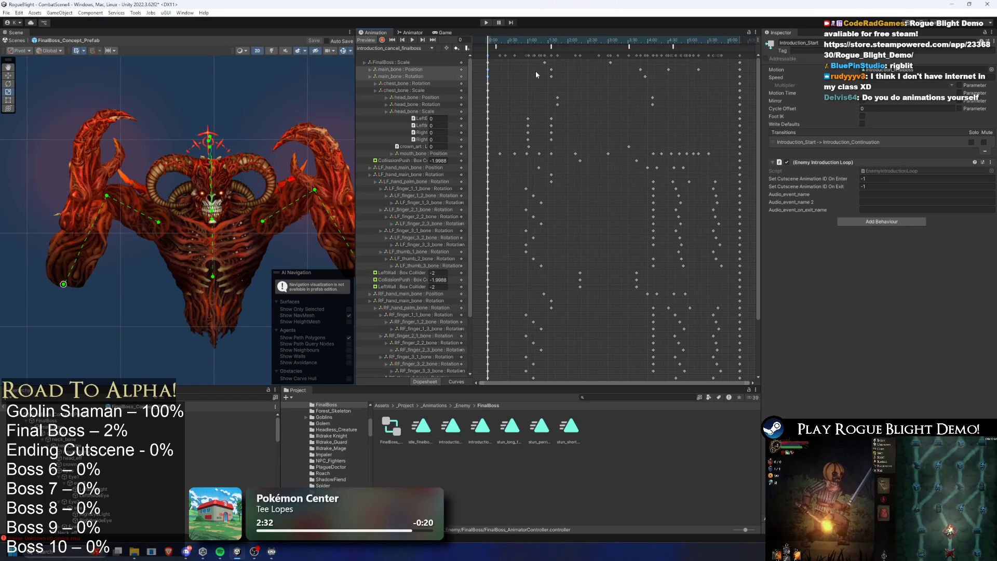
- Select the final boss's left hand main bone and turn on animation recording
{"action": "left_click", "coordinate": [502, 40]}
{"action": "left_click", "coordinate": [88, 265]}
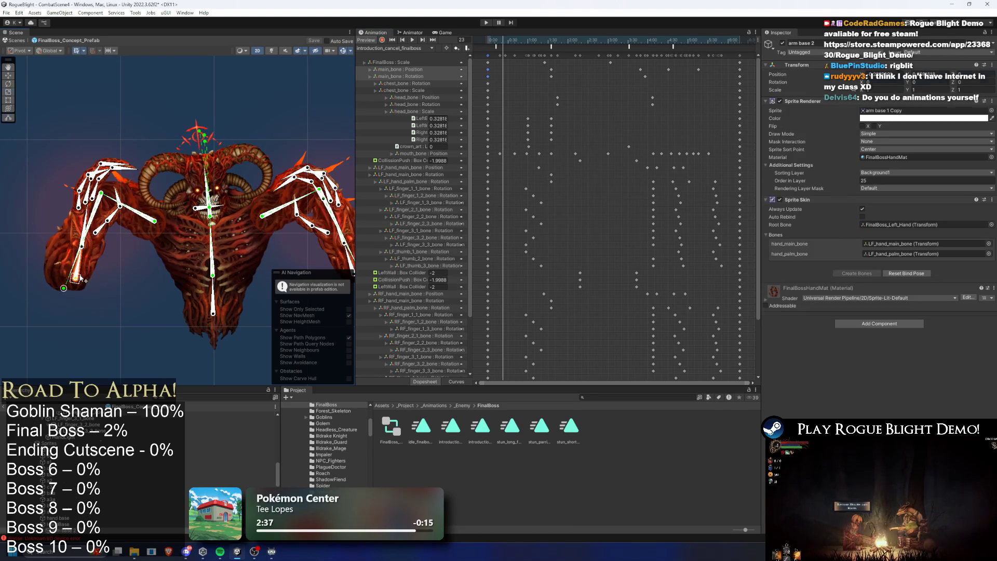
{"action": "left_click", "coordinate": [391, 40]}
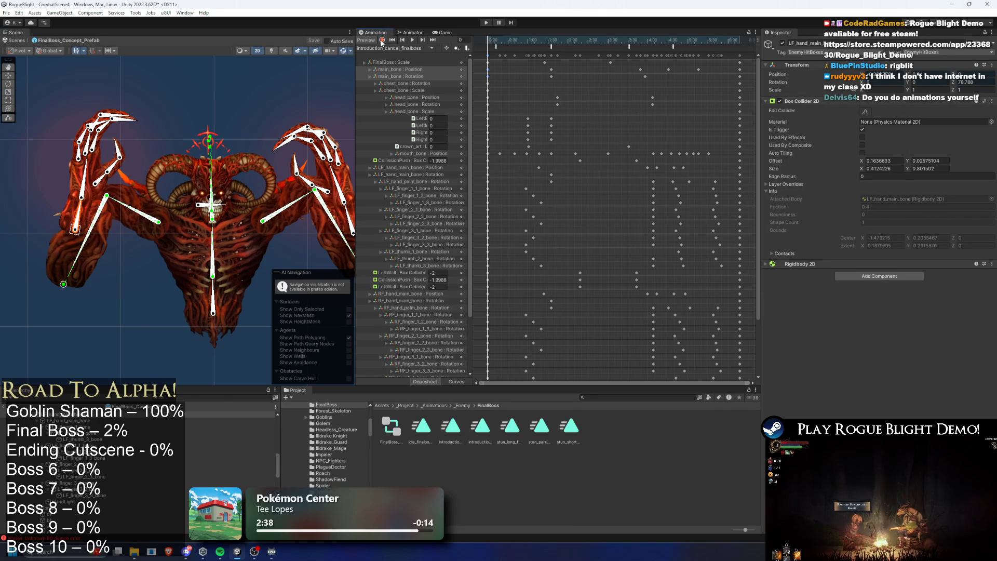
{"action": "left_click", "coordinate": [382, 39]}
{"action": "left_click_drag", "start_coordinate": [337, 234], "coordinate": [305, 223]}
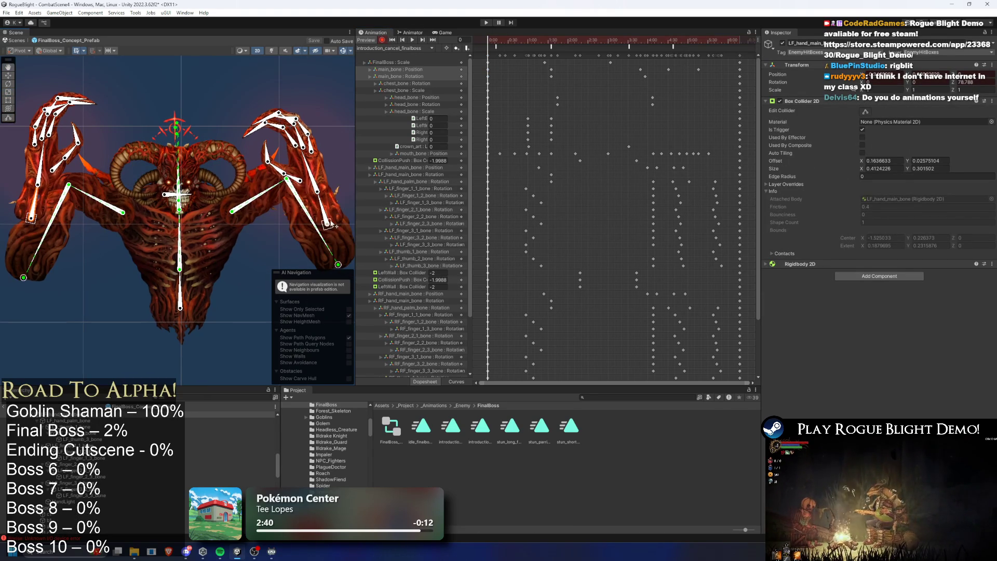
- At frame 12, raise both the boss's left and right hands
{"action": "left_click", "coordinate": [496, 39]}
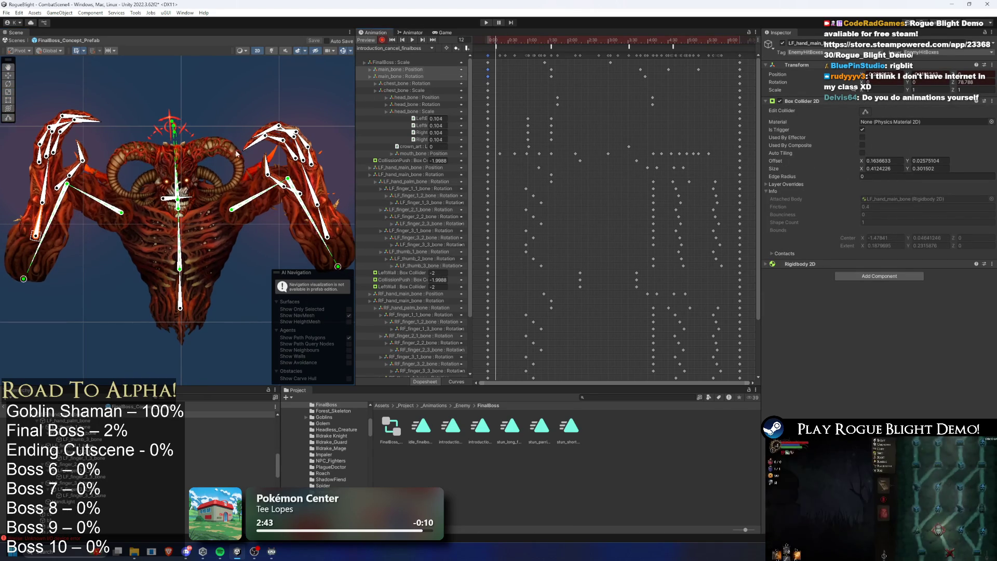
{"action": "left_click_drag", "start_coordinate": [35, 234], "coordinate": [32, 225]}
{"action": "left_click_drag", "start_coordinate": [332, 236], "coordinate": [338, 220]}
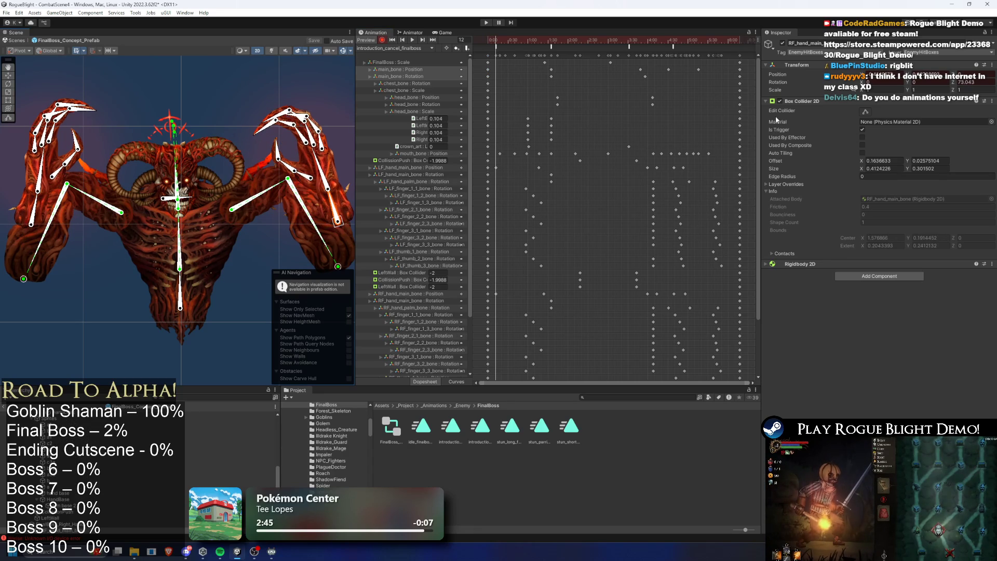
{"action": "scroll", "coordinate": [758, 155], "scroll_direction": "down", "scroll_amount": 1}
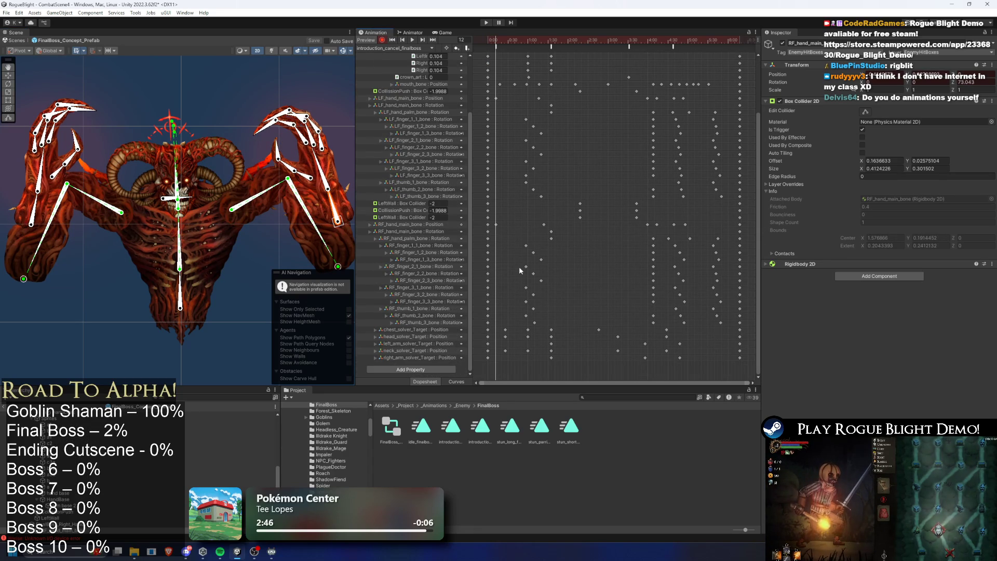
- Shift the hand bones' frame-12 keys earlier in the Dopesheet and scrub to check the motion
{"action": "left_click_drag", "start_coordinate": [498, 239], "coordinate": [495, 239]}
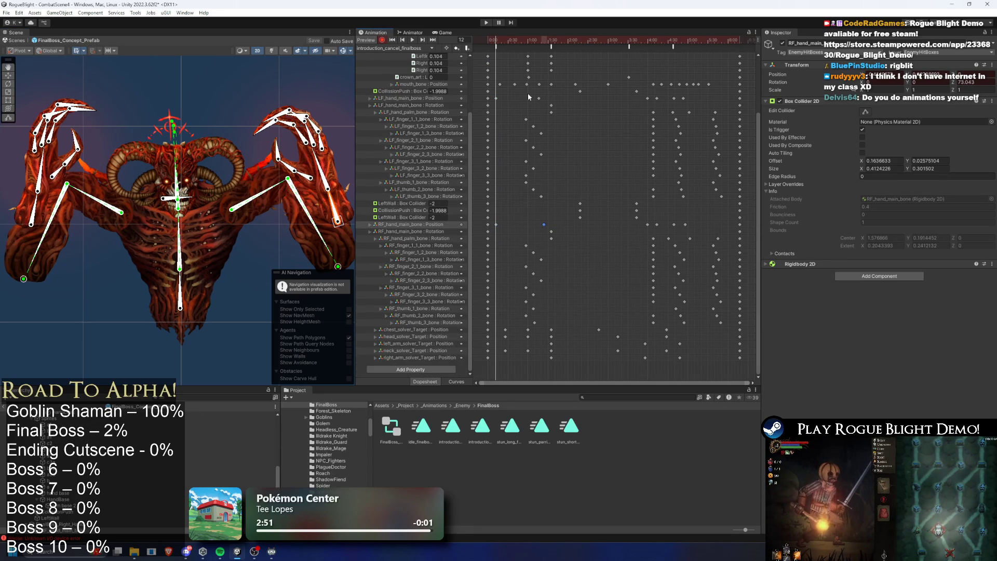
{"action": "left_click", "coordinate": [391, 39]}
{"action": "mouse_move", "coordinate": [540, 151]}
{"action": "left_mouse_down"}
{"action": "mouse_move", "coordinate": [508, 147]}
{"action": "mouse_move", "coordinate": [498, 159]}
{"action": "left_mouse_up"}
{"action": "left_click_drag", "start_coordinate": [512, 227], "coordinate": [495, 94]}
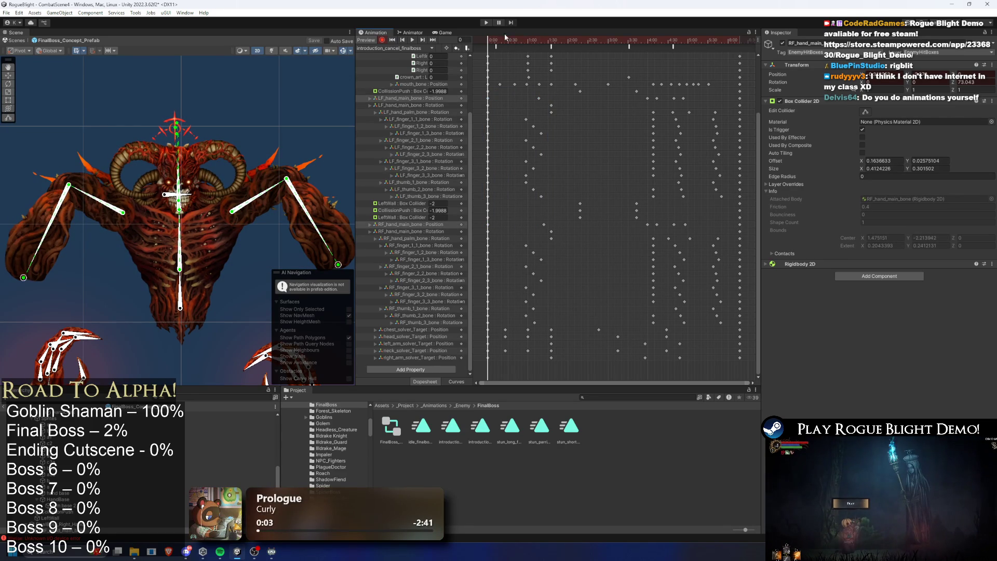
{"action": "mouse_move", "coordinate": [502, 35]}
{"action": "left_mouse_down"}
{"action": "mouse_move", "coordinate": [492, 37]}
{"action": "mouse_move", "coordinate": [531, 40]}
{"action": "mouse_move", "coordinate": [473, 46]}
{"action": "left_mouse_up"}
- Reposition the left arm IK target and widen the property details panel
{"action": "left_click_drag", "start_coordinate": [112, 186], "coordinate": [115, 160]}
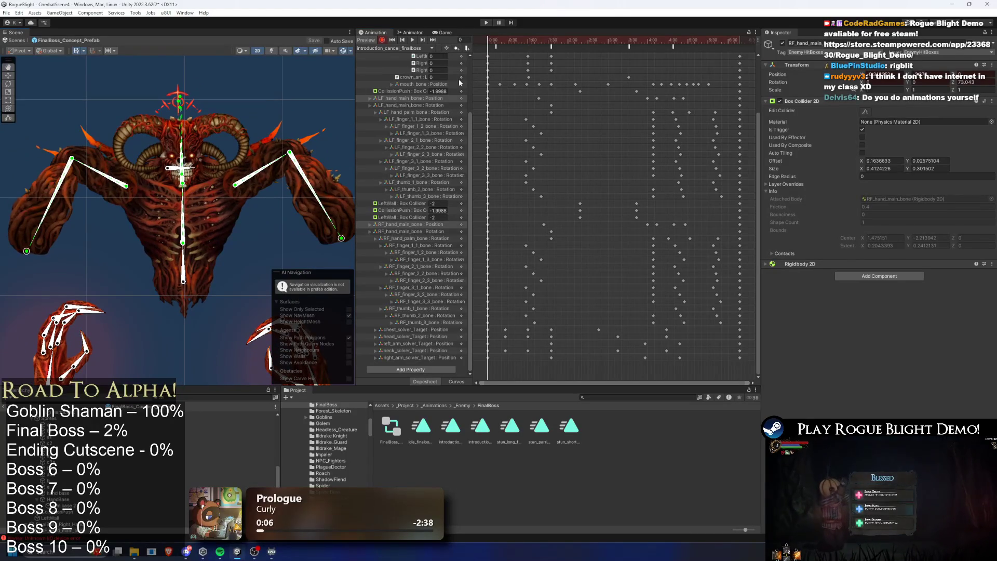
{"action": "mouse_move", "coordinate": [29, 254]}
{"action": "left_mouse_down"}
{"action": "mouse_move", "coordinate": [23, 282]}
{"action": "mouse_move", "coordinate": [36, 307]}
{"action": "left_mouse_up"}
{"action": "mouse_move", "coordinate": [337, 245]}
{"action": "left_mouse_down"}
{"action": "mouse_move", "coordinate": [267, 220]}
{"action": "mouse_move", "coordinate": [265, 286]}
{"action": "mouse_move", "coordinate": [249, 291]}
{"action": "left_mouse_up"}
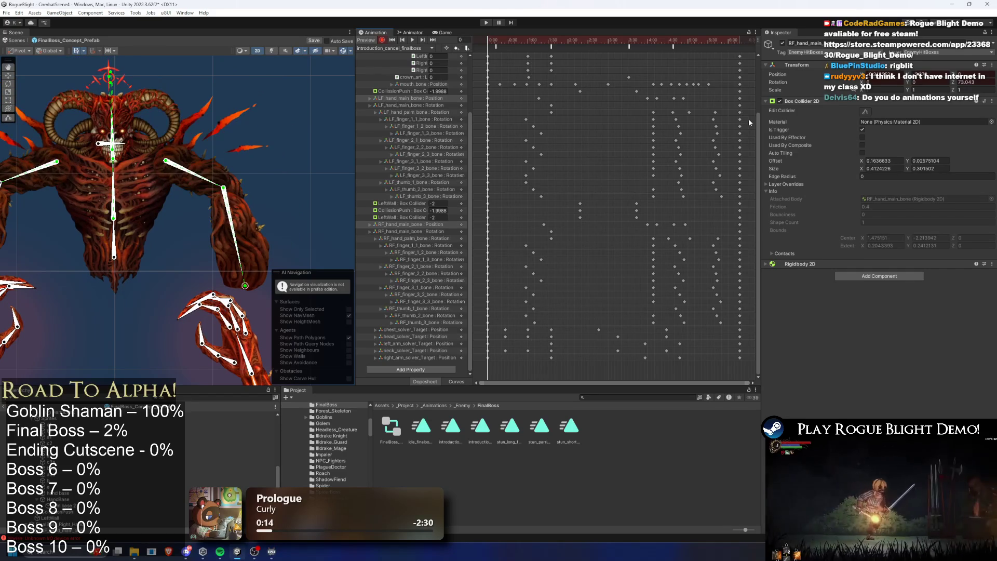
{"action": "left_click_drag", "start_coordinate": [760, 86], "coordinate": [590, 57]}
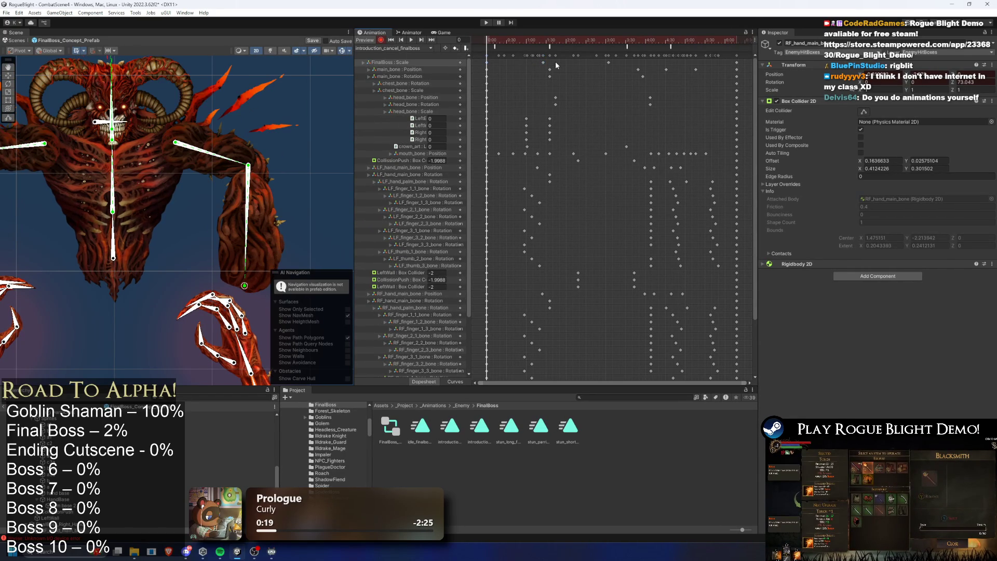
- Move the animation event to 0:00 and replay the introduction_cancel_finalboss preview
{"action": "key", "text": "space"}
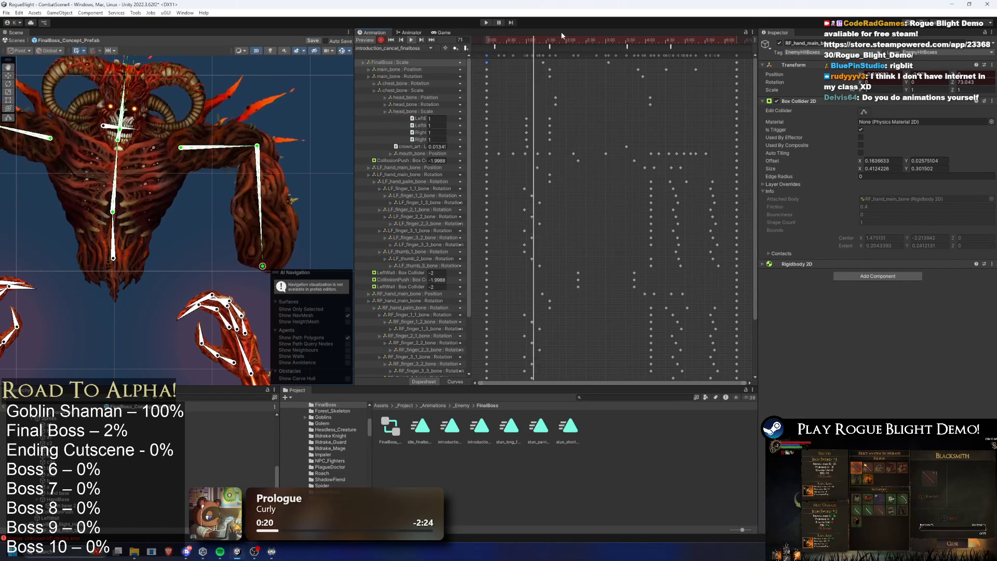
{"action": "left_click", "coordinate": [503, 40]}
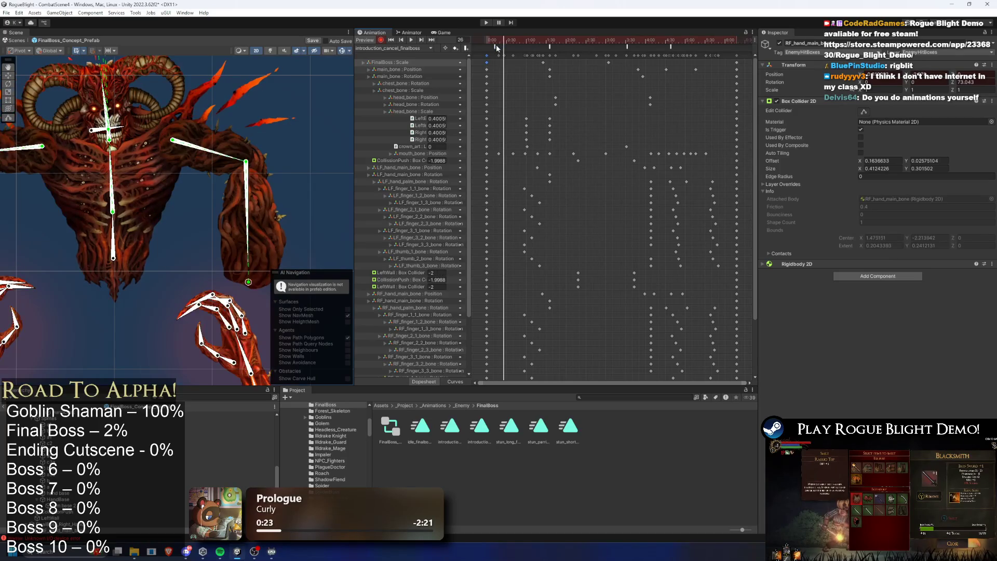
{"action": "left_click_drag", "start_coordinate": [495, 46], "coordinate": [488, 47]}
{"action": "left_click", "coordinate": [516, 39]}
{"action": "key", "text": "space"}
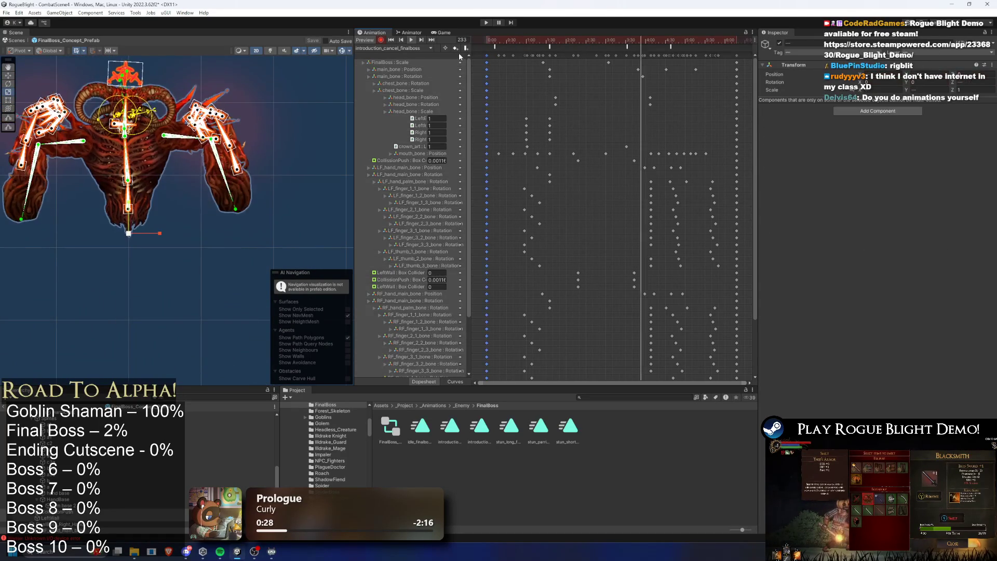
{"action": "left_click", "coordinate": [400, 51]}
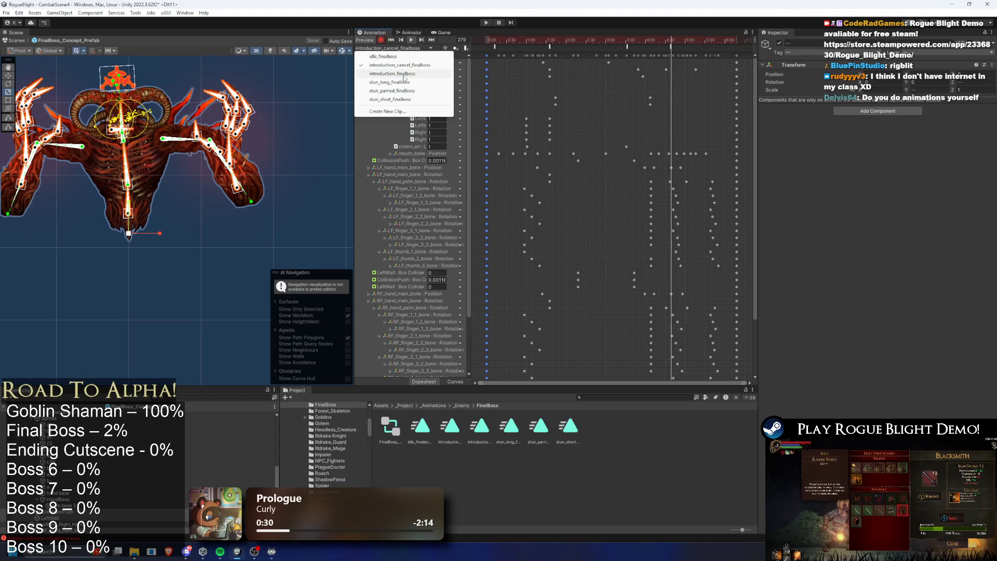
- Switch to the introduction_finalboss clip and preview it from frame 55
{"action": "left_click", "coordinate": [404, 73]}
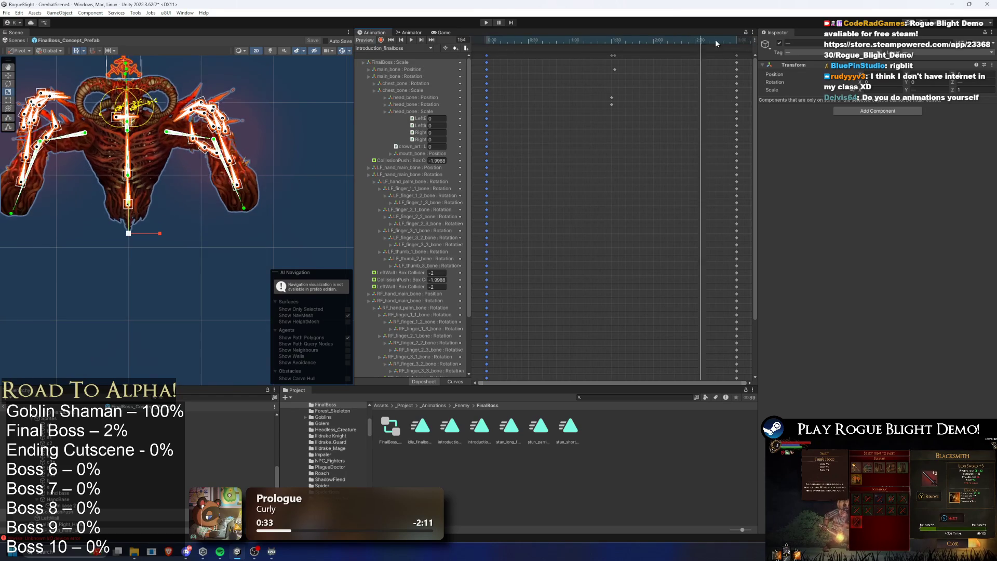
{"action": "left_click", "coordinate": [534, 41]}
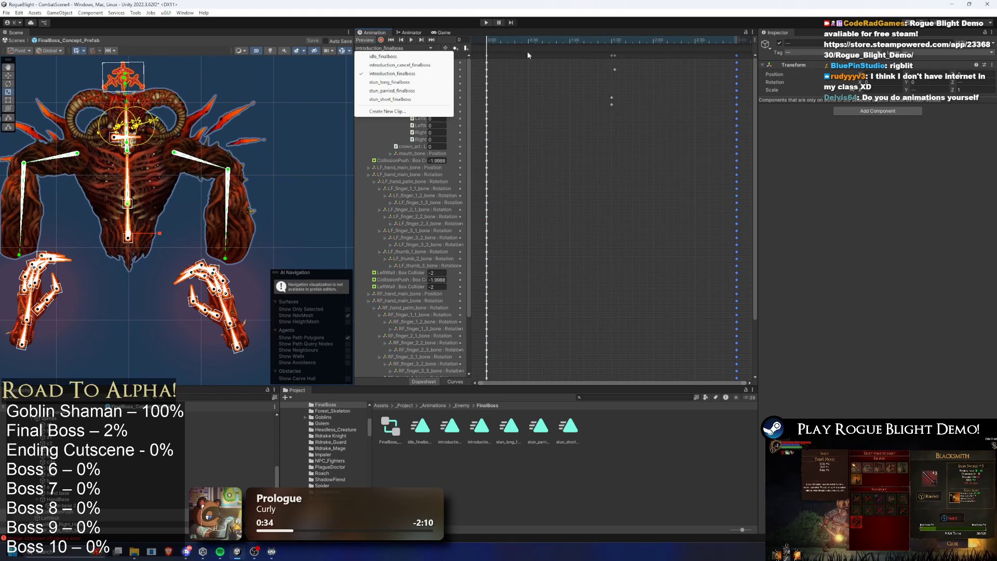
{"action": "key", "text": "space"}
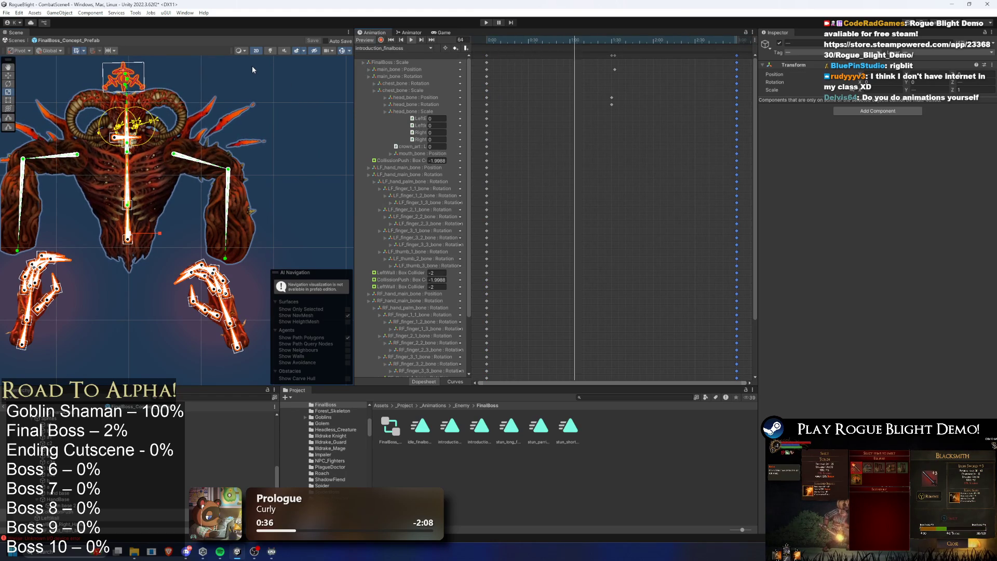
{"action": "left_click", "coordinate": [252, 66]}
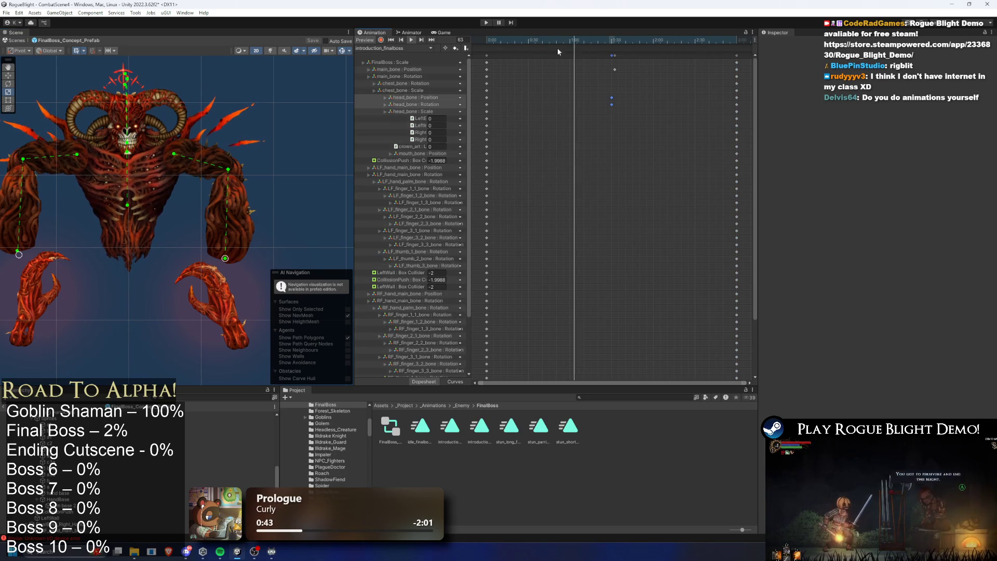
- Select the head bone's rotation and position tracks, enable recording, and preview, stopping at frame 33
{"action": "left_click", "coordinate": [438, 105]}
{"action": "left_click", "coordinate": [437, 97]}
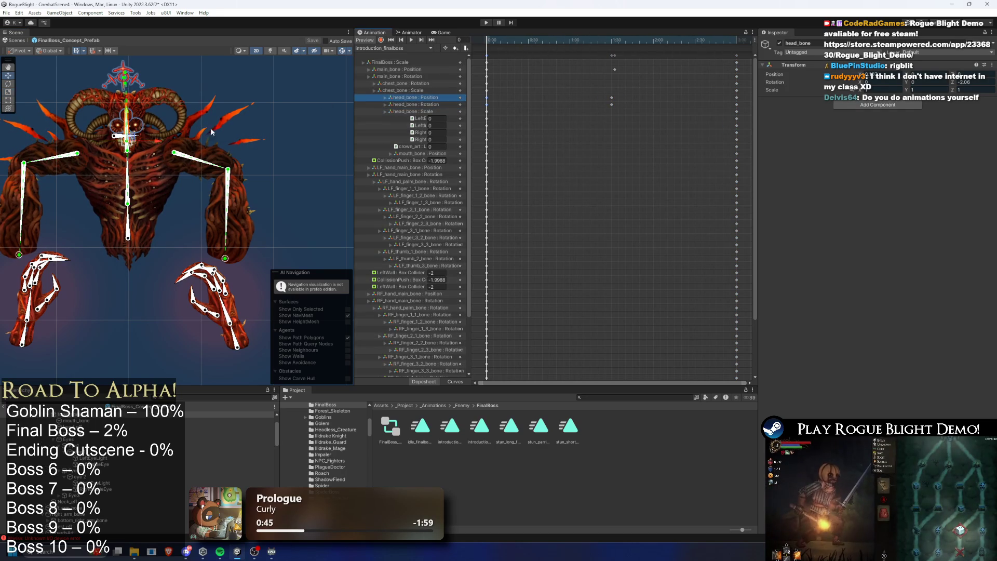
{"action": "scroll", "coordinate": [210, 127], "scroll_direction": "up", "scroll_amount": 5}
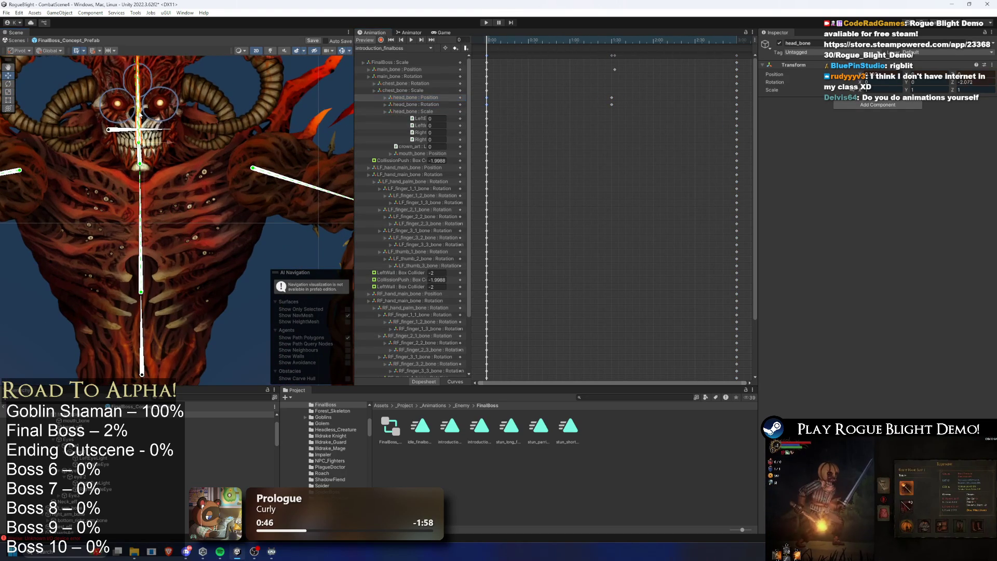
{"action": "key", "text": "k"}
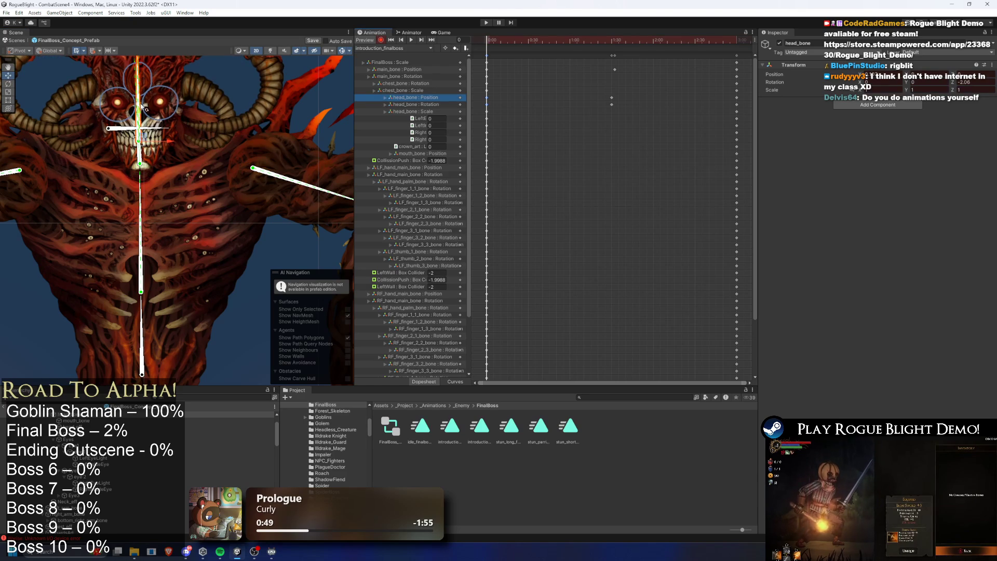
{"action": "key", "text": "space"}
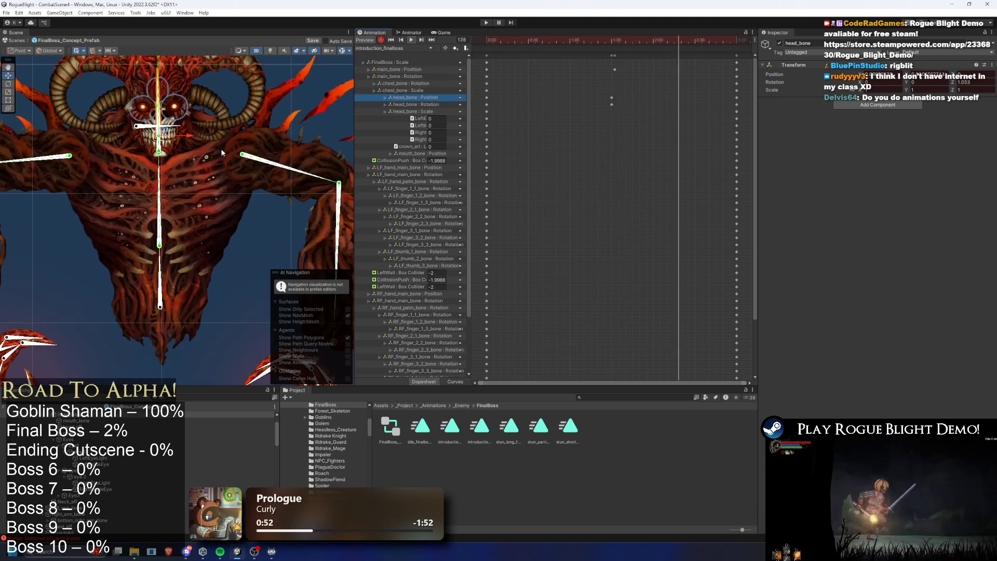
{"action": "left_click", "coordinate": [294, 93]}
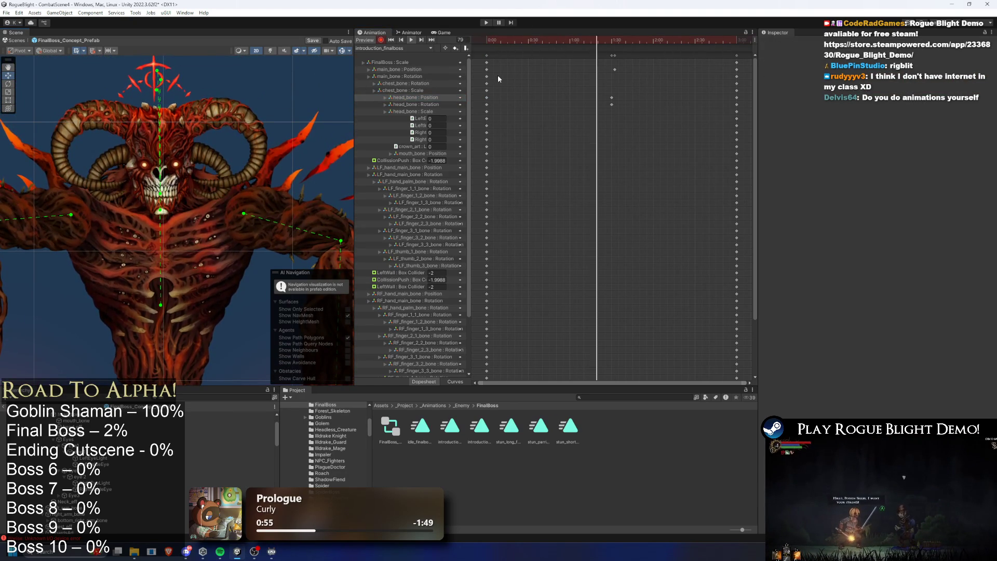
{"action": "left_click", "coordinate": [497, 53]}
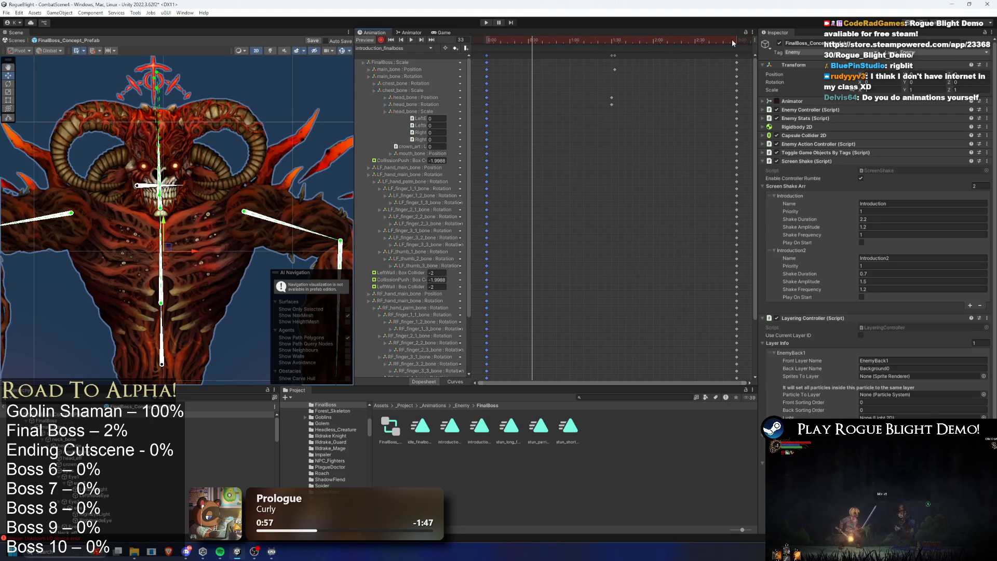
- Preview introduction_finalboss from its end and select the head bone's later keyframes
{"action": "left_click", "coordinate": [735, 43]}
{"action": "left_click_drag", "start_coordinate": [735, 44], "coordinate": [736, 44]}
{"action": "key", "text": "space"}
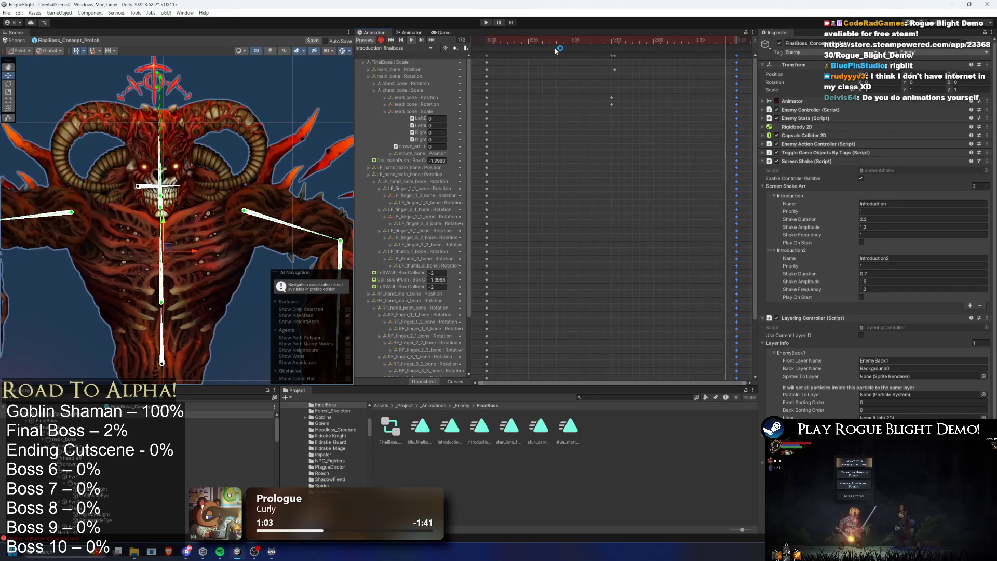
{"action": "key", "text": "space"}
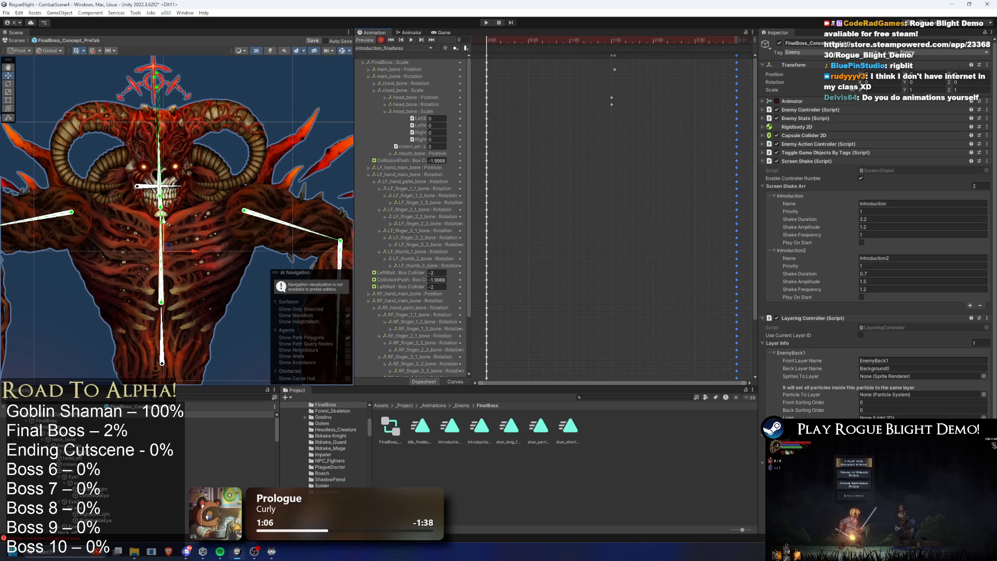
{"action": "left_click_drag", "start_coordinate": [631, 96], "coordinate": [605, 107]}
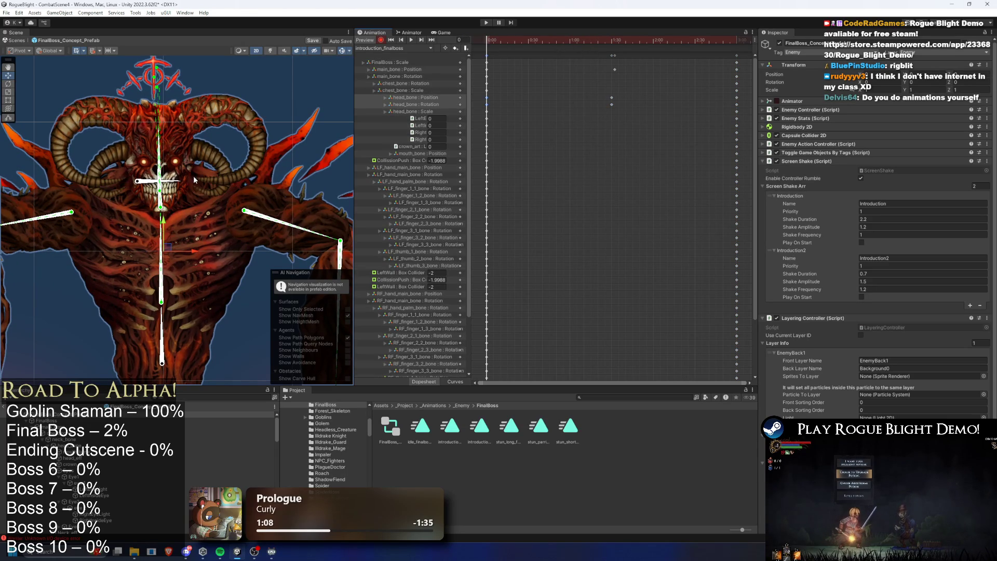
- Lower the boss's head bone, undoing a stray neck edit, and preview from frame 2
{"action": "left_click", "coordinate": [165, 214]}
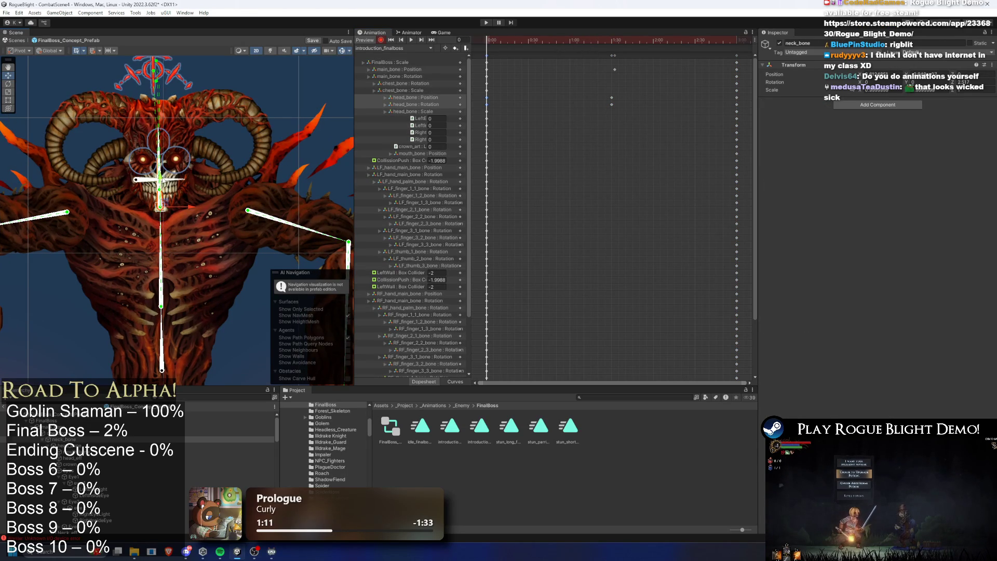
{"action": "left_click_drag", "start_coordinate": [501, 43], "coordinate": [485, 44]}
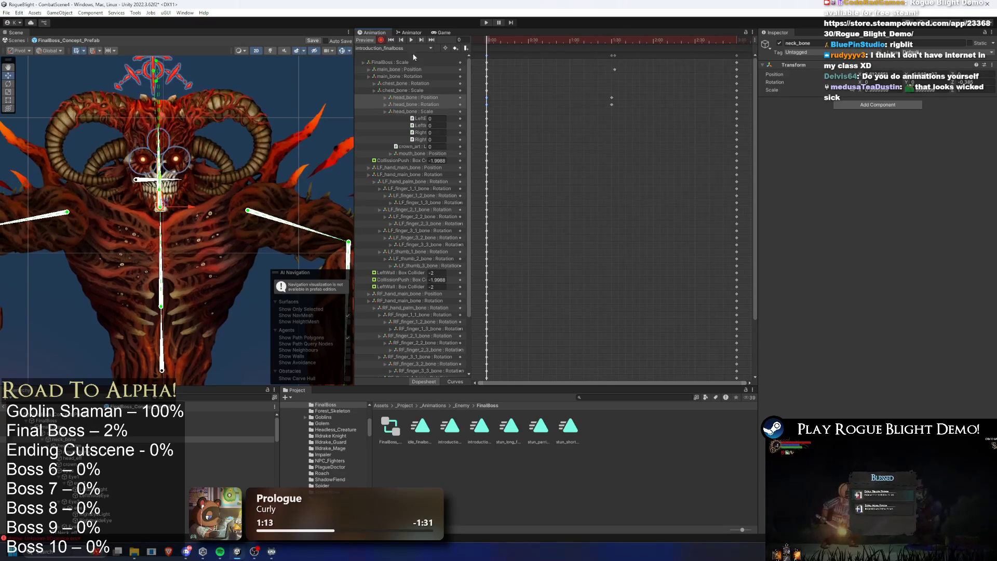
{"action": "left_click_drag", "start_coordinate": [161, 176], "coordinate": [158, 190]}
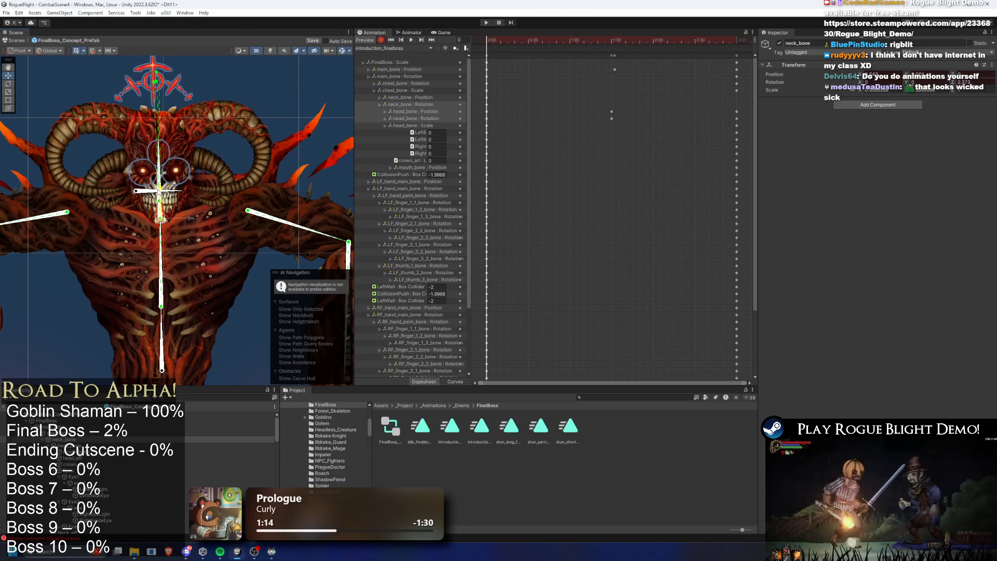
{"action": "key", "text": "ctrl+z"}
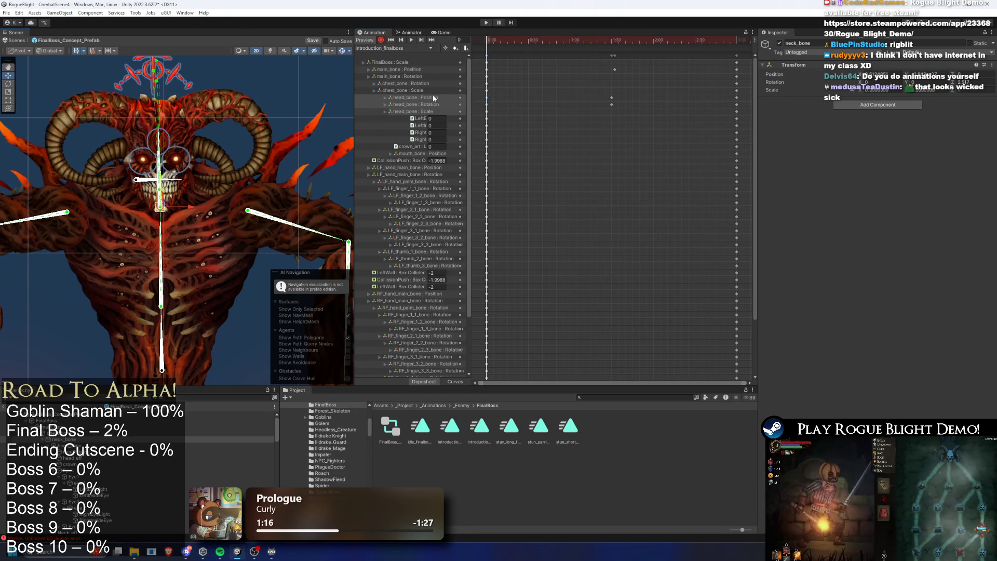
{"action": "left_click", "coordinate": [433, 97]}
{"action": "left_click_drag", "start_coordinate": [160, 164], "coordinate": [160, 172]}
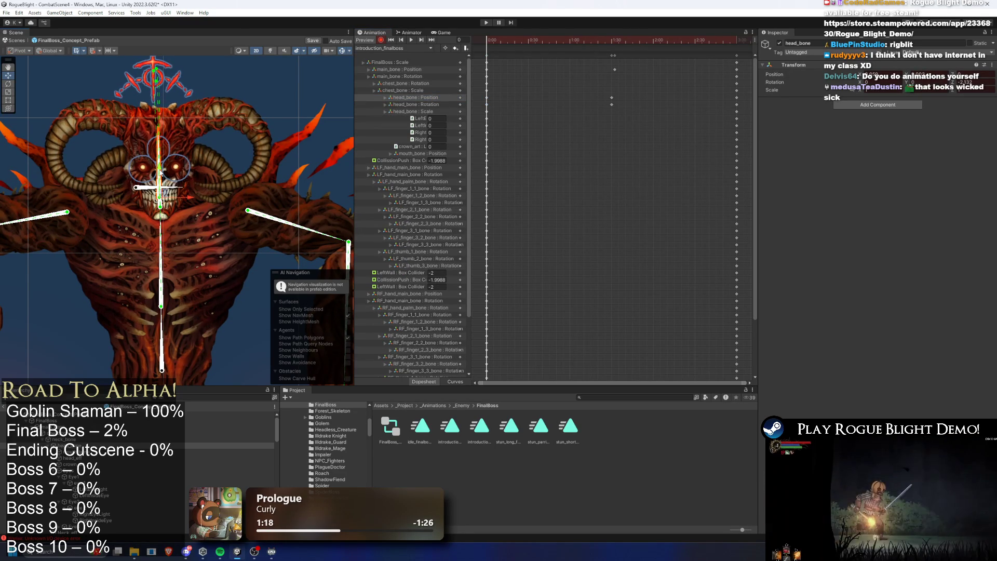
{"action": "left_click", "coordinate": [491, 43]}
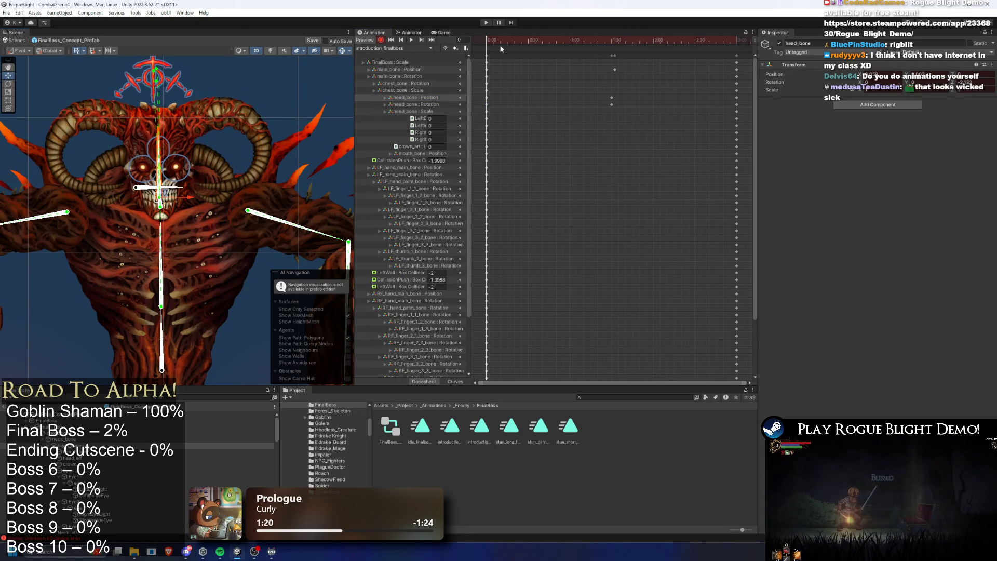
{"action": "left_click", "coordinate": [412, 40]}
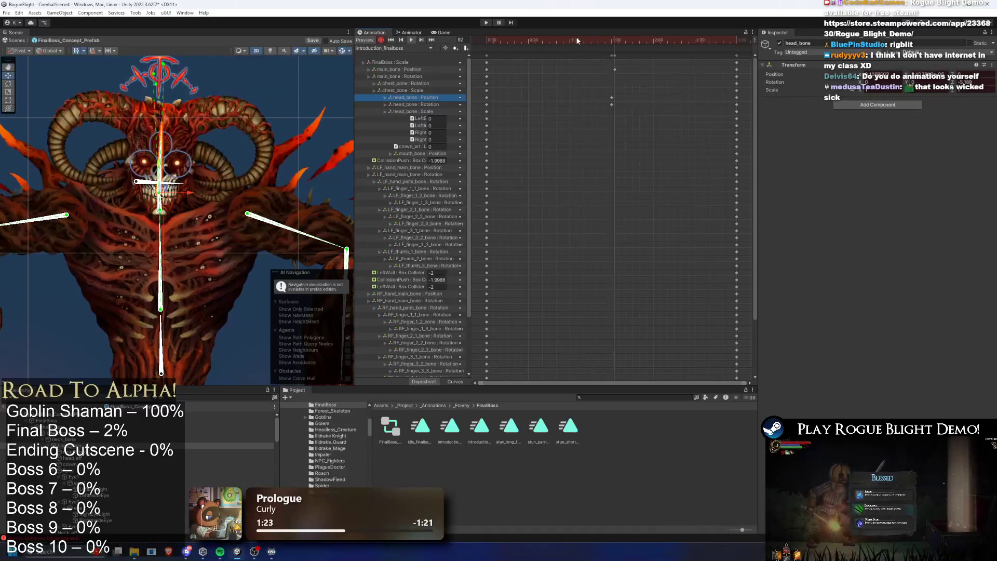
- Key a lowered neck_bone pose at frame 91 and replay the preview
{"action": "left_click", "coordinate": [267, 98]}
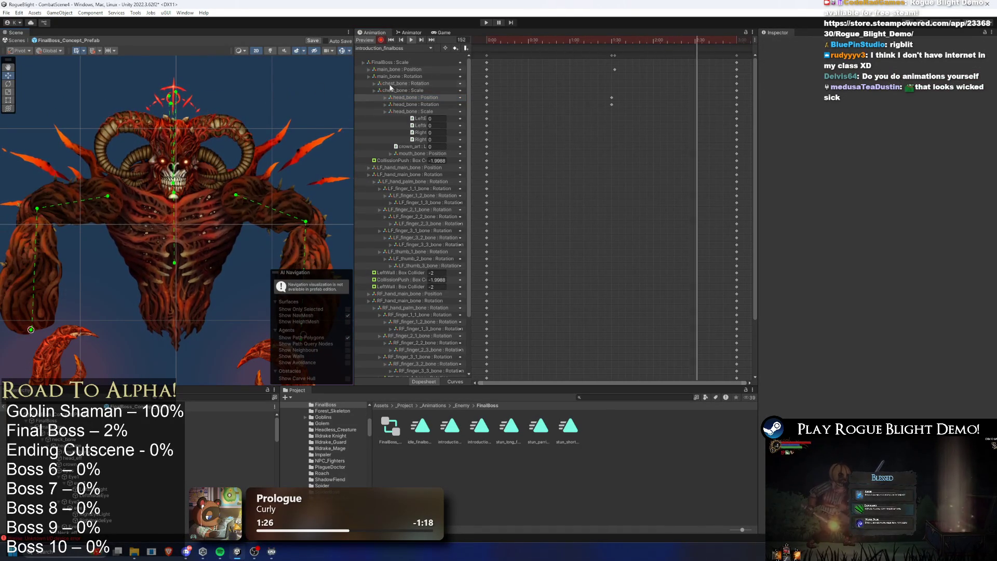
{"action": "left_click", "coordinate": [538, 79]}
{"action": "key", "text": "space"}
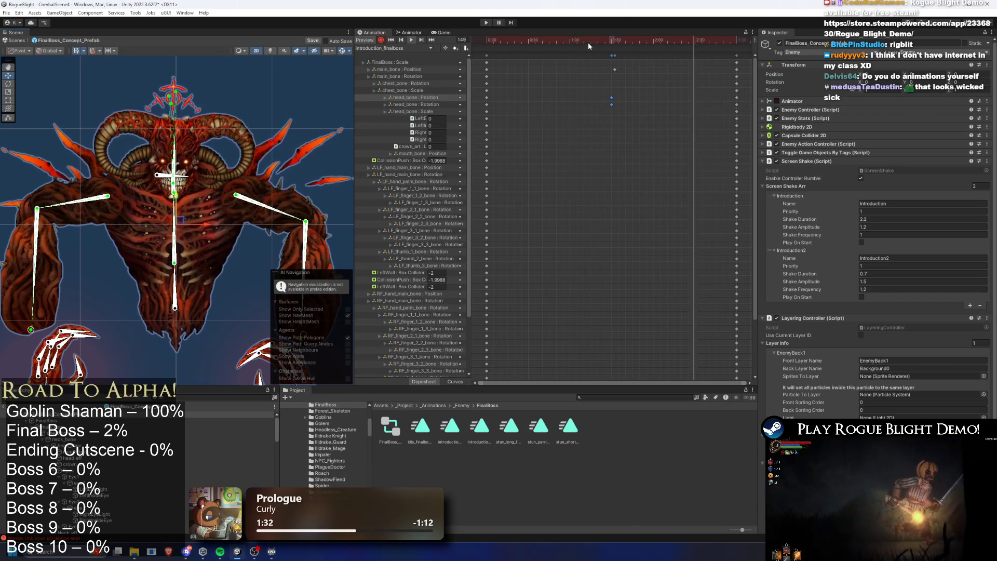
{"action": "left_click", "coordinate": [613, 36]}
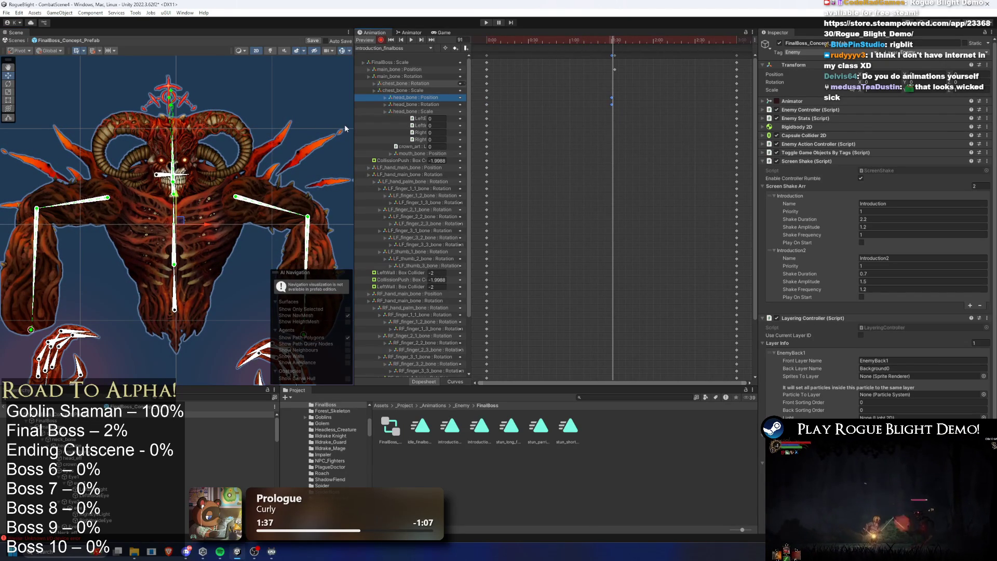
{"action": "scroll", "coordinate": [157, 188], "scroll_direction": "up", "scroll_amount": 3}
{"action": "left_click", "coordinate": [185, 199]}
{"action": "left_click_drag", "start_coordinate": [185, 202], "coordinate": [189, 208]}
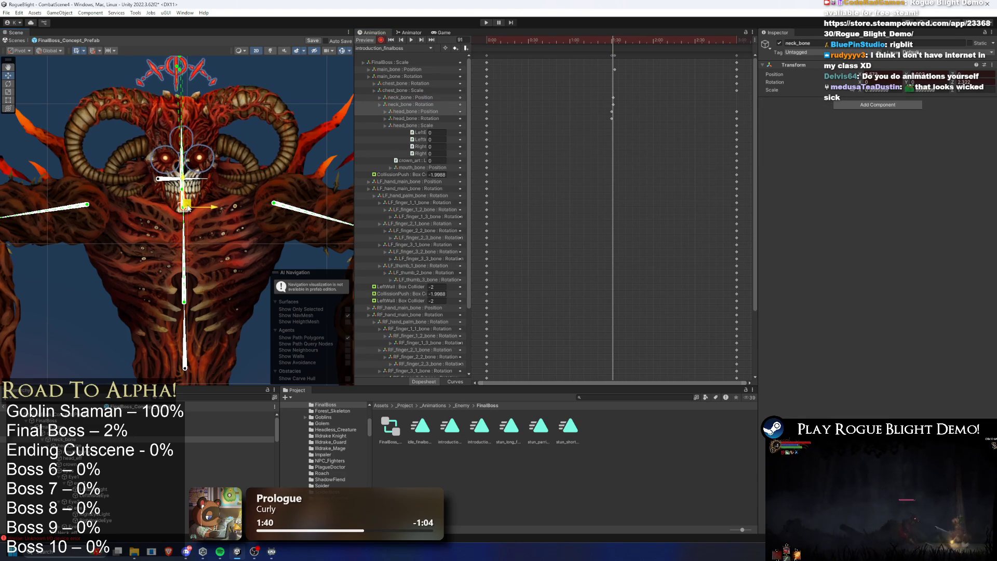
{"action": "key", "text": "space"}
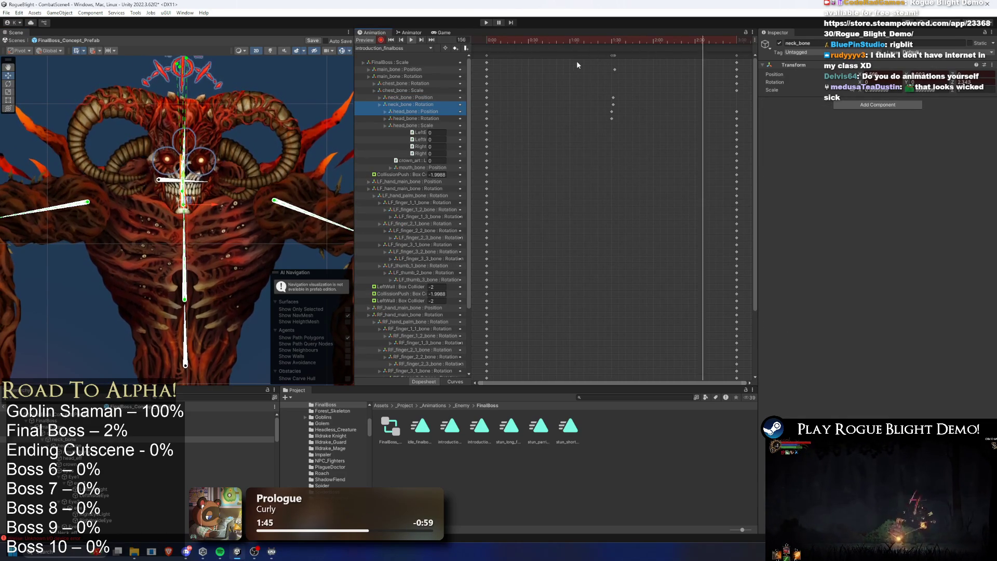
- Select head bone keyframes, undo a slight head raise, and preview from frame 179
{"action": "left_click_drag", "start_coordinate": [627, 108], "coordinate": [613, 118]}
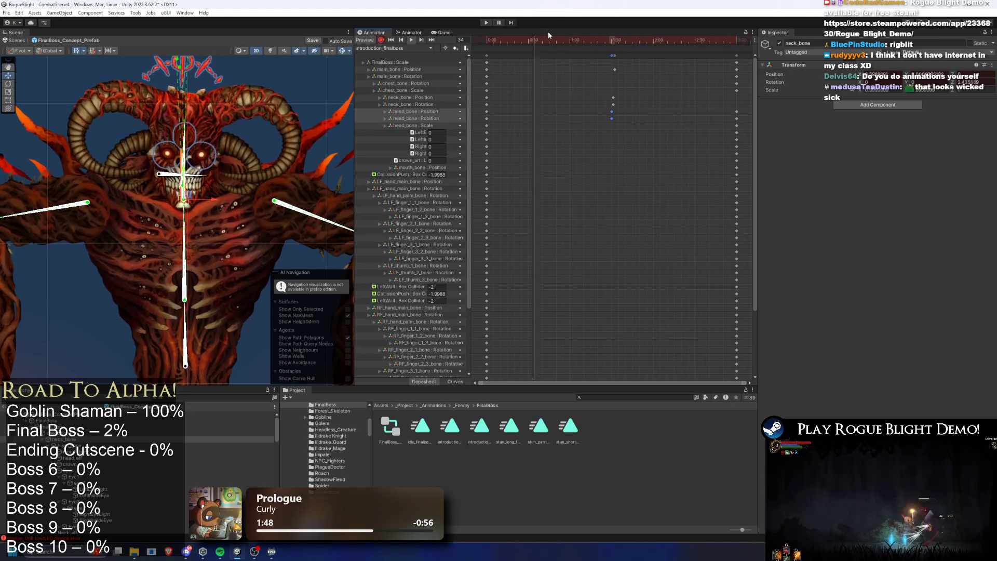
{"action": "key", "text": "space"}
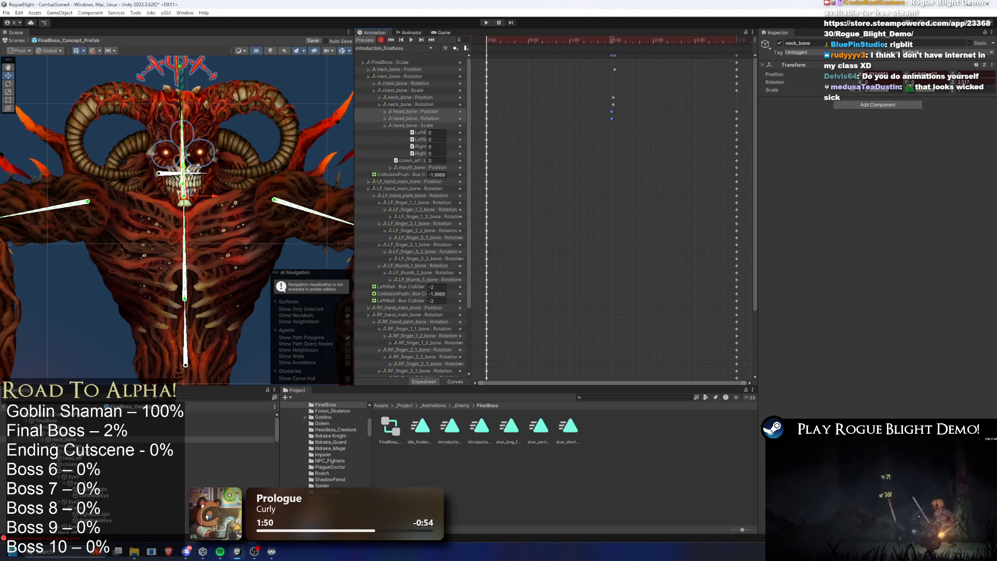
{"action": "left_click_drag", "start_coordinate": [187, 170], "coordinate": [185, 167]}
{"action": "key", "text": "ctrl+z"}
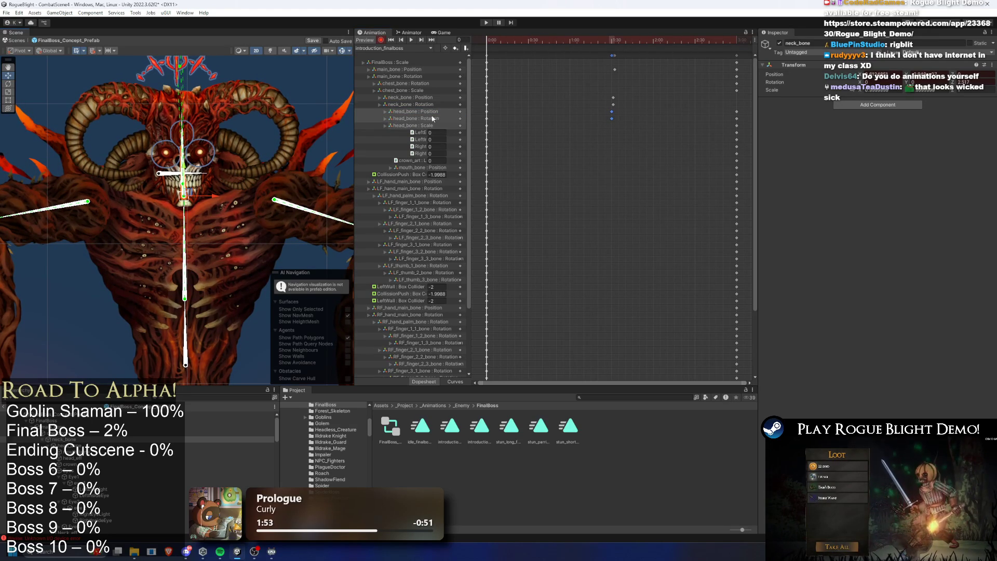
{"action": "left_click", "coordinate": [435, 112]}
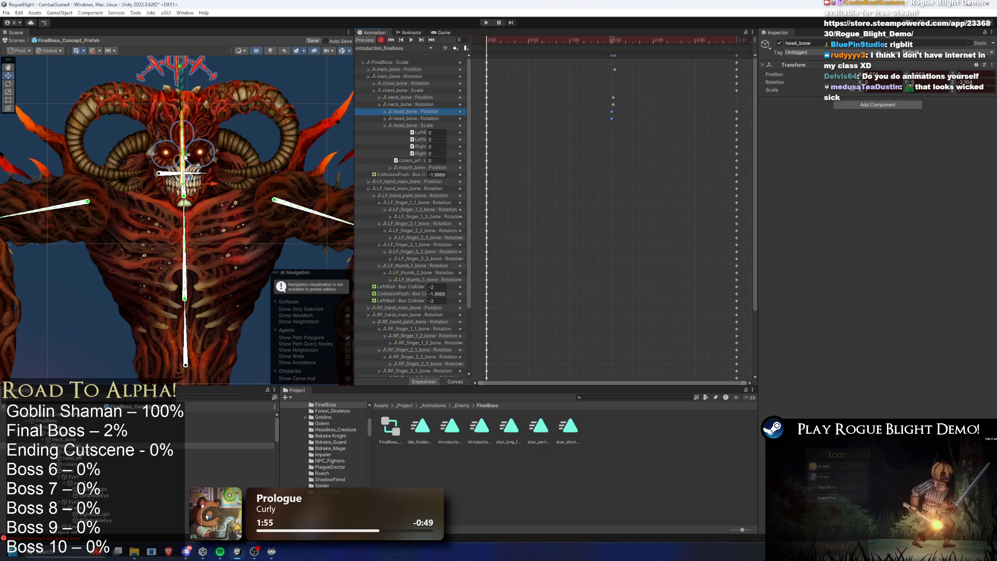
{"action": "left_click", "coordinate": [509, 57]}
{"action": "left_click", "coordinate": [736, 40]}
{"action": "left_click_drag", "start_coordinate": [736, 40], "coordinate": [735, 40]}
{"action": "key", "text": "space"}
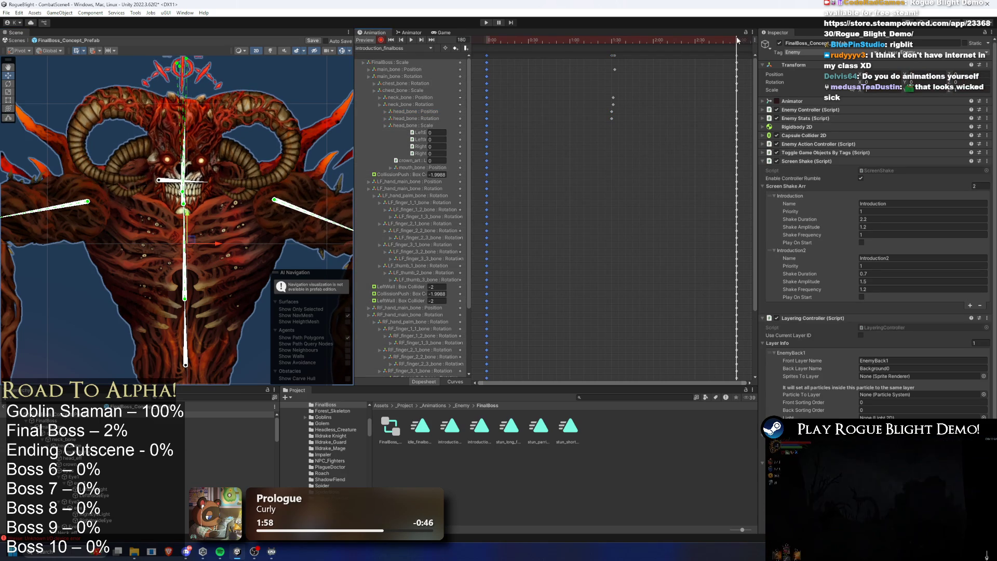
{"action": "left_click", "coordinate": [618, 190]}
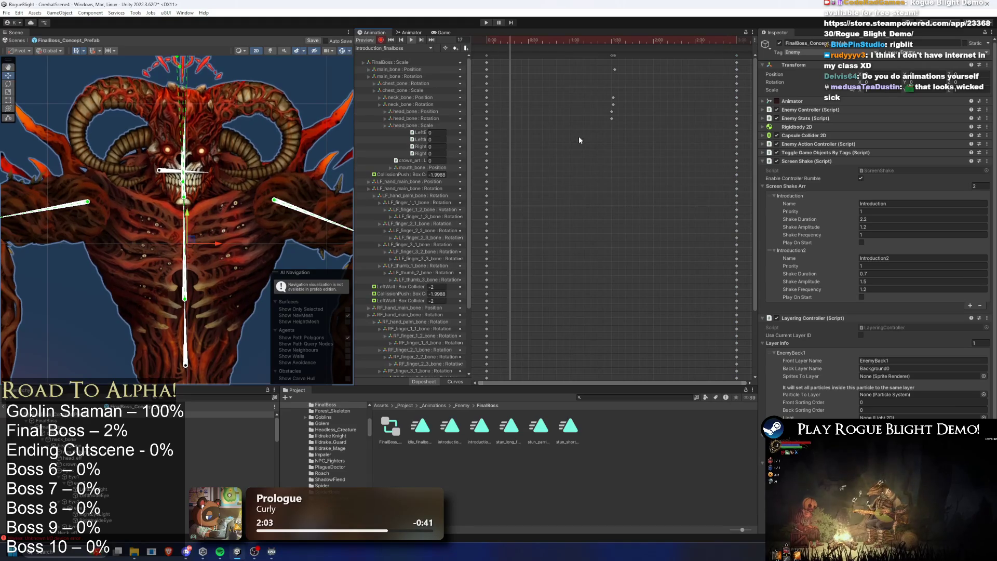
- Preview the intro animation from around frames 87–90
{"action": "left_click", "coordinate": [261, 78]}
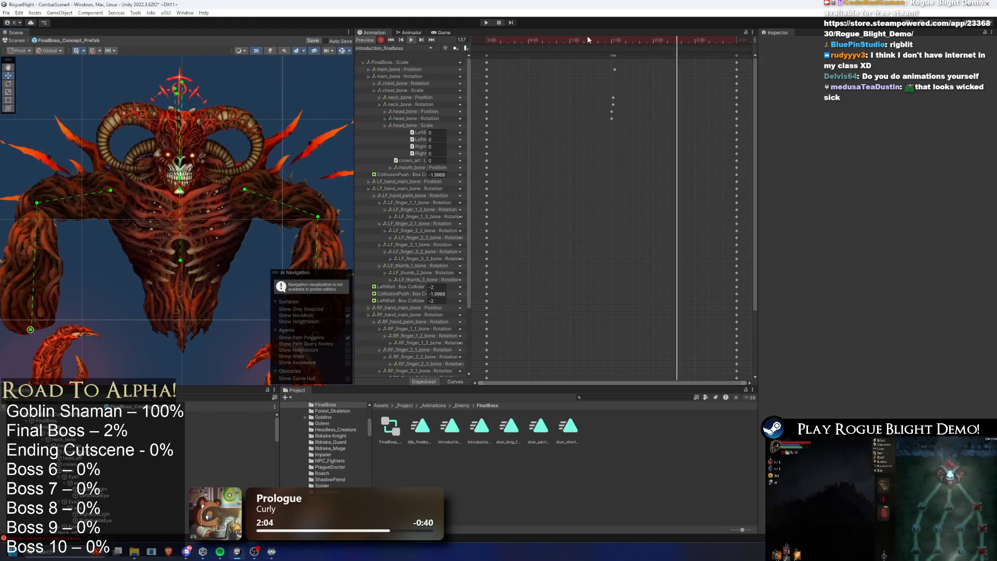
{"action": "left_click", "coordinate": [608, 42]}
{"action": "left_click_drag", "start_coordinate": [608, 42], "coordinate": [611, 41]}
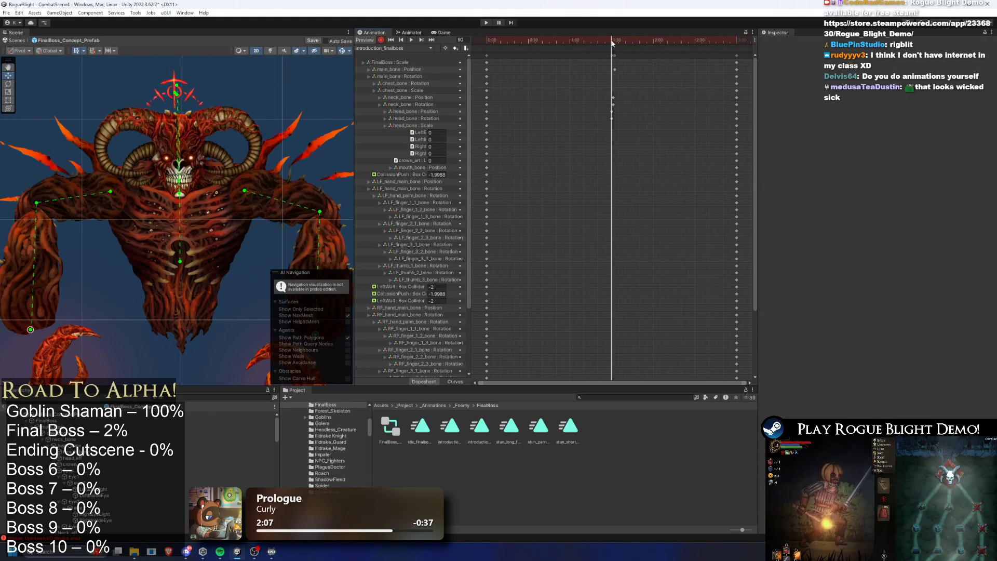
{"action": "key", "text": "space"}
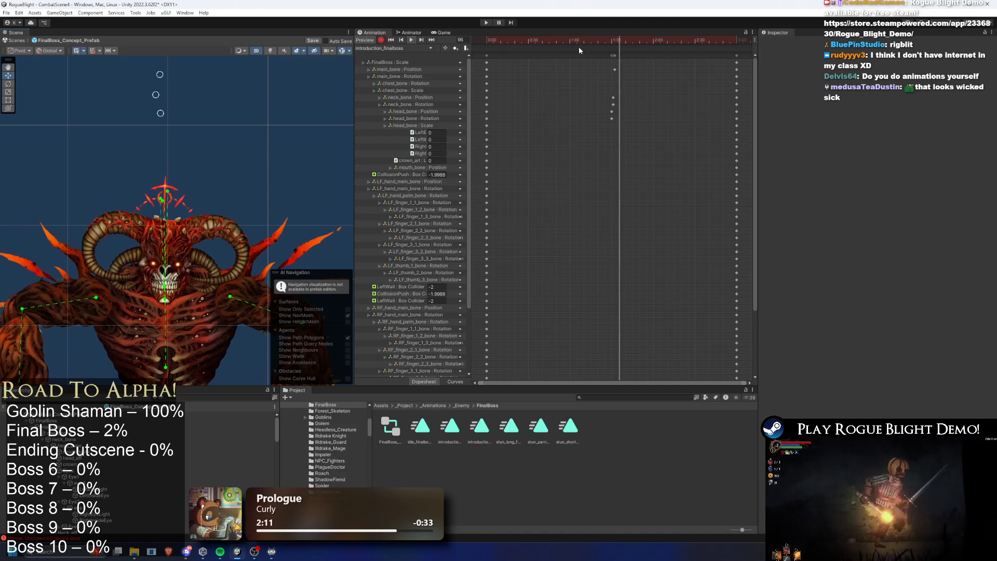
{"action": "left_click", "coordinate": [610, 45]}
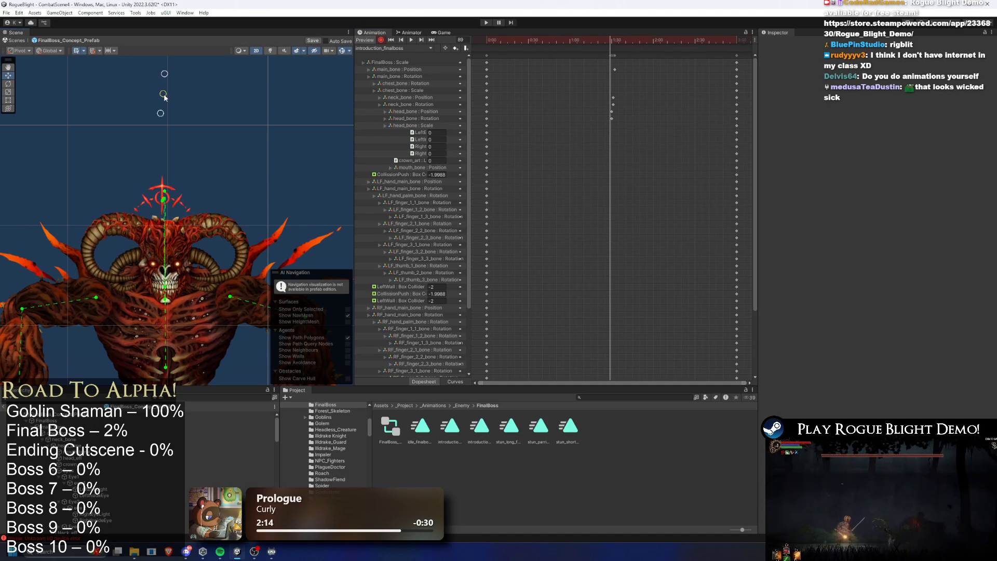
- Replay from about frame 77, then enter Play mode, confirming the modifications warning
{"action": "left_click", "coordinate": [561, 40]}
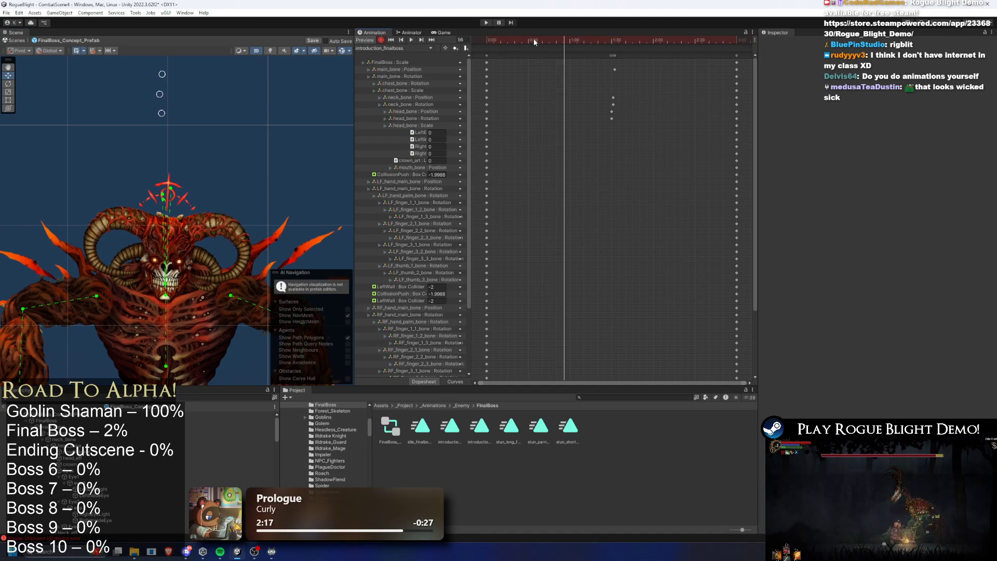
{"action": "left_click", "coordinate": [548, 39]}
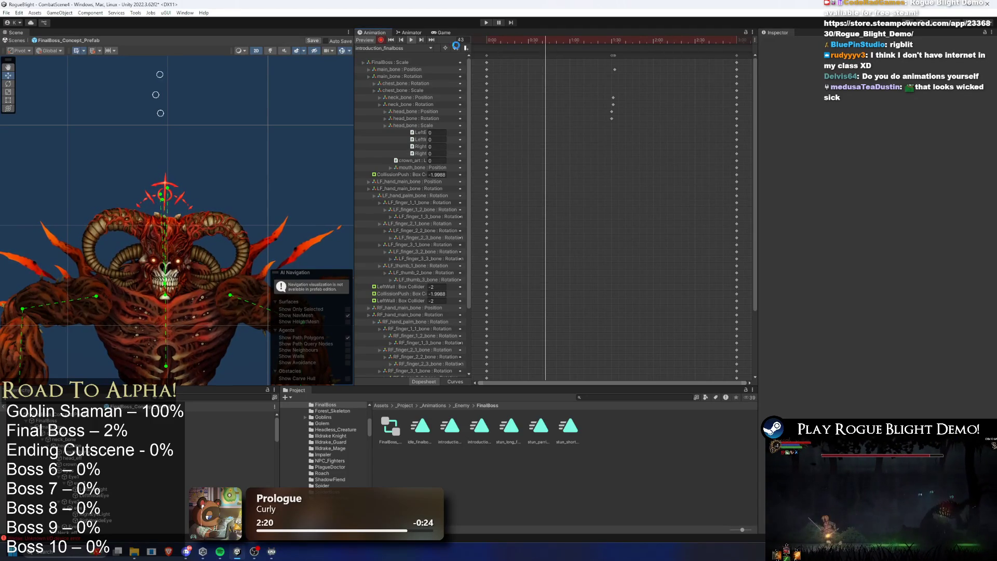
{"action": "left_click", "coordinate": [486, 23]}
{"action": "key", "text": "Return"}
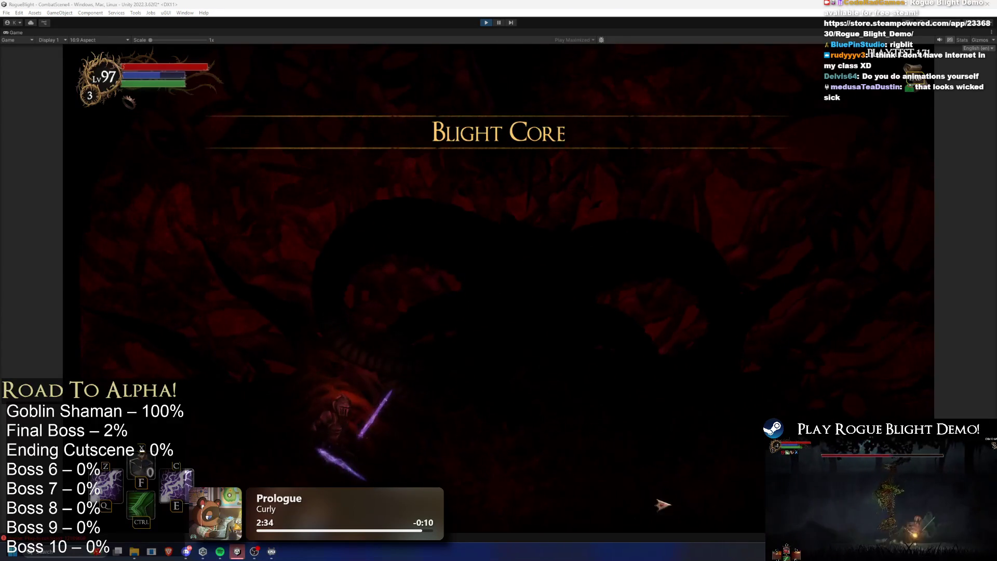
- Move the knight left, then dash right toward the boss in the Blight Core arena
{"action": "key", "text": "a"}
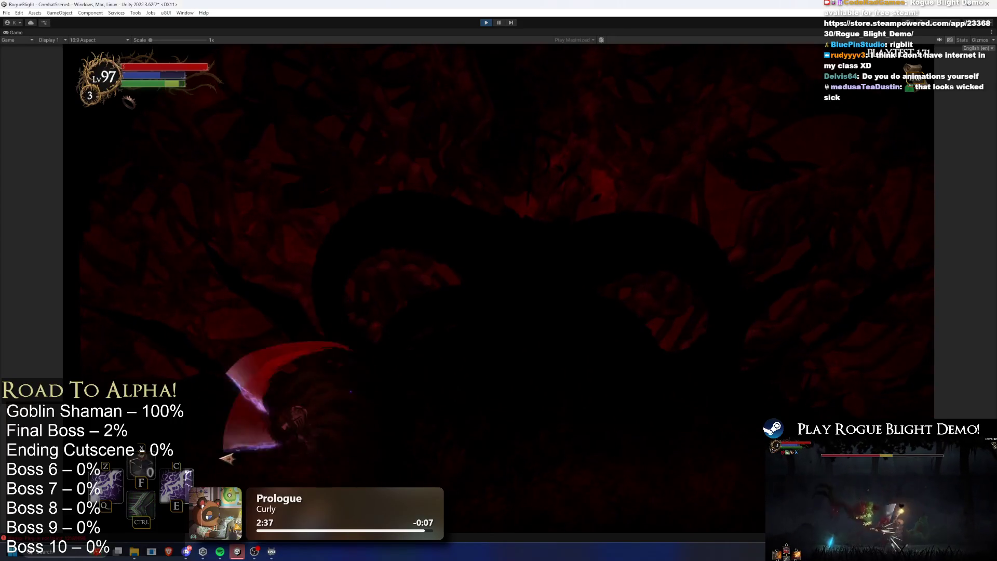
{"action": "key", "text": "d"}
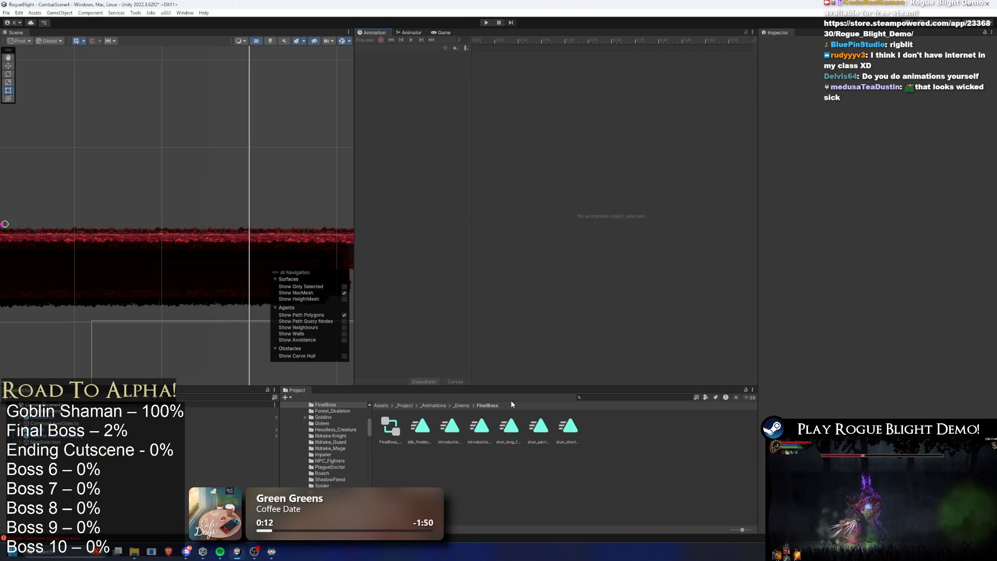
- Search for the final boss prefab, open it for editing, and select its root
{"action": "type", "text": "final b"}
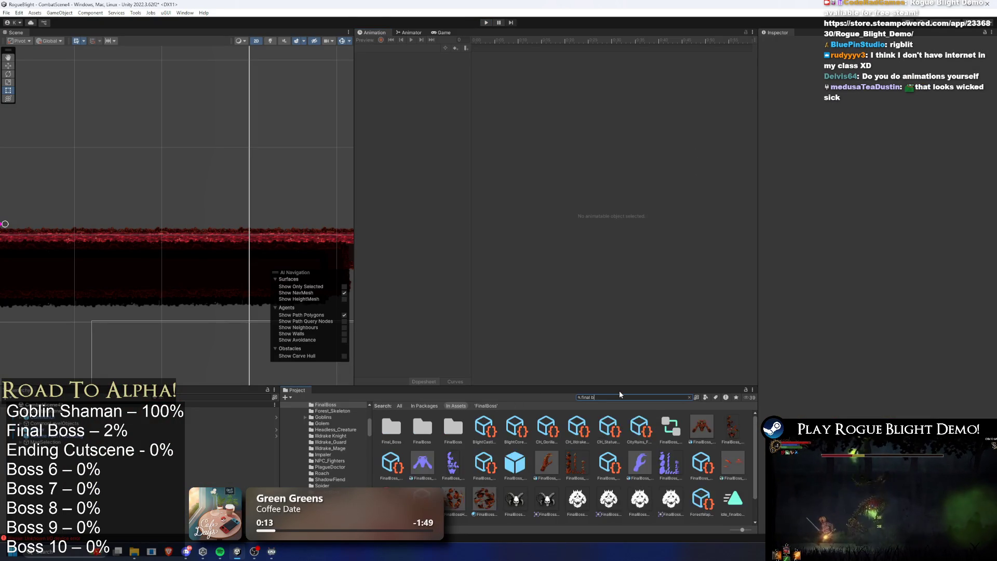
{"action": "type", "text": "oss prefa"}
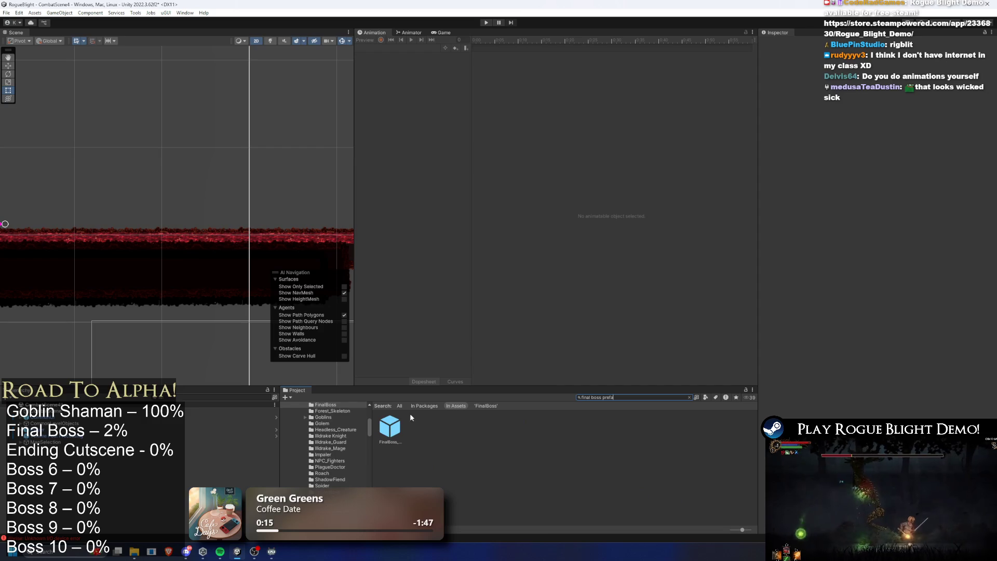
{"action": "double_click", "coordinate": [395, 425]}
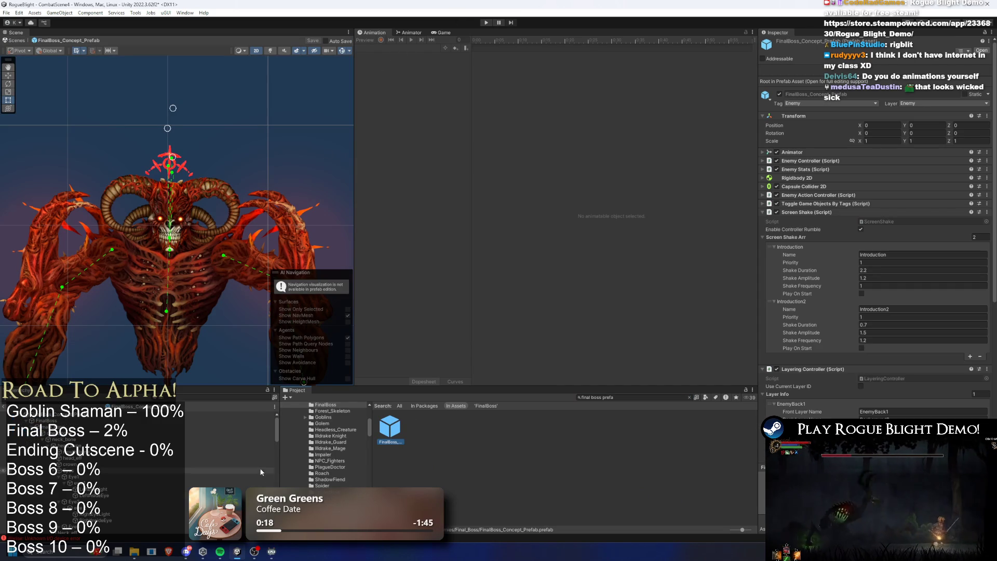
{"action": "left_click", "coordinate": [99, 379]}
- Load idle_finalboss, scrub to frame 313, then play it from the start
{"action": "left_click", "coordinate": [384, 48]}
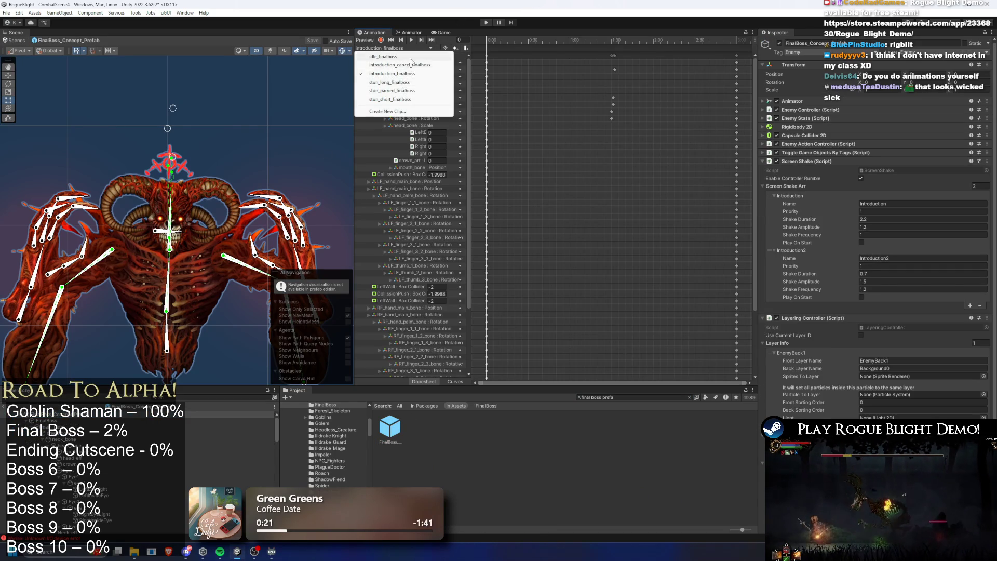
{"action": "left_click", "coordinate": [384, 56]}
{"action": "left_click_drag", "start_coordinate": [552, 40], "coordinate": [703, 40]}
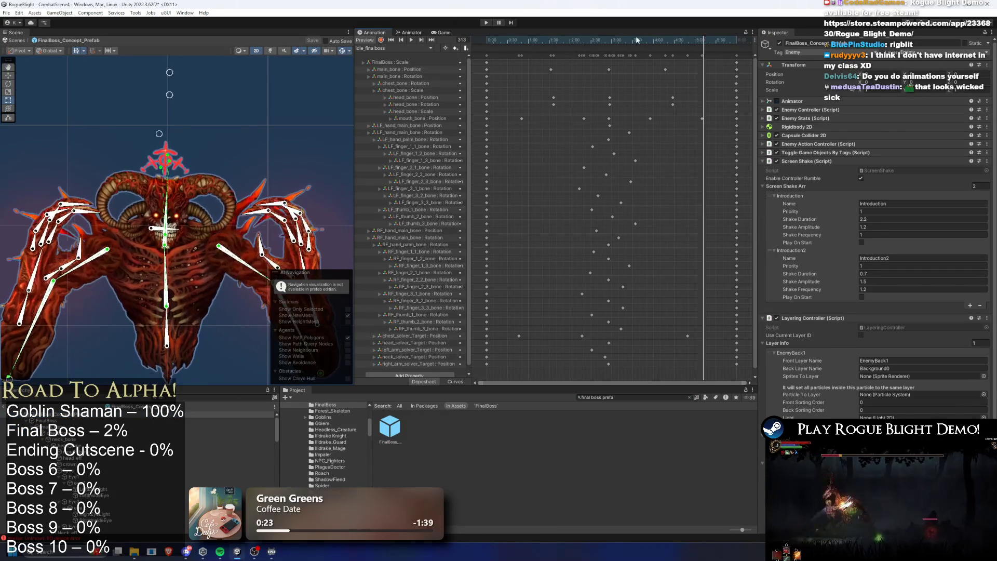
{"action": "left_click", "coordinate": [486, 40]}
{"action": "key", "text": "space"}
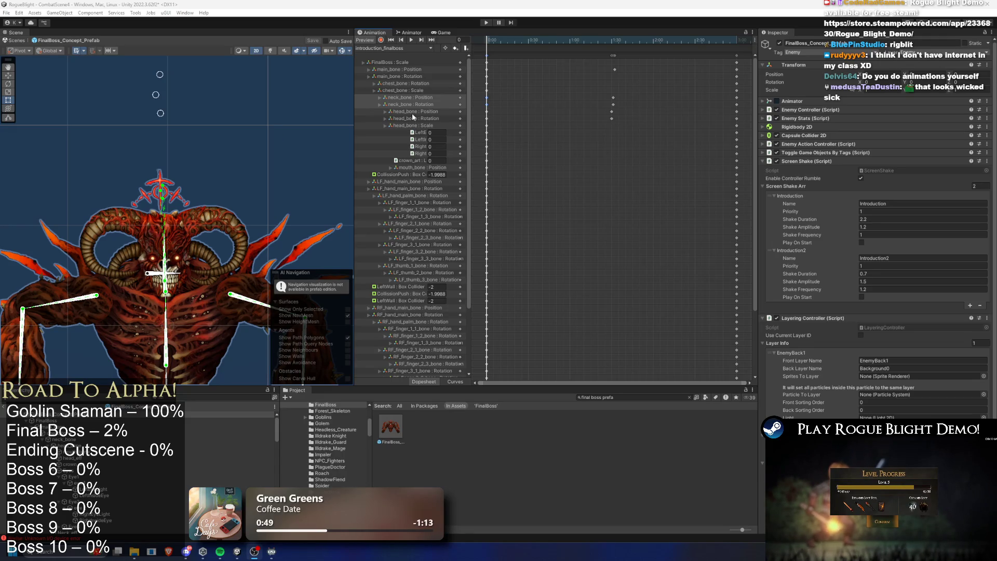
- Check introduction_cancel_finalboss at frame 62, then scrub introduction_finalboss to frame 9
{"action": "left_click", "coordinate": [391, 49]}
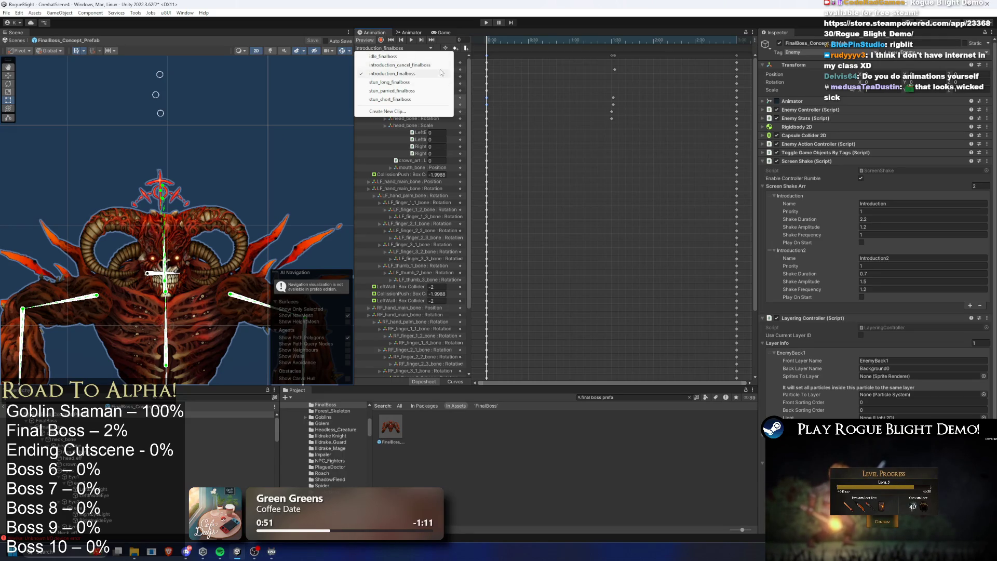
{"action": "left_click", "coordinate": [432, 65]}
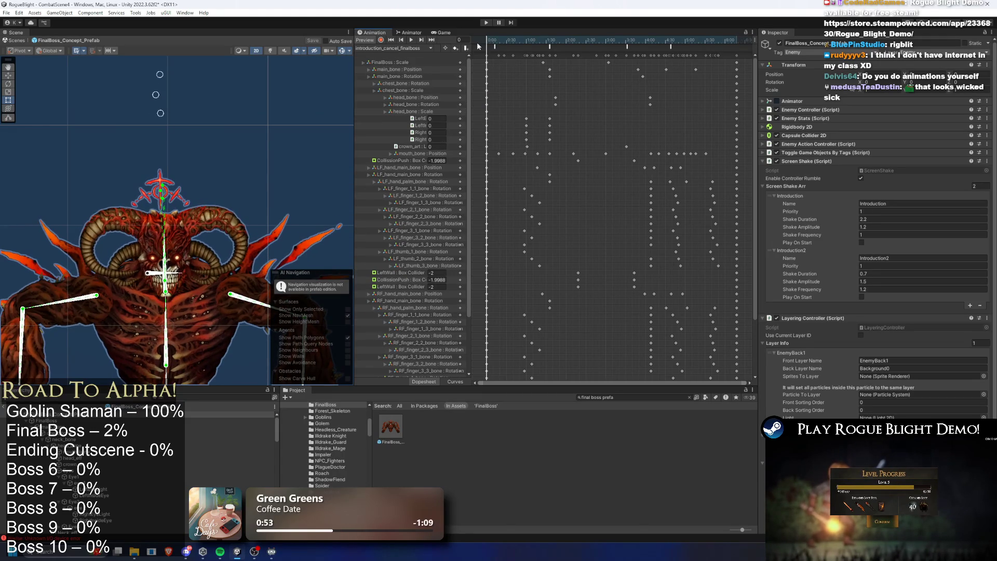
{"action": "left_click", "coordinate": [527, 41]}
{"action": "left_click", "coordinate": [394, 49]}
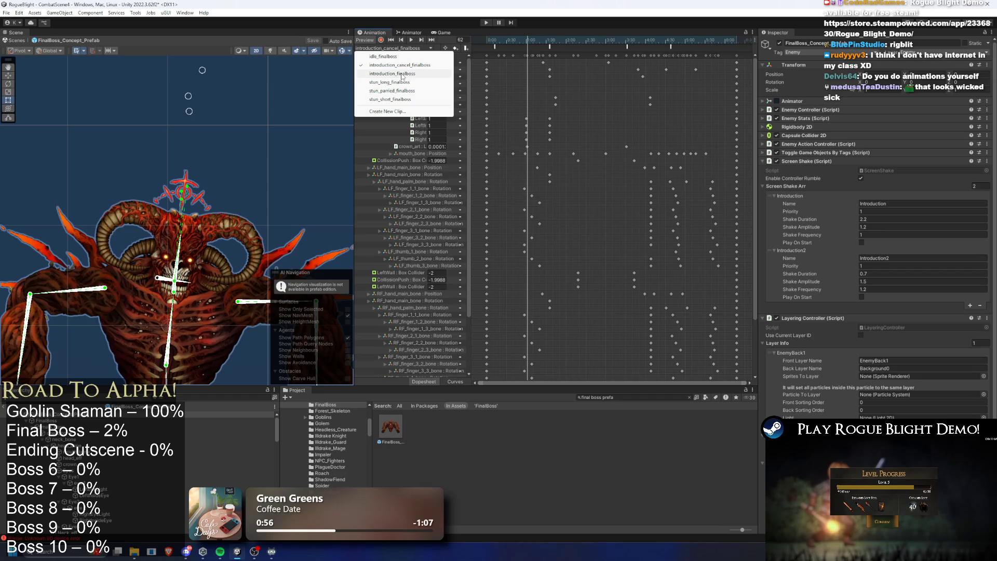
{"action": "left_click", "coordinate": [403, 74]}
{"action": "left_click_drag", "start_coordinate": [489, 41], "coordinate": [600, 35]}
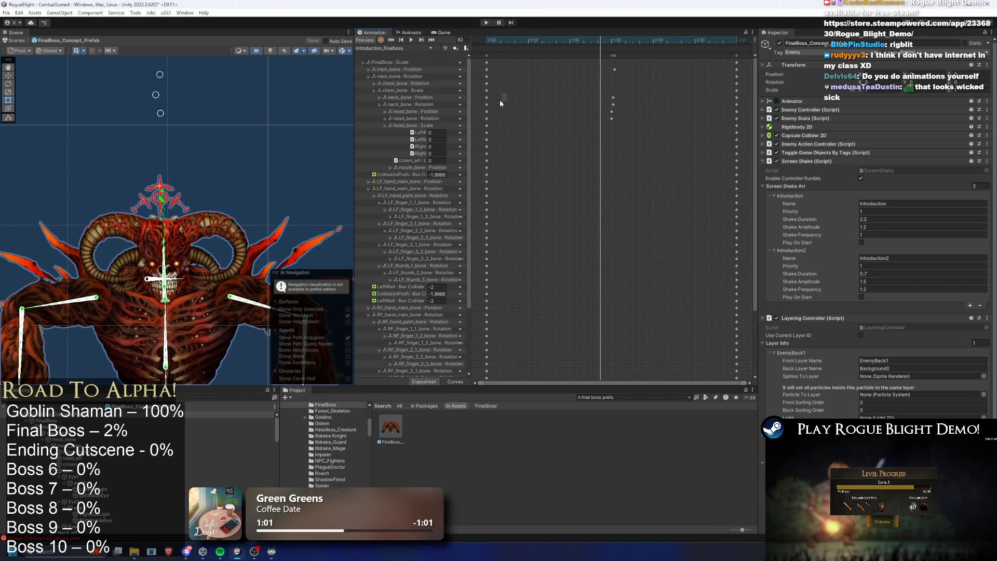
- Jump idle_finalboss to frame 358, play it from the start, and dismiss keyframe options
{"action": "left_click", "coordinate": [408, 48]}
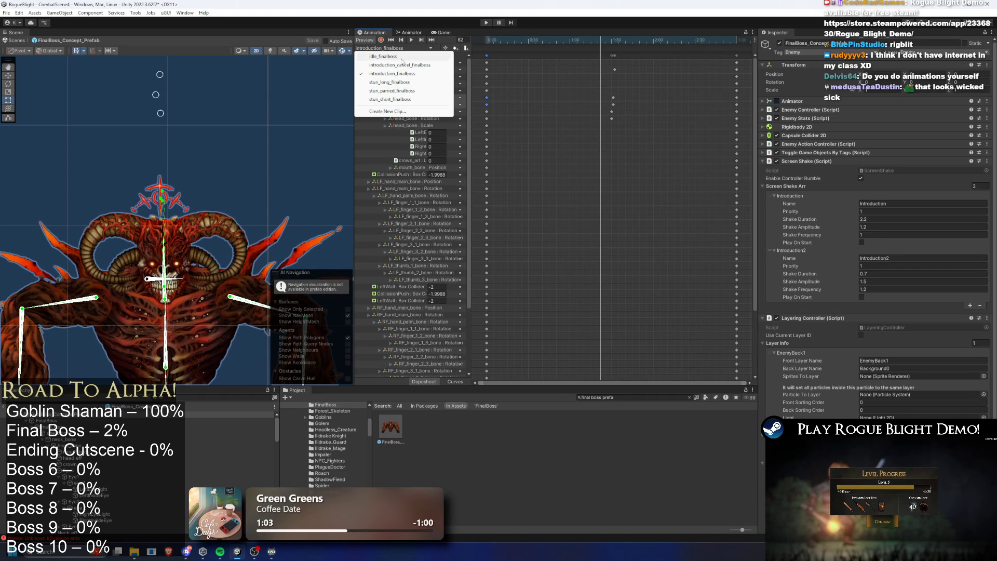
{"action": "left_click", "coordinate": [402, 57]}
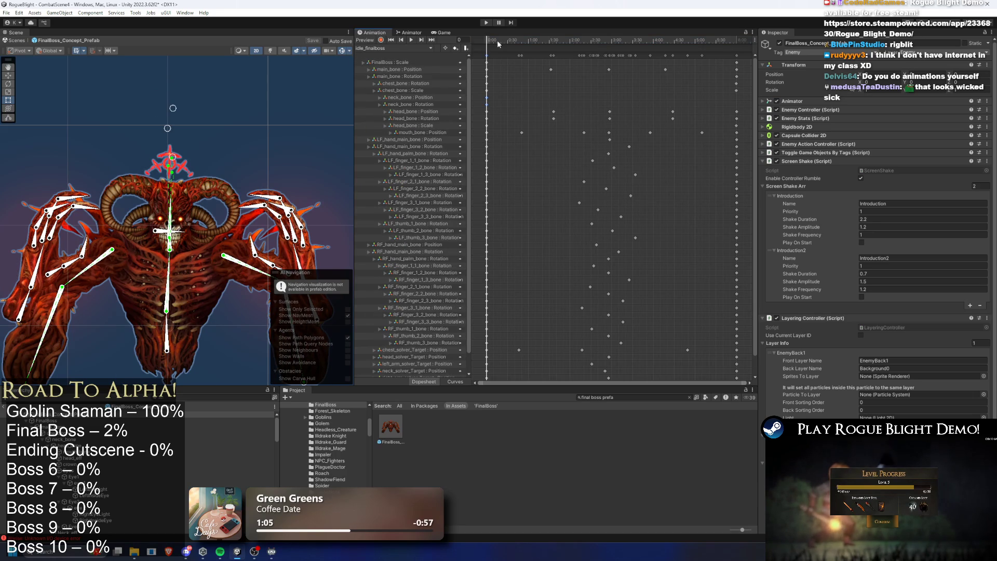
{"action": "left_click", "coordinate": [735, 39]}
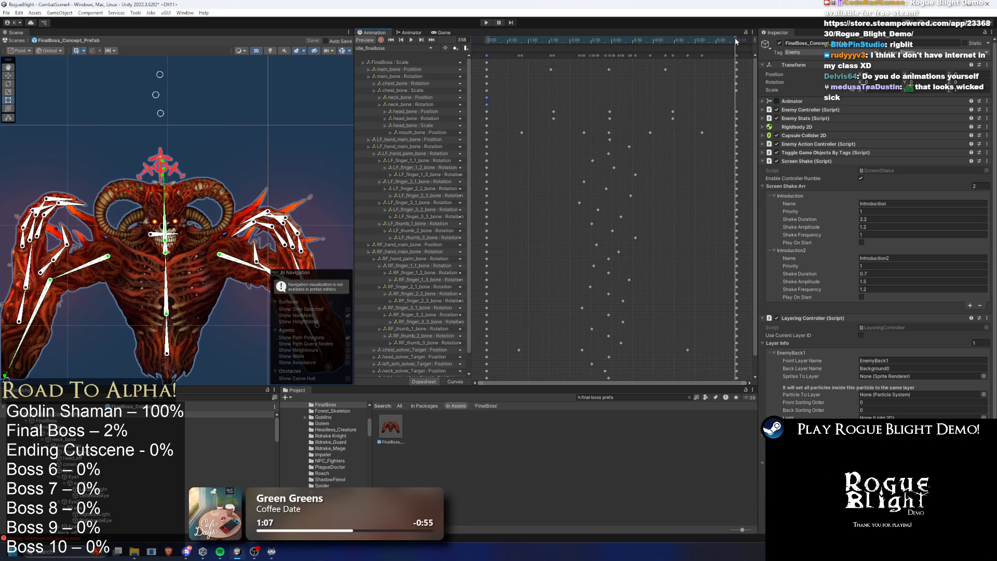
{"action": "left_click", "coordinate": [402, 48]}
{"action": "left_click", "coordinate": [402, 57]}
{"action": "left_click", "coordinate": [411, 40]}
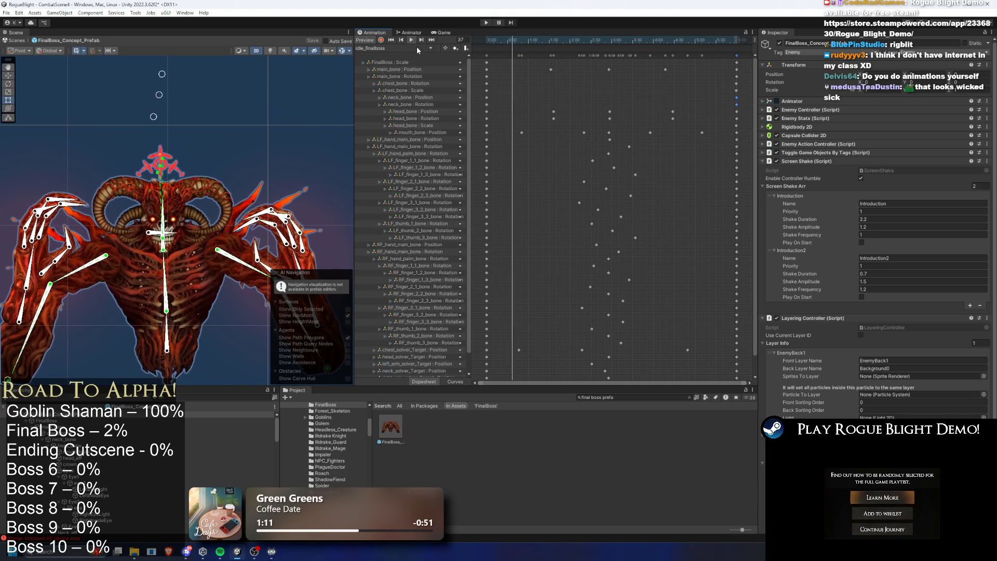
{"action": "right_click", "coordinate": [486, 65]}
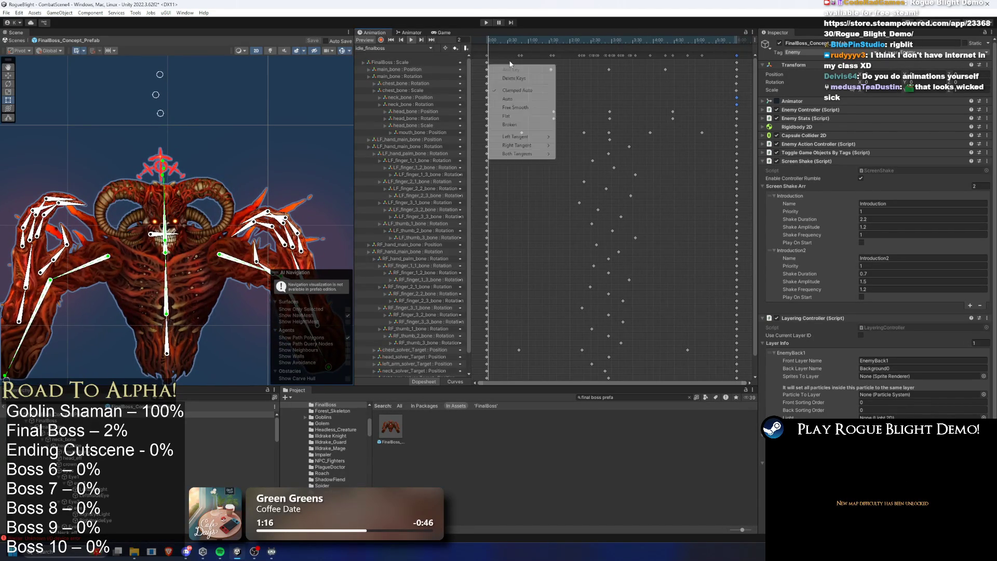
{"action": "left_click", "coordinate": [555, 11]}
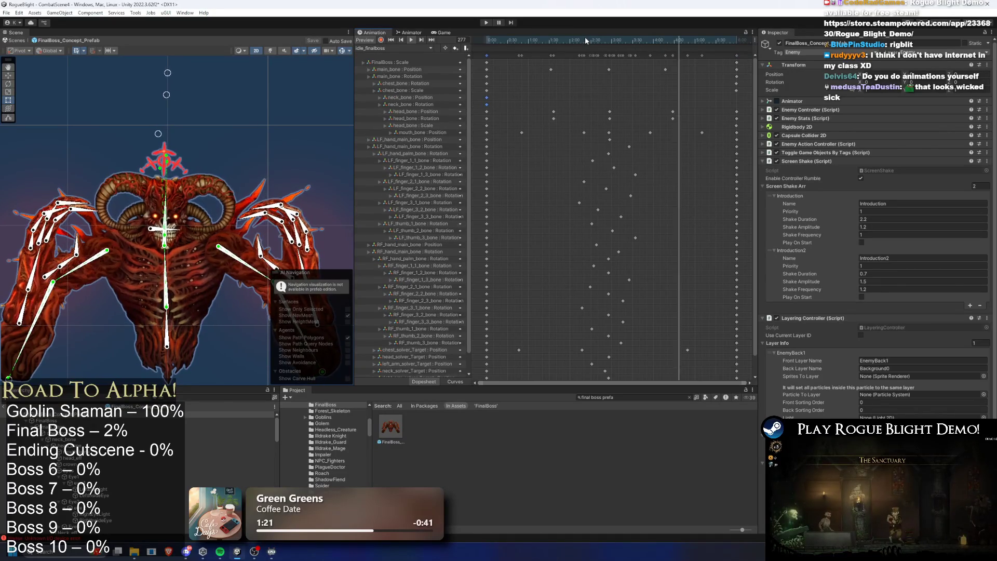
- Load introduction_cancel_finalboss and scrub it from the first frame to frame 227
{"action": "left_click", "coordinate": [393, 48]}
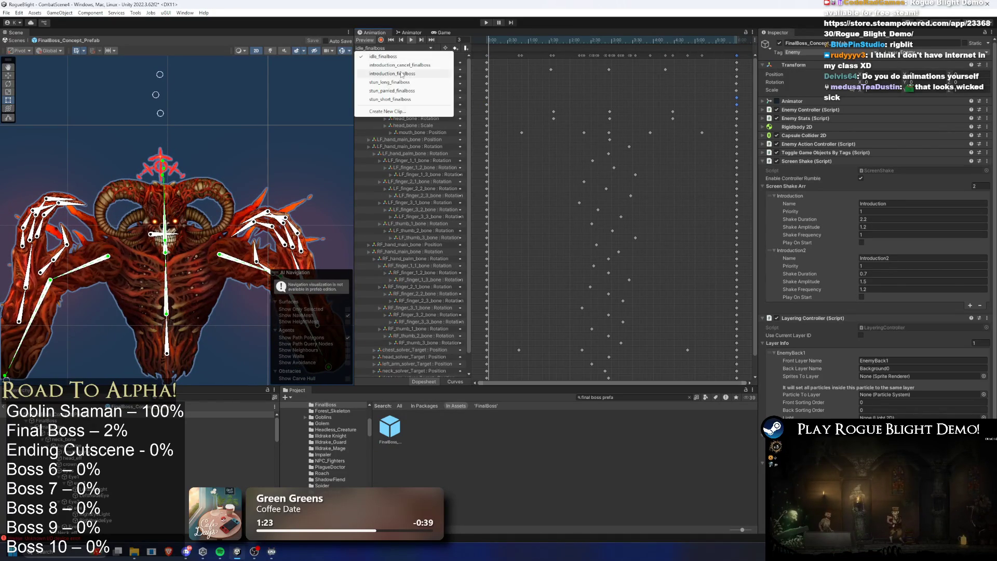
{"action": "left_click", "coordinate": [400, 65]}
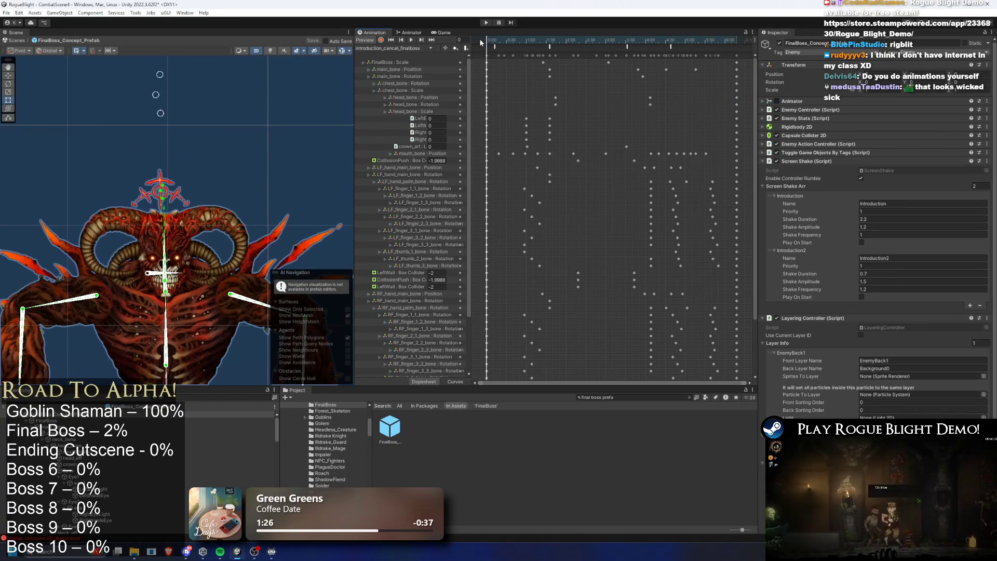
{"action": "left_click", "coordinate": [489, 43]}
{"action": "mouse_move", "coordinate": [489, 43]}
{"action": "left_mouse_down"}
{"action": "mouse_move", "coordinate": [717, 31]}
{"action": "mouse_move", "coordinate": [522, 48]}
{"action": "mouse_move", "coordinate": [551, 47]}
{"action": "mouse_move", "coordinate": [480, 107]}
{"action": "left_mouse_up"}
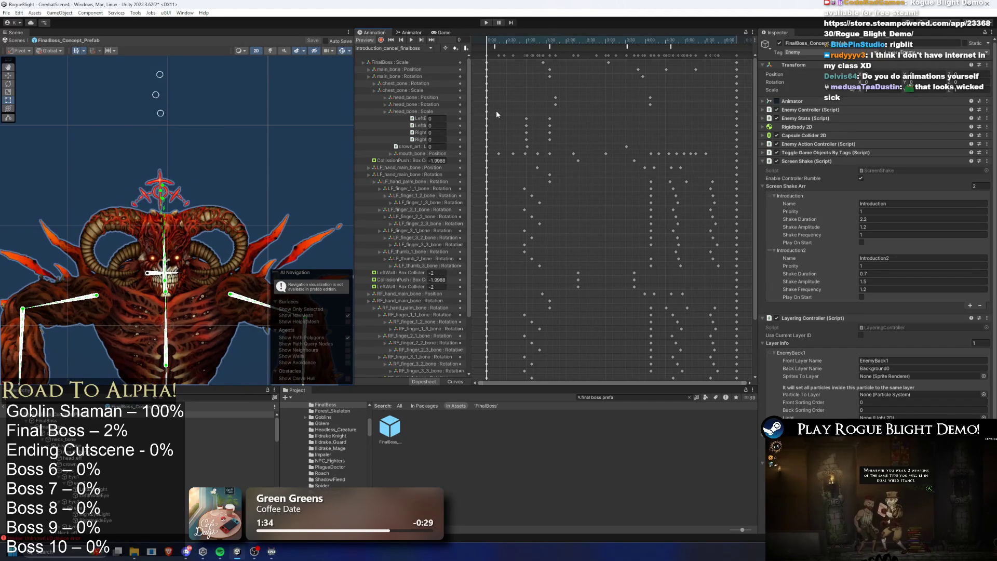
{"action": "left_click", "coordinate": [415, 49]}
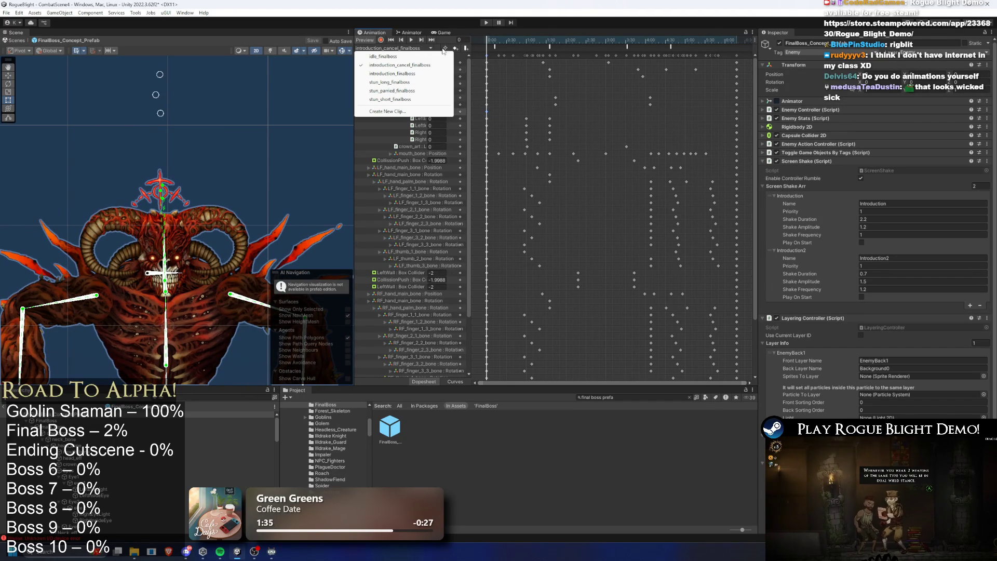
{"action": "left_click", "coordinate": [743, 106]}
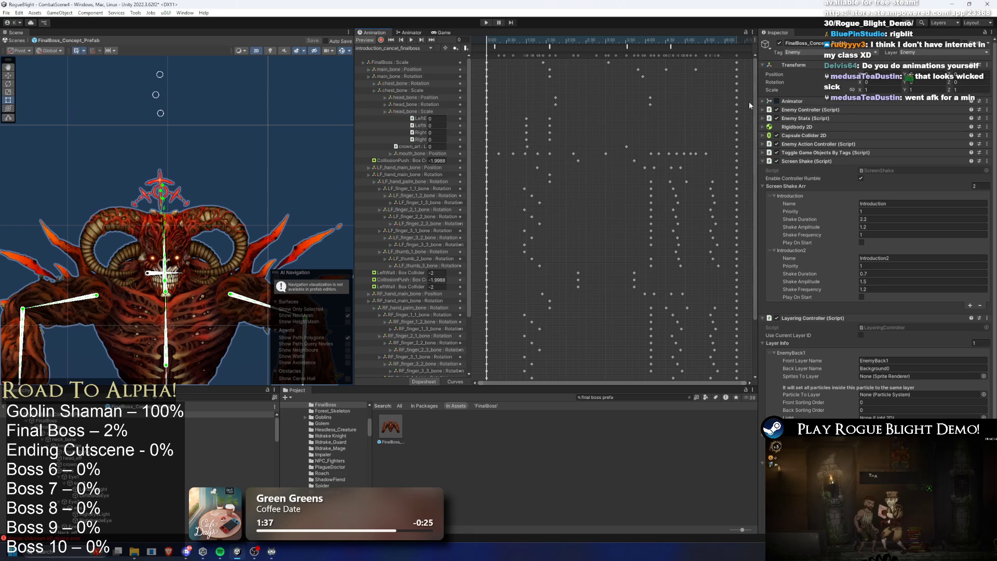
- Cycle through introduction, introduction_cancel and idle_finalboss clips, then start Play mode
{"action": "left_click", "coordinate": [418, 50]}
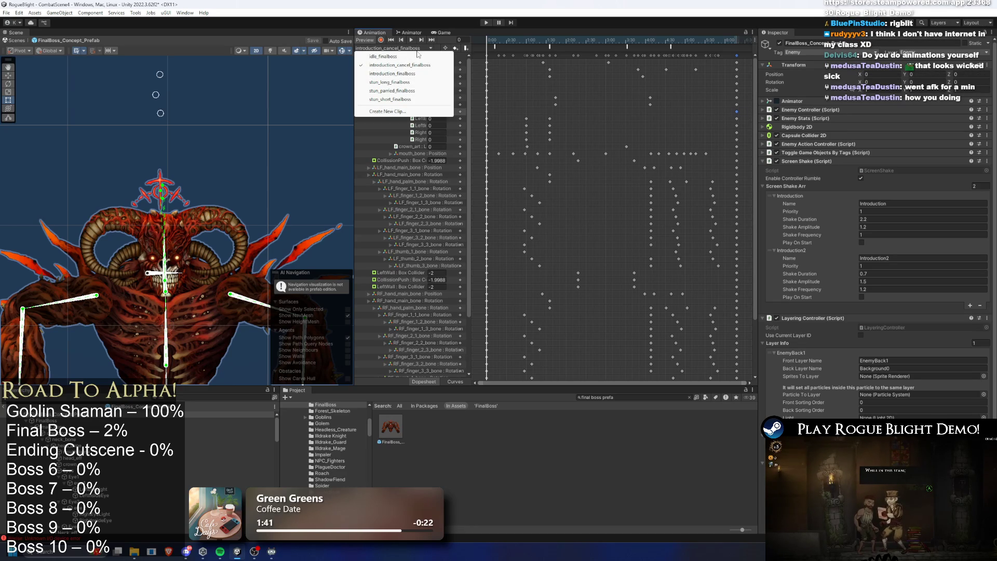
{"action": "left_click", "coordinate": [414, 74]}
{"action": "left_click", "coordinate": [423, 48]}
{"action": "left_click", "coordinate": [410, 65]}
{"action": "left_click", "coordinate": [419, 48]}
{"action": "left_click", "coordinate": [421, 57]}
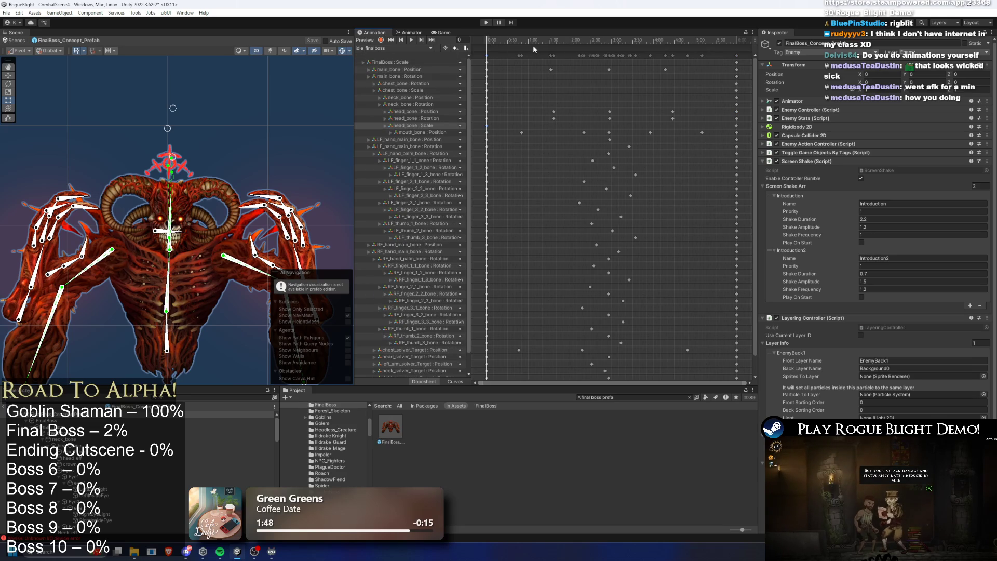
{"action": "left_click", "coordinate": [486, 24]}
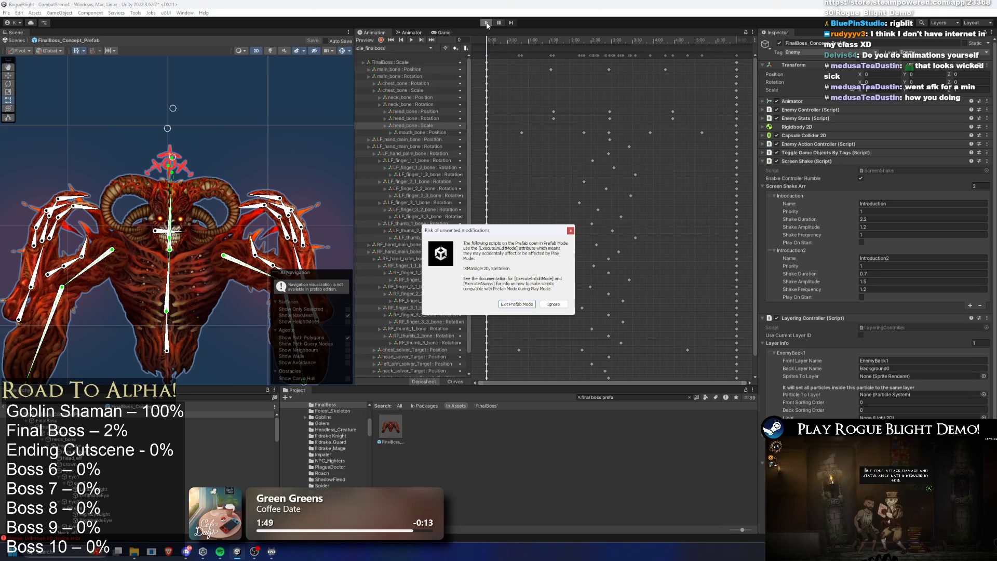
- Confirm the modifications warning to enter Play mode and move the knight right across the arena
{"action": "key", "text": "Return"}
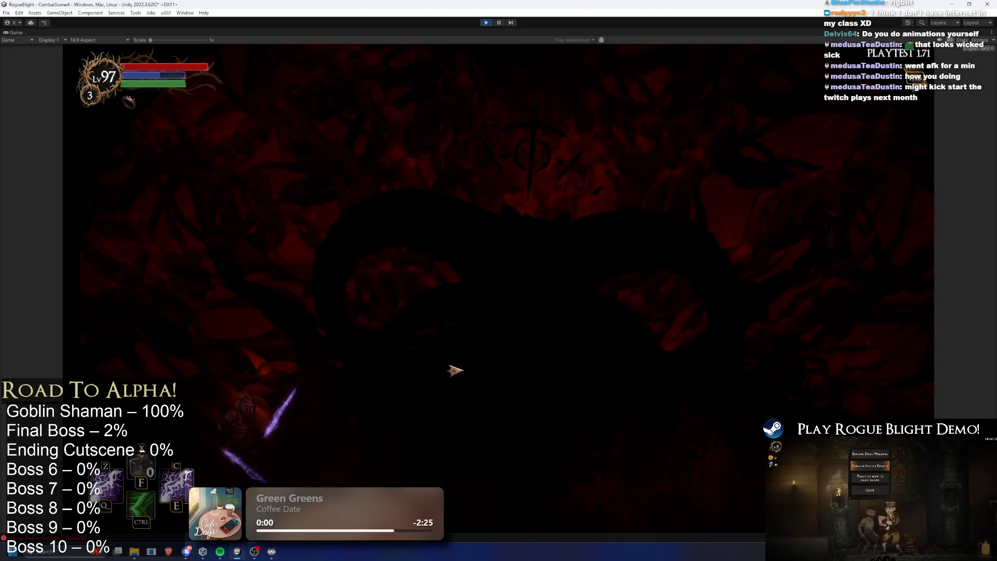
{"action": "key", "text": "d"}
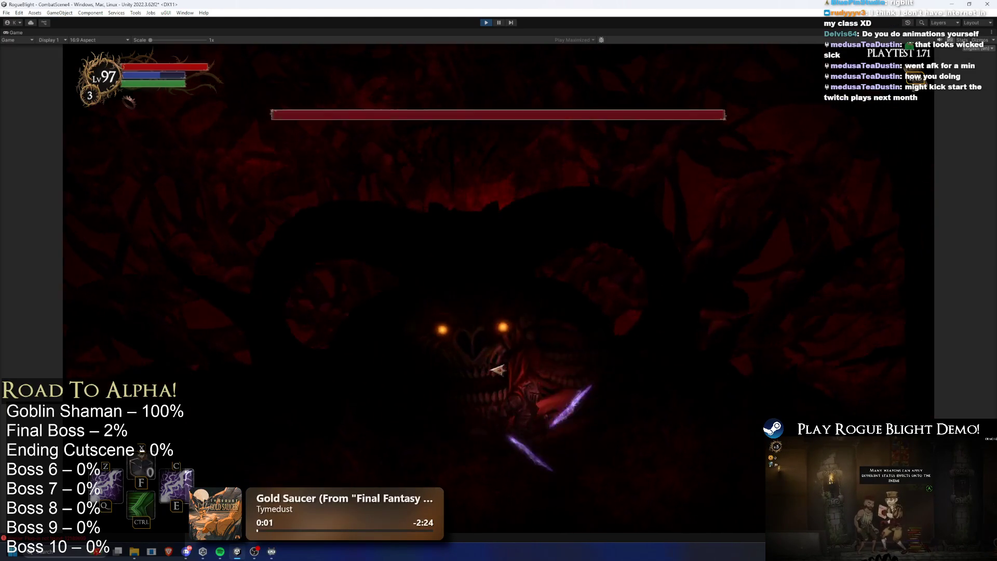
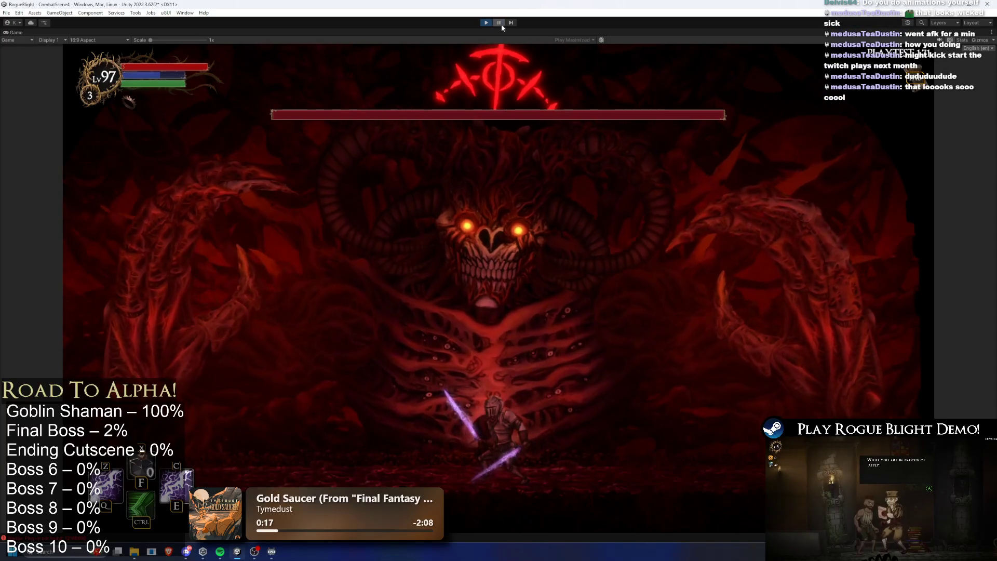
- Pause the game, search the Hierarchy for 'final boss' and select the FinalBoss object
{"action": "left_click", "coordinate": [499, 24]}
{"action": "type", "text": "final boss pr"}
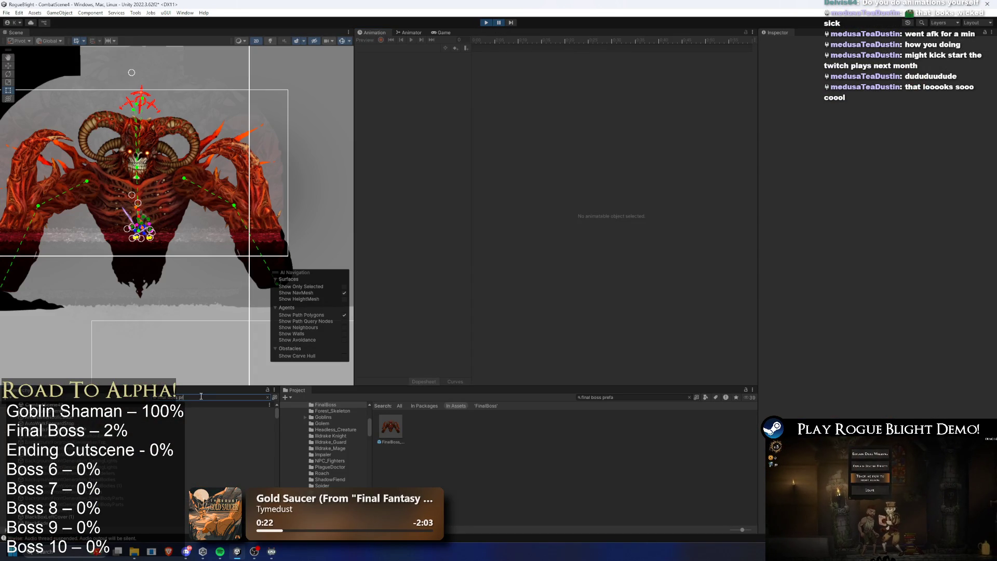
{"action": "left_click", "coordinate": [192, 410]}
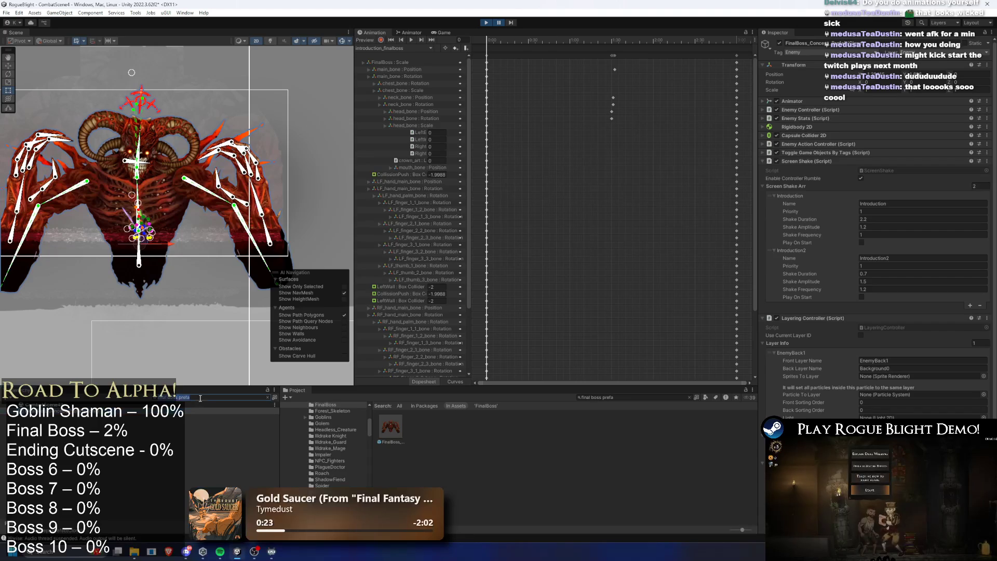
{"action": "key", "text": "BackSpace"}
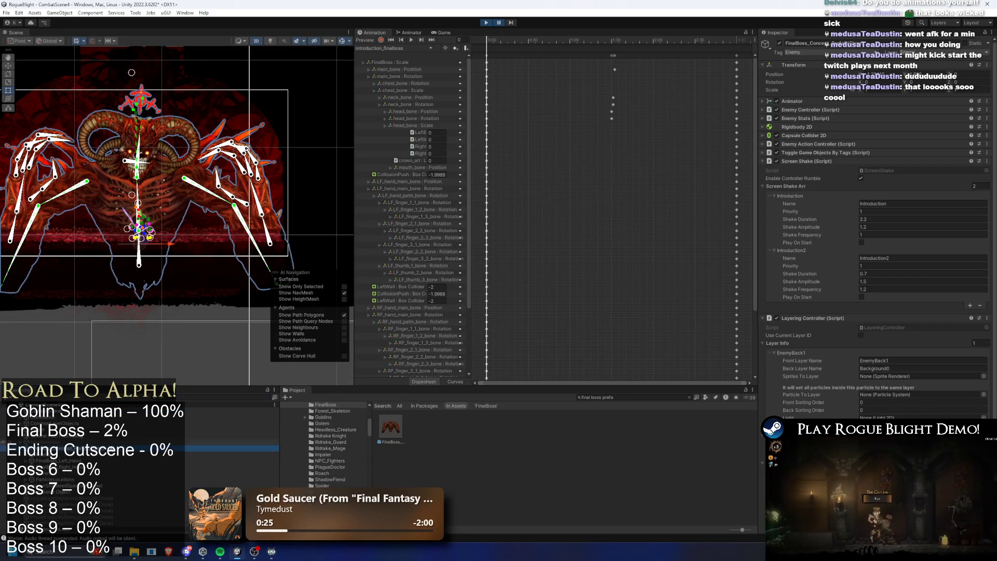
{"action": "key", "text": "Down"}
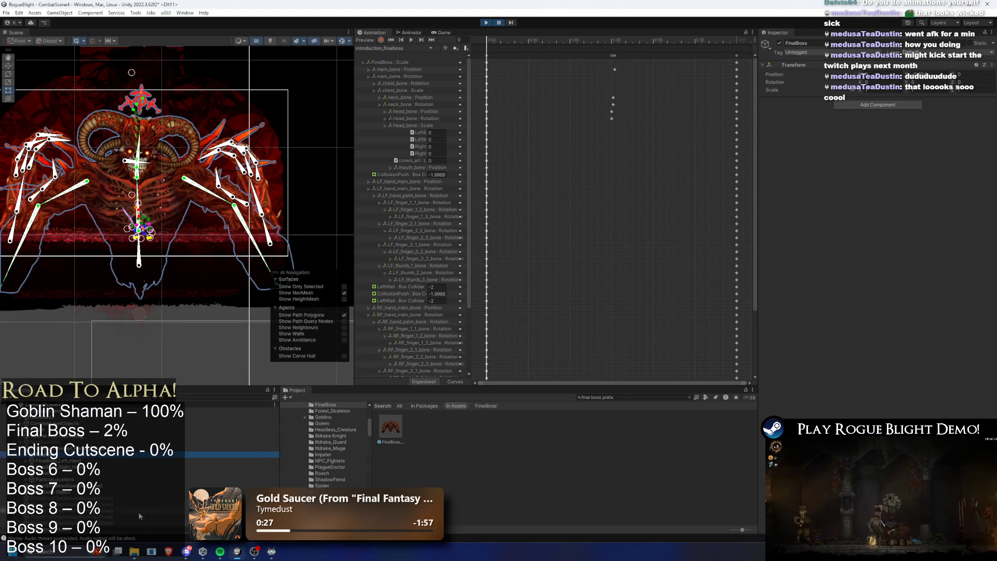
{"action": "key", "text": "Right"}
{"action": "key", "text": "Down"}
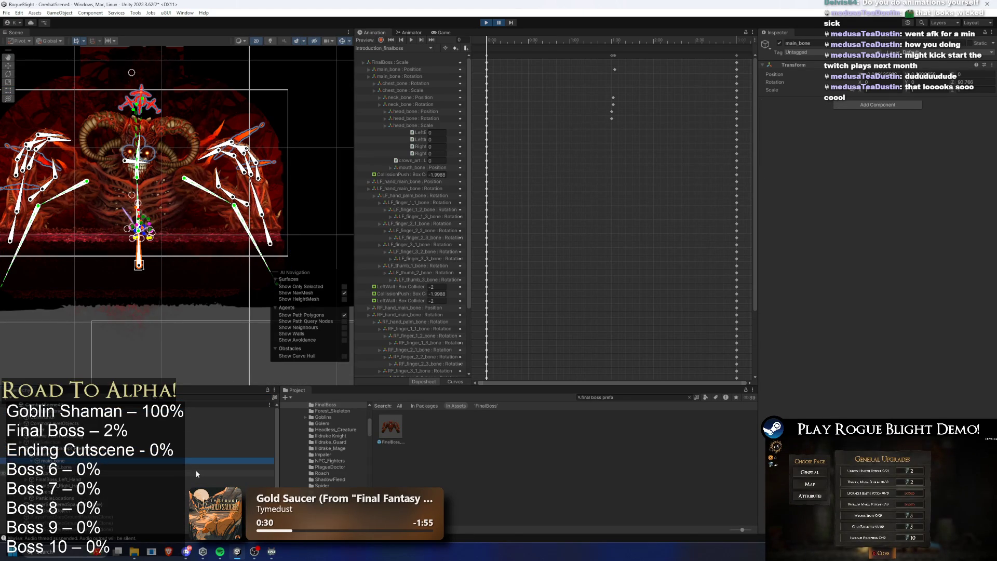
{"action": "key", "text": "Up"}
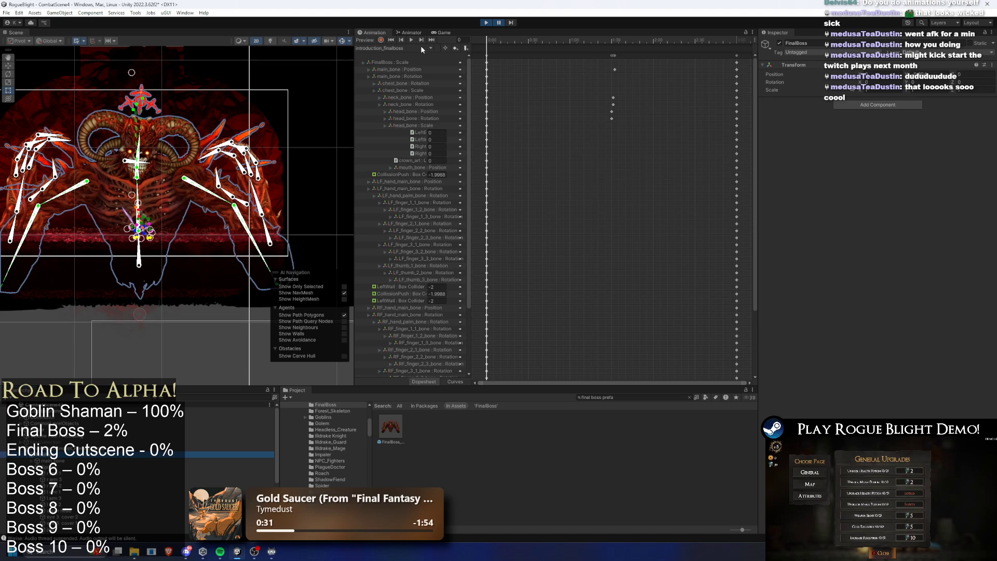
- Preview the idle_finalboss clip from frame 113 on the boss, then resume the game
{"action": "left_click", "coordinate": [421, 49]}
{"action": "left_click", "coordinate": [412, 57]}
{"action": "left_click_drag", "start_coordinate": [502, 39], "coordinate": [572, 49]}
{"action": "left_click", "coordinate": [412, 40]}
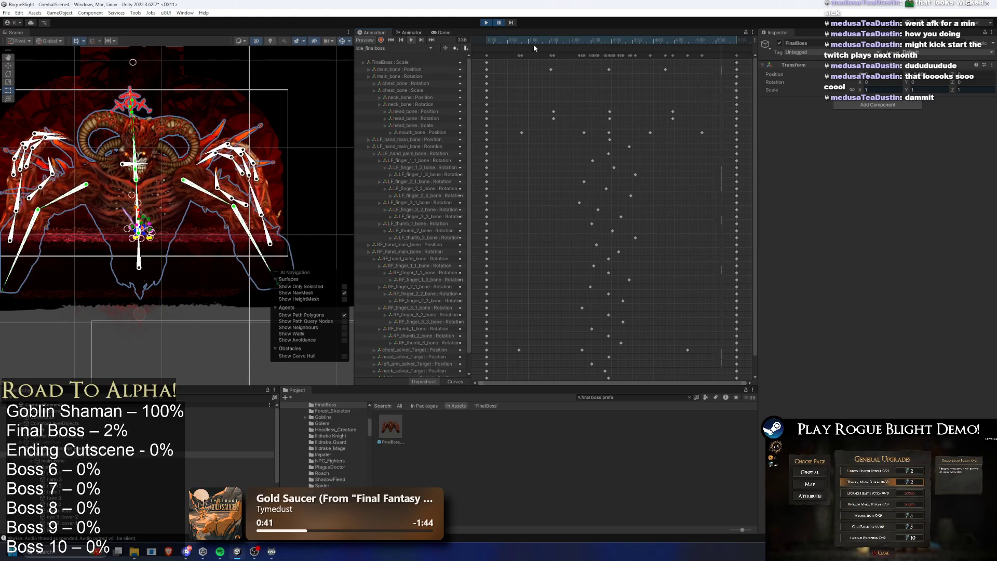
{"action": "left_click", "coordinate": [485, 23]}
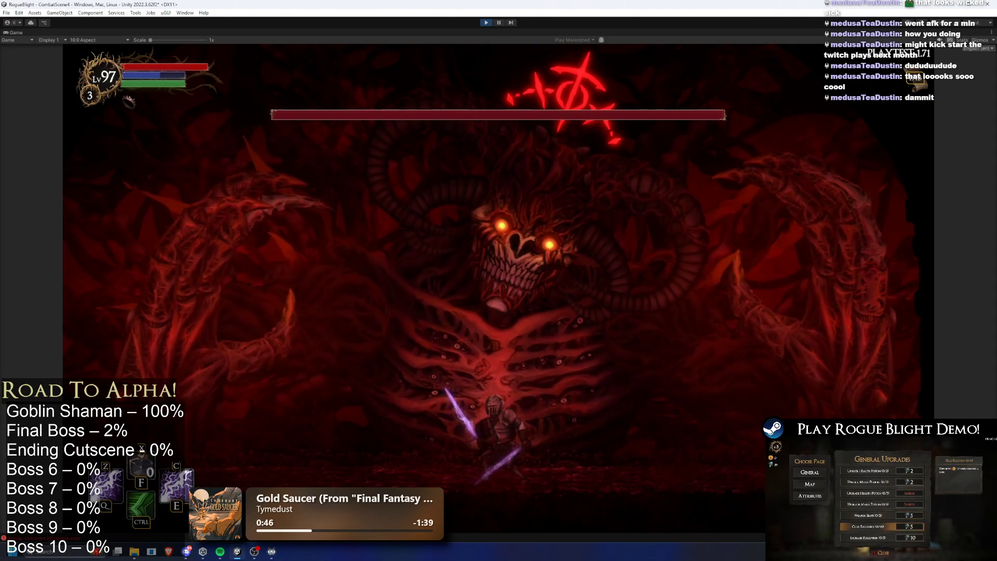
- Select the boss's main_bone, attack the boss moving right across the arena, then pause
{"action": "key", "text": "ctrl+shift+p"}
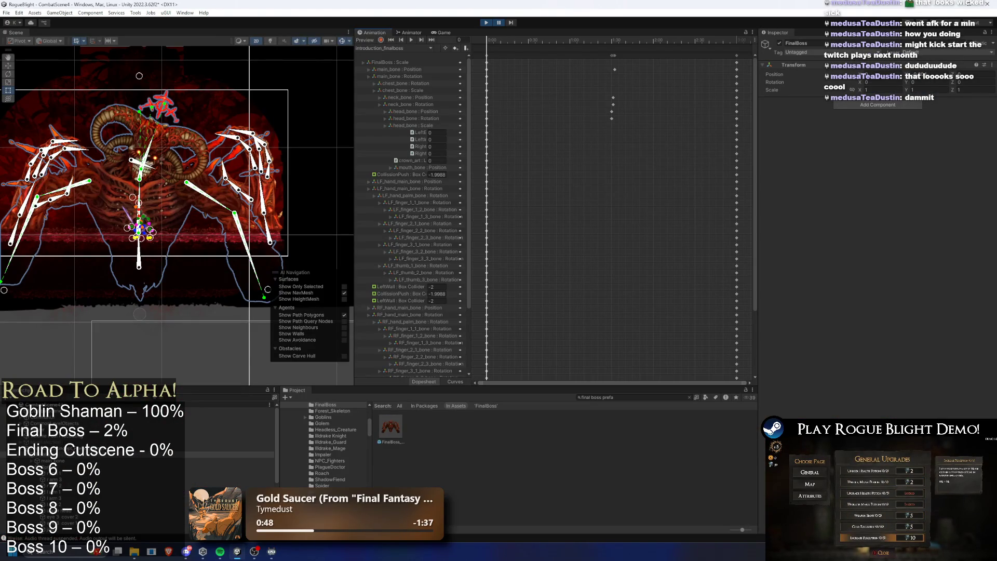
{"action": "left_click", "coordinate": [78, 460]}
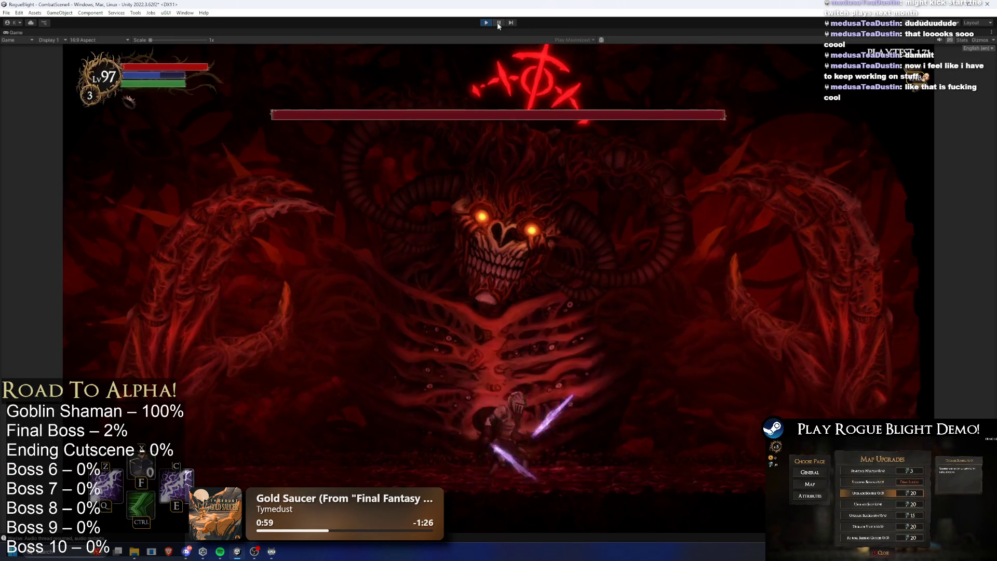
{"action": "key", "text": "d"}
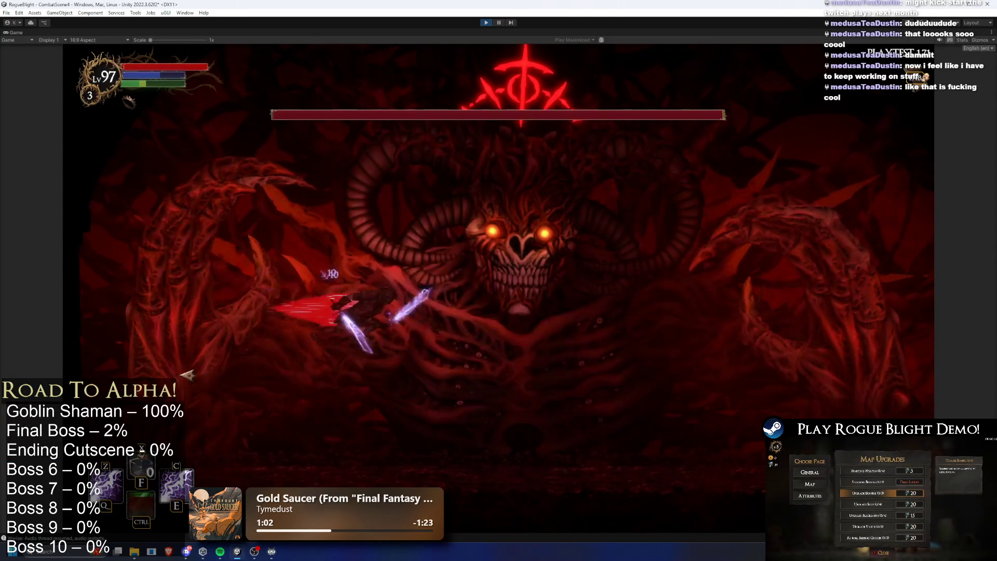
{"action": "key", "text": "d"}
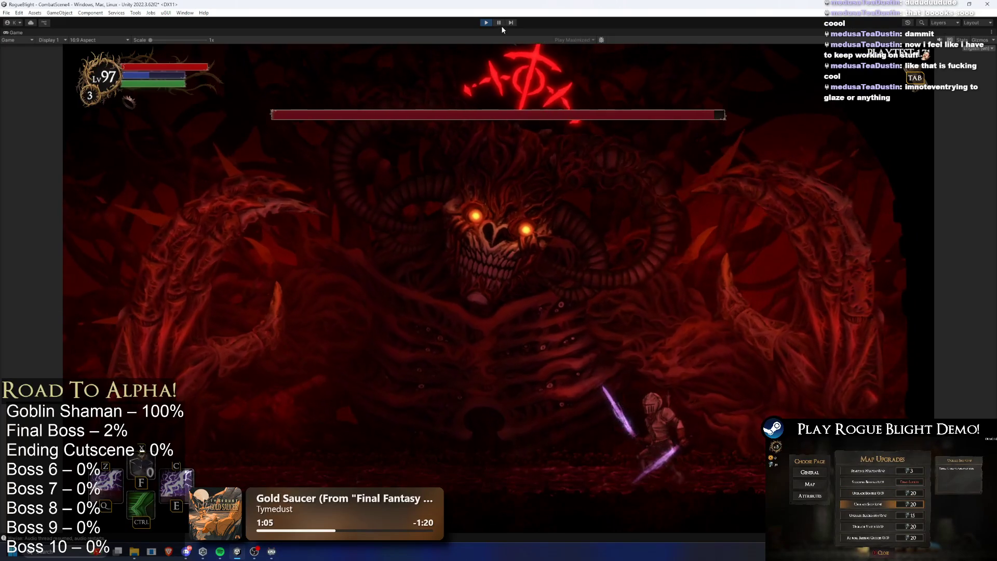
{"action": "left_click", "coordinate": [498, 22]}
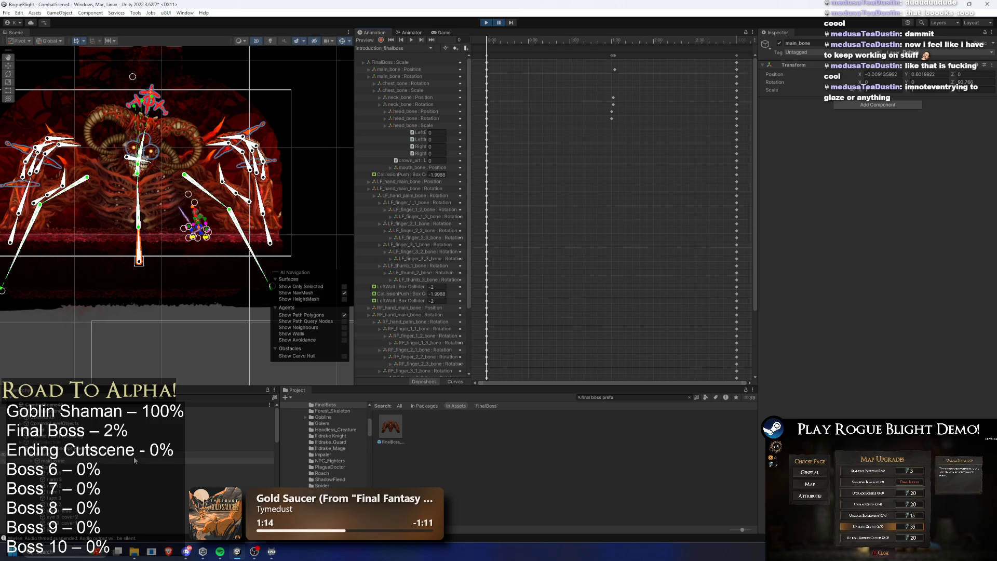
- Preview idle_finalboss on the boss's main_bone and Sprites, then exit play mode
{"action": "left_click", "coordinate": [52, 466]}
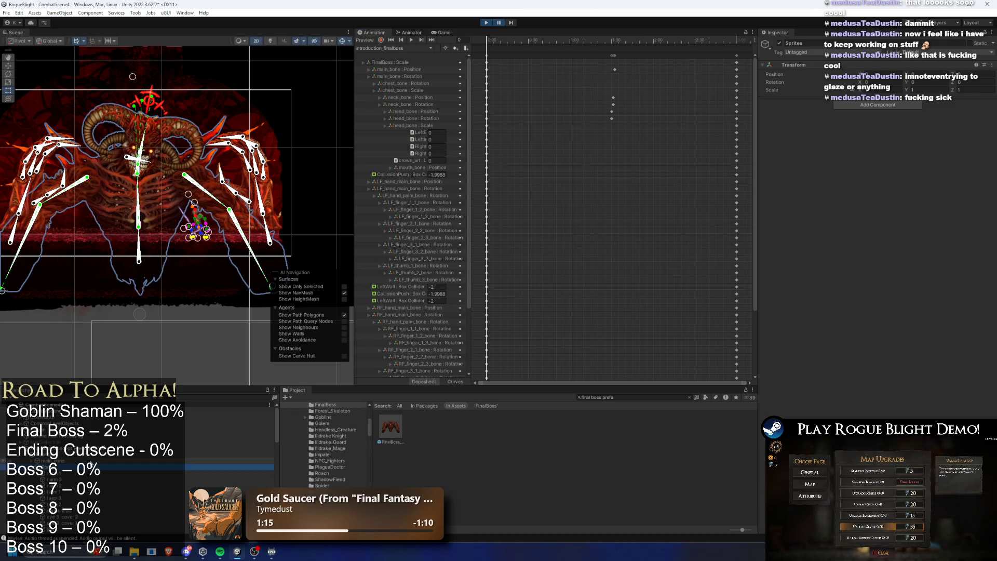
{"action": "key", "text": "Left"}
{"action": "key", "text": "Up"}
{"action": "key", "text": "Down"}
{"action": "key", "text": "Up"}
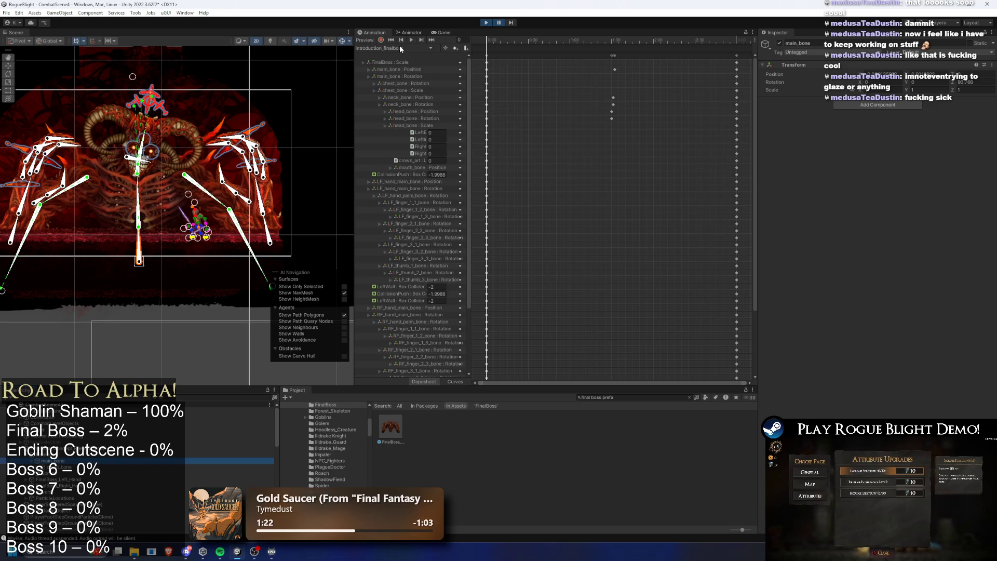
{"action": "left_click", "coordinate": [400, 49]}
{"action": "left_click", "coordinate": [398, 57]}
{"action": "key", "text": "space"}
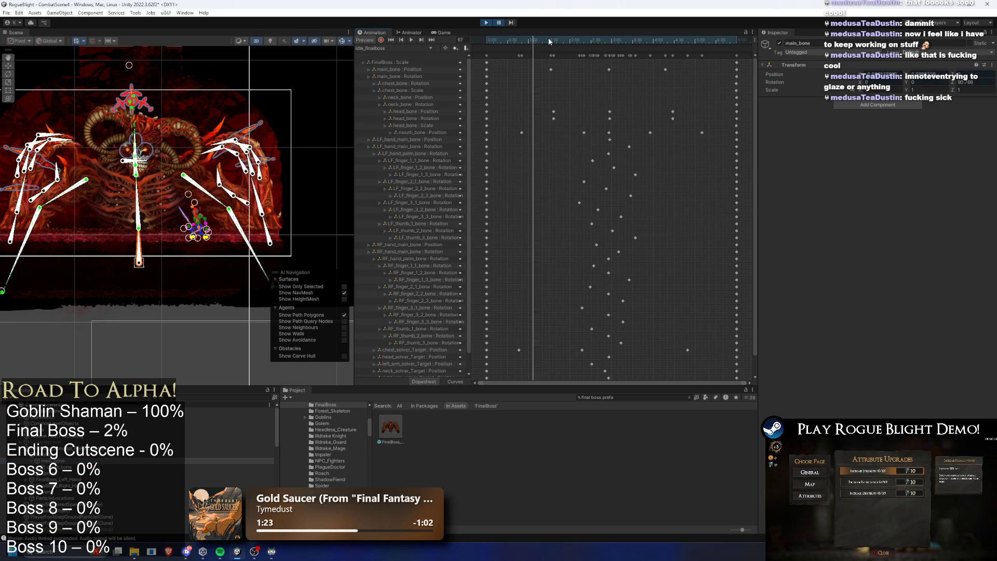
{"action": "left_click", "coordinate": [499, 23]}
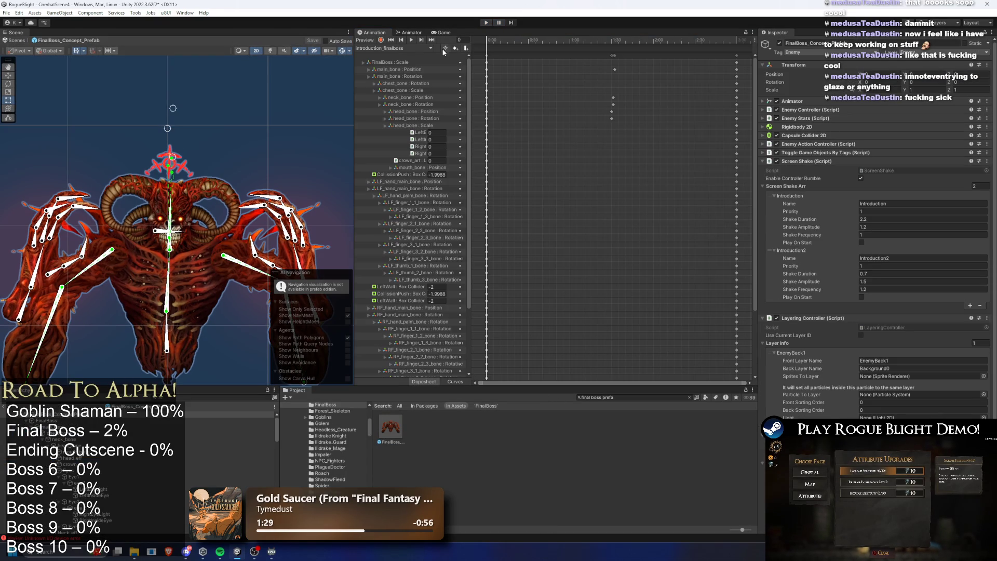
- Compare idle_finalboss with introduction_cancel_finalboss, scrubbing to frames 327 and 375
{"action": "left_click", "coordinate": [430, 48]}
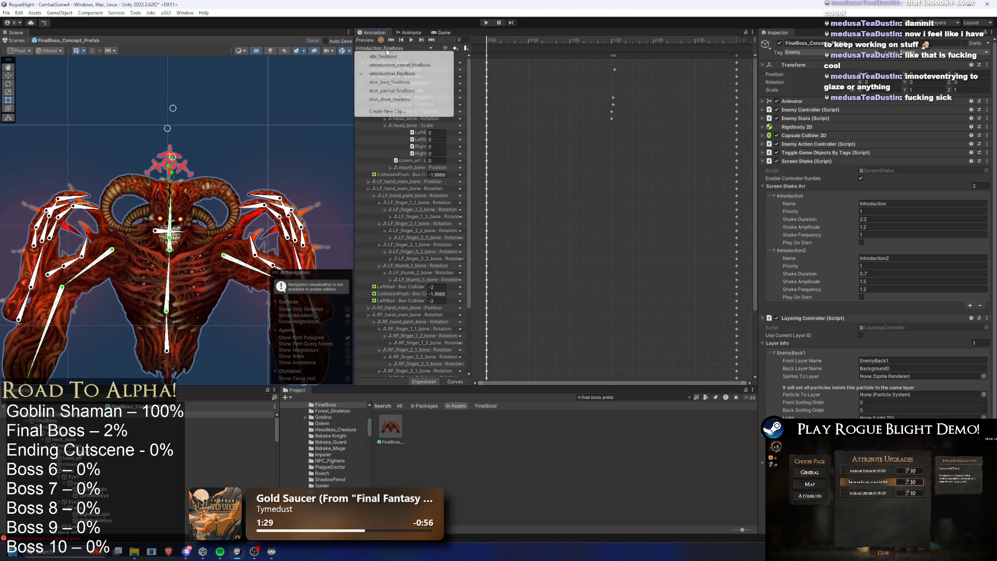
{"action": "left_click", "coordinate": [399, 56]}
{"action": "key", "text": "space"}
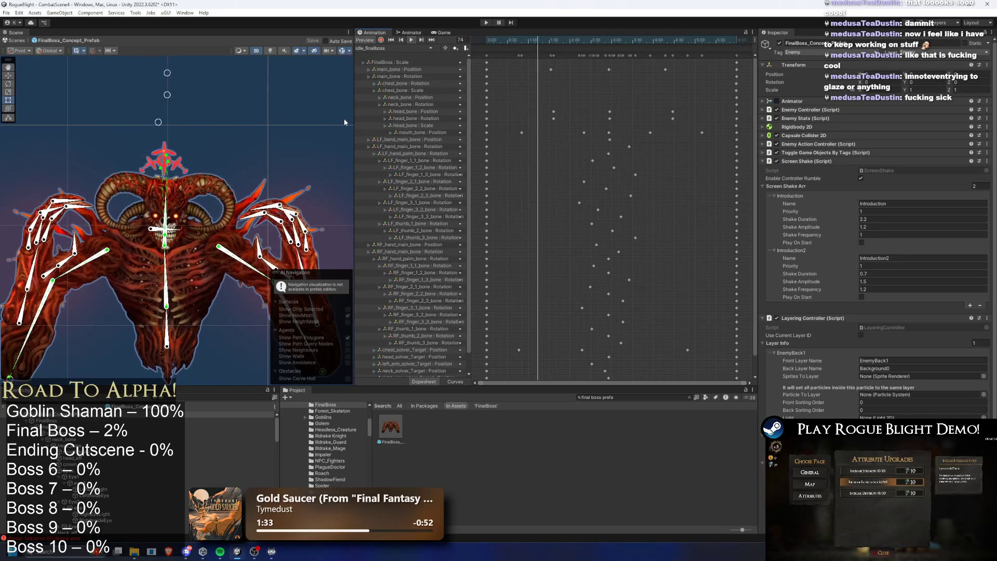
{"action": "left_click", "coordinate": [394, 48]}
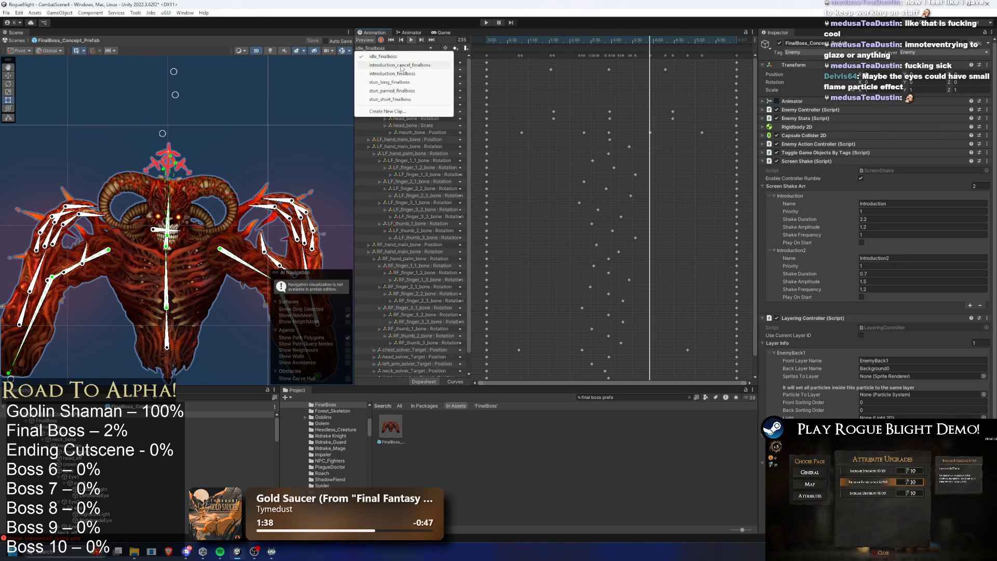
{"action": "left_click", "coordinate": [402, 66]}
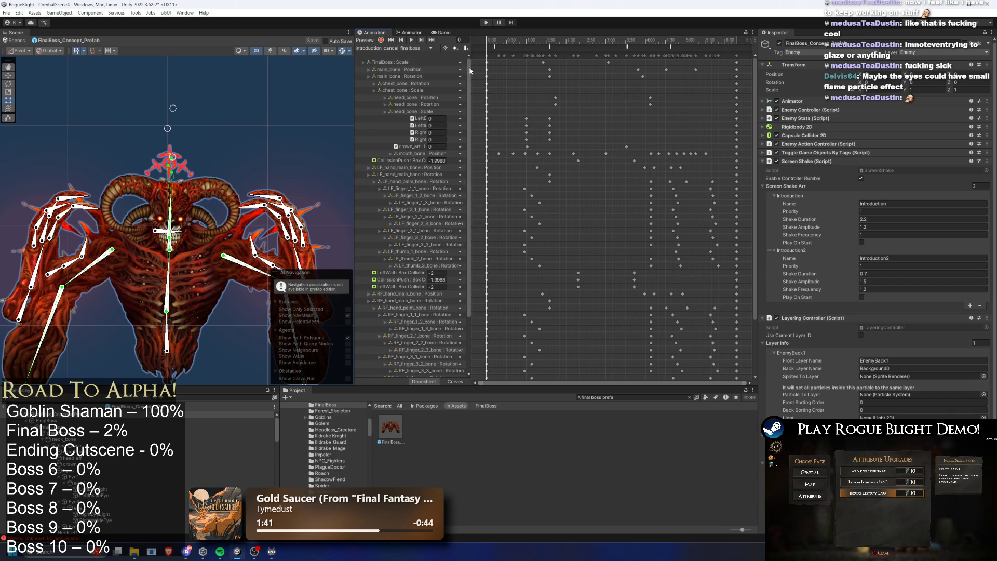
{"action": "mouse_move", "coordinate": [503, 45]}
{"action": "left_mouse_down"}
{"action": "mouse_move", "coordinate": [544, 36]}
{"action": "mouse_move", "coordinate": [737, 47]}
{"action": "left_mouse_up"}
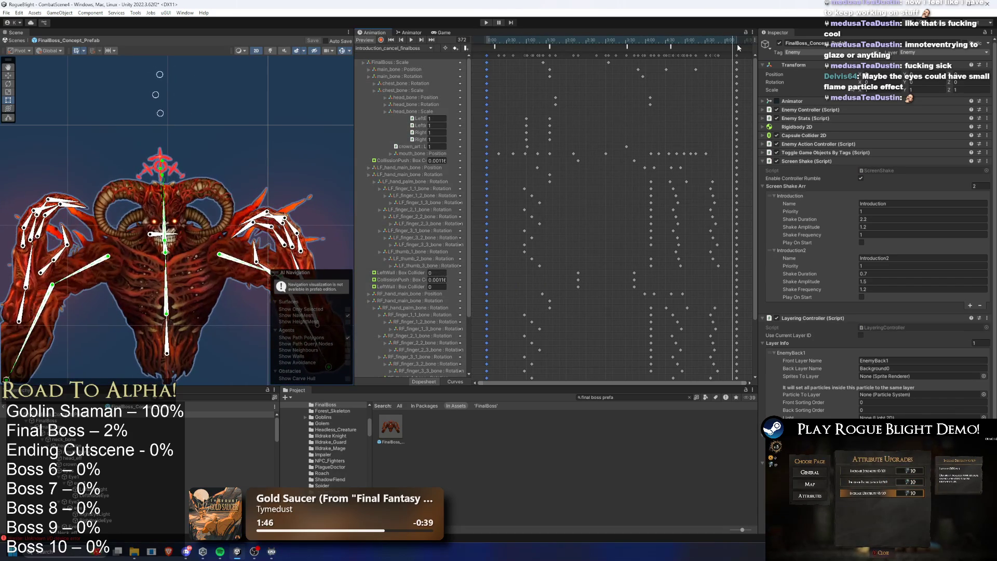
{"action": "left_click", "coordinate": [416, 48]}
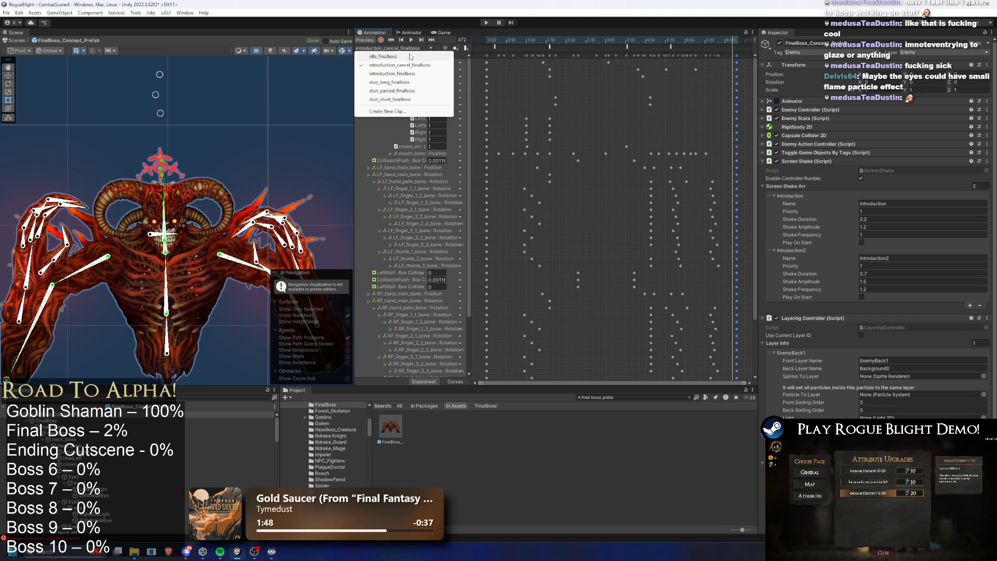
{"action": "left_click", "coordinate": [410, 57]}
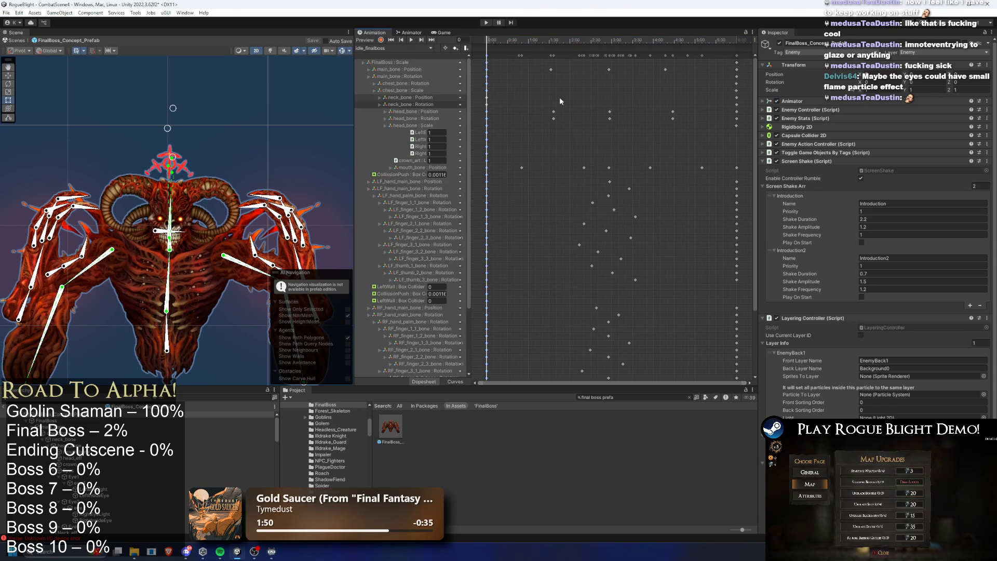
{"action": "left_click", "coordinate": [747, 39]}
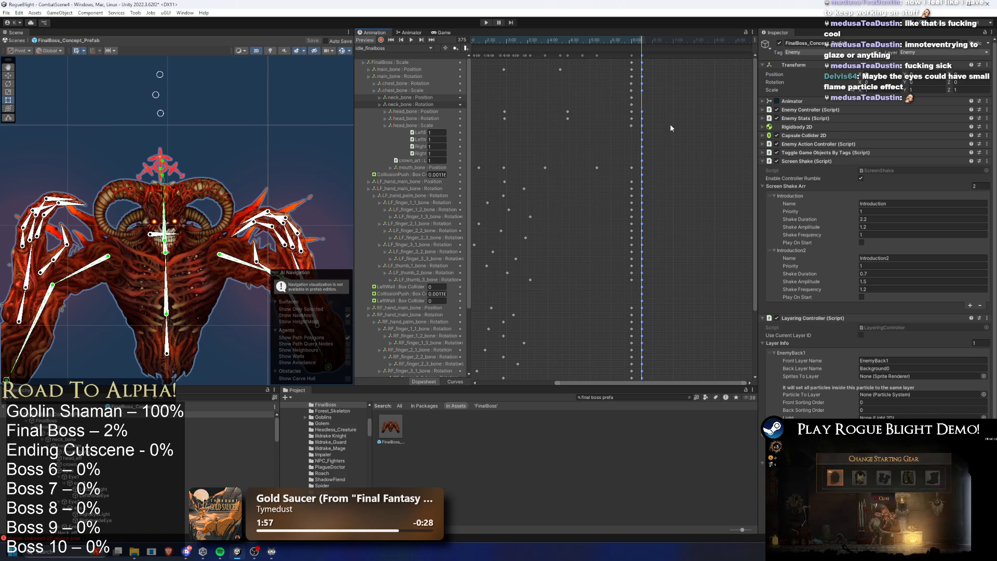
- In introduction_cancel_finalboss, key neck_bone position and rotation at frame 0, then jump to the clip end
{"action": "left_click", "coordinate": [392, 48]}
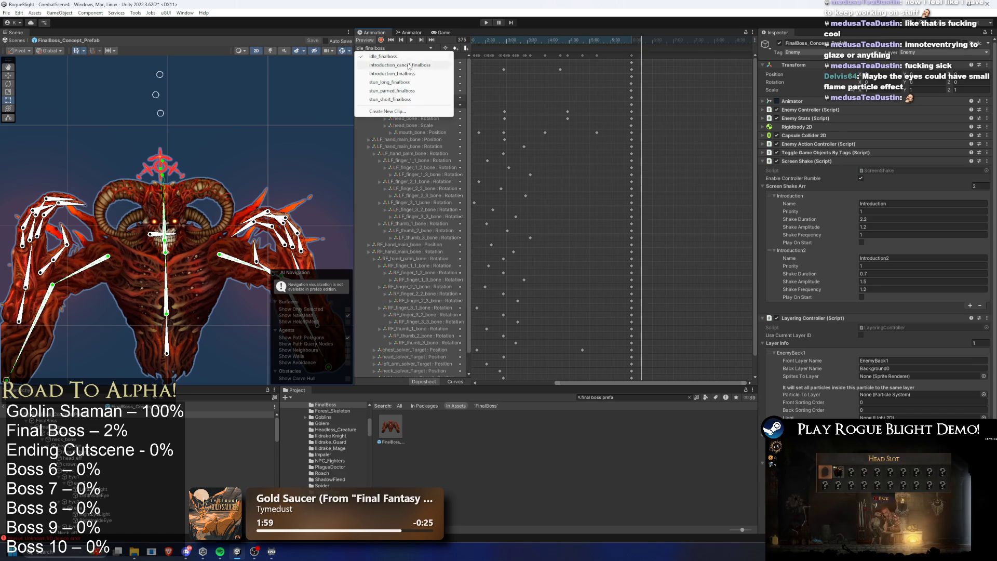
{"action": "left_click", "coordinate": [409, 65]}
{"action": "left_click", "coordinate": [408, 48]}
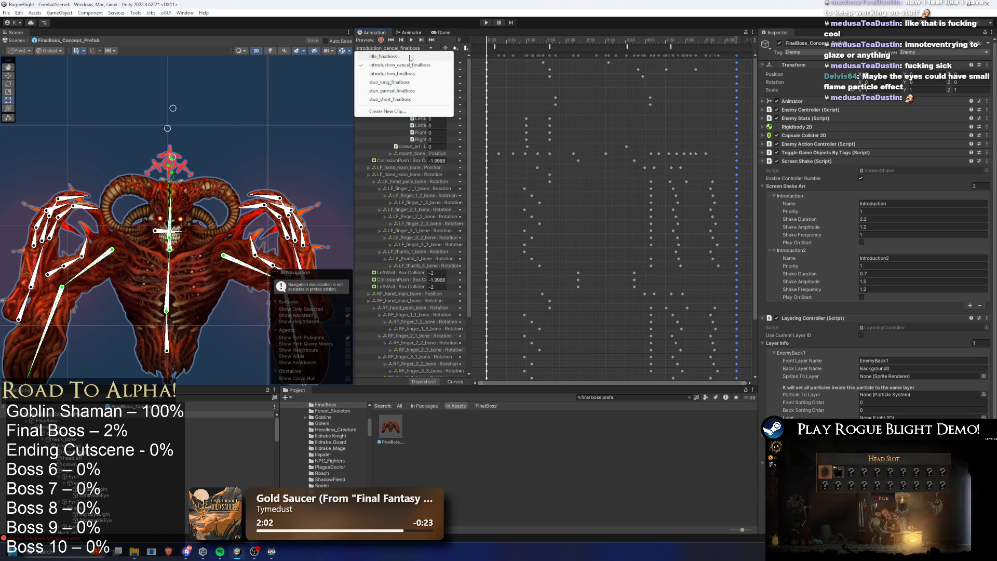
{"action": "left_click", "coordinate": [412, 74]}
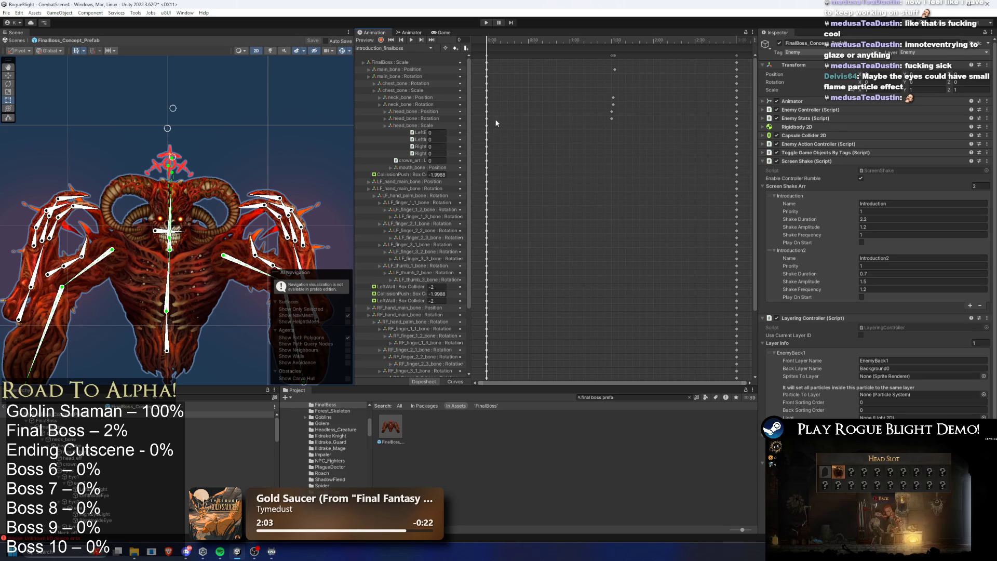
{"action": "left_click", "coordinate": [411, 48]}
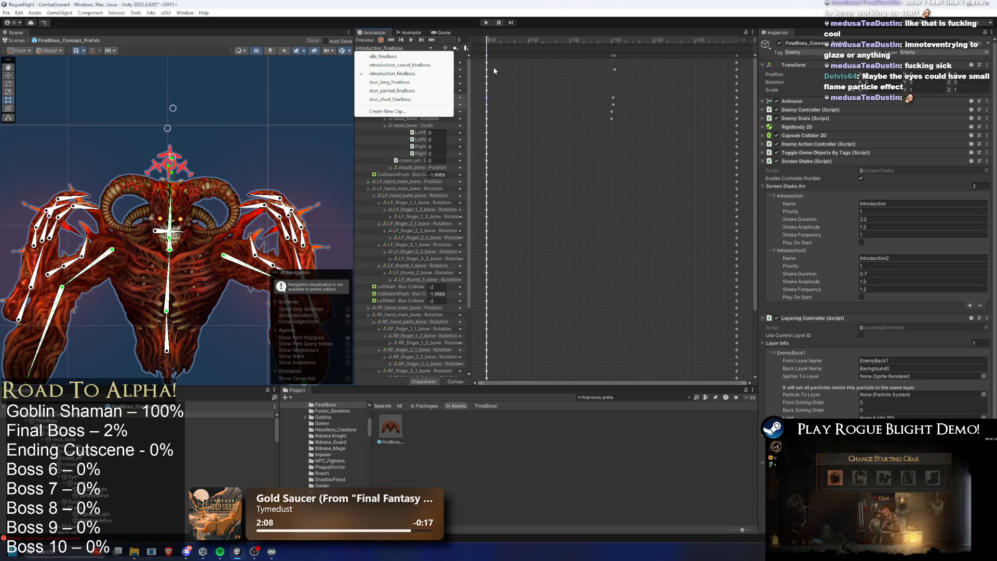
{"action": "left_click", "coordinate": [395, 57]}
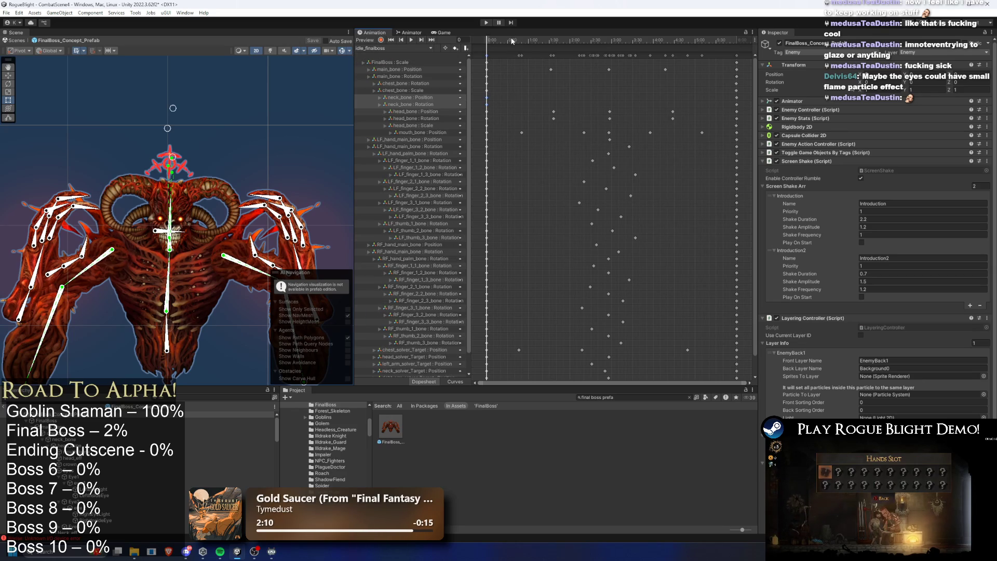
{"action": "left_click", "coordinate": [397, 48]}
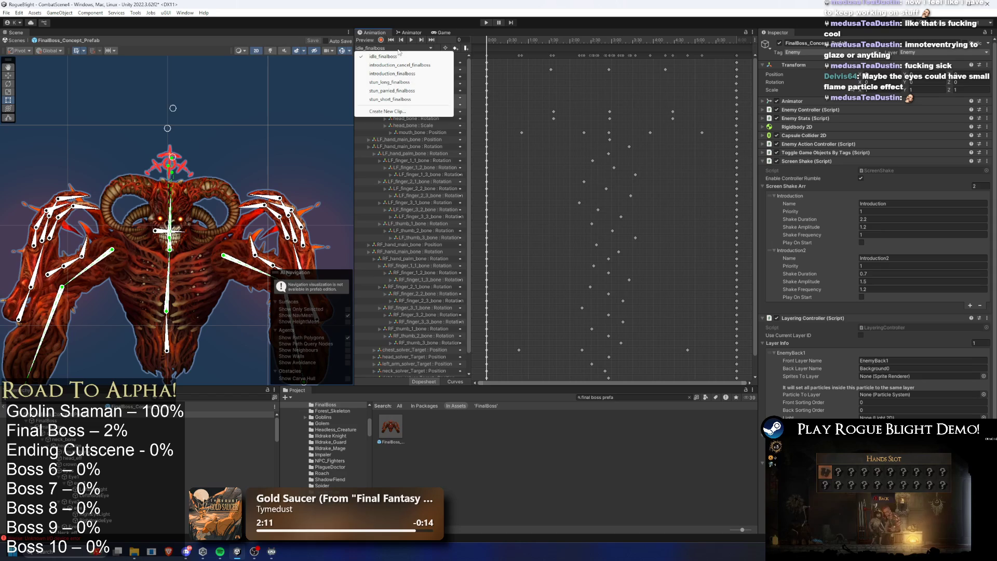
{"action": "left_click", "coordinate": [405, 65]}
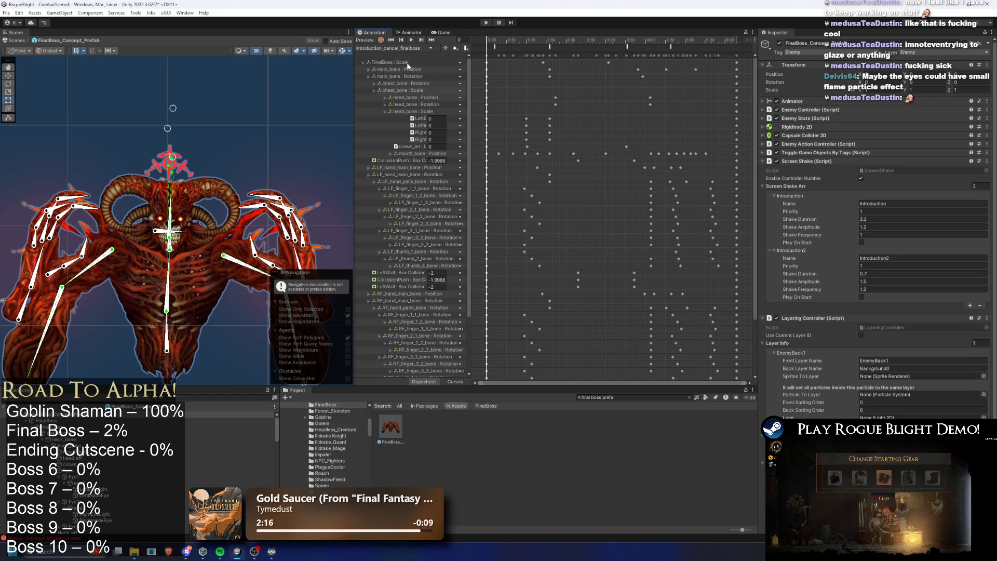
{"action": "left_click", "coordinate": [466, 46]}
{"action": "left_click", "coordinate": [737, 39]}
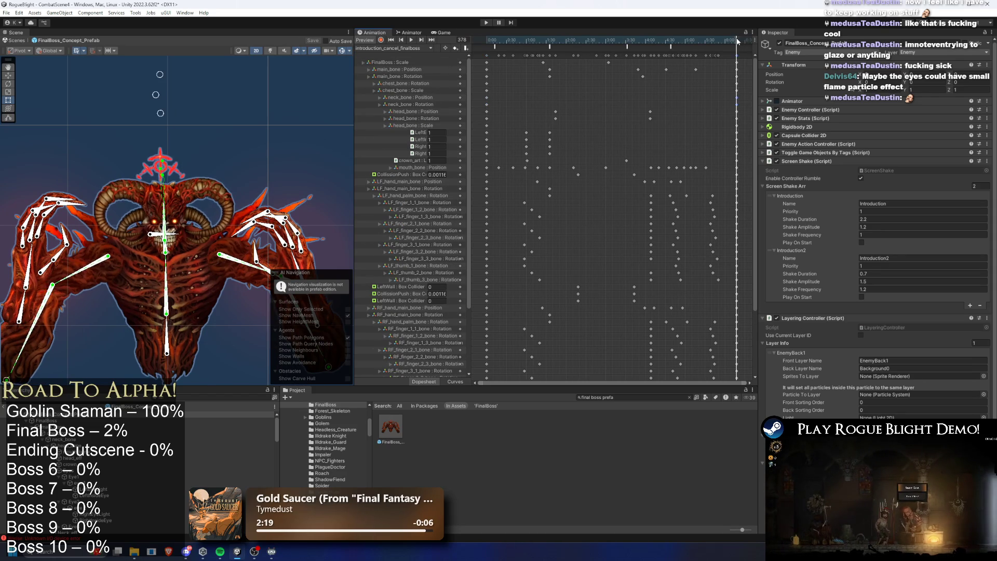
- Replay the introduction clip from the first frame, select the neck_bone Position track, and rewind idle_finalboss to frame 0
{"action": "left_click", "coordinate": [391, 39]}
{"action": "left_click", "coordinate": [408, 48]}
{"action": "left_click", "coordinate": [508, 45]}
{"action": "left_click", "coordinate": [410, 40]}
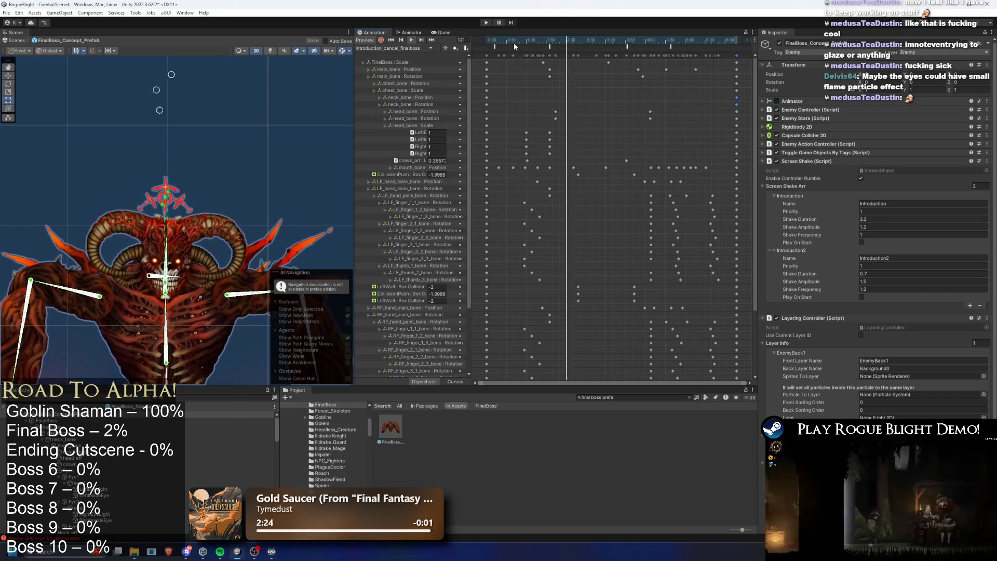
{"action": "left_click", "coordinate": [437, 98]}
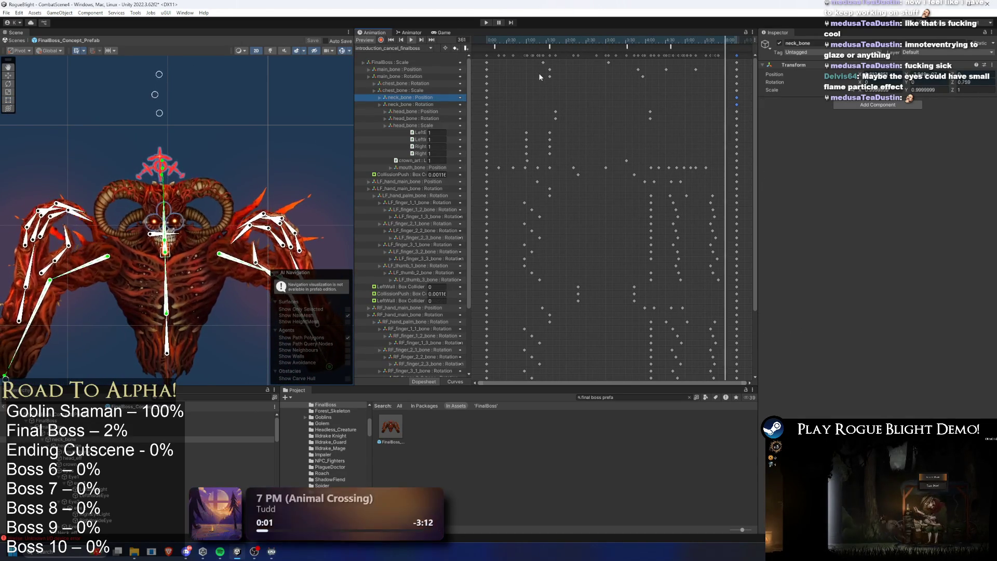
{"action": "left_click", "coordinate": [394, 48]}
{"action": "left_click", "coordinate": [416, 74]}
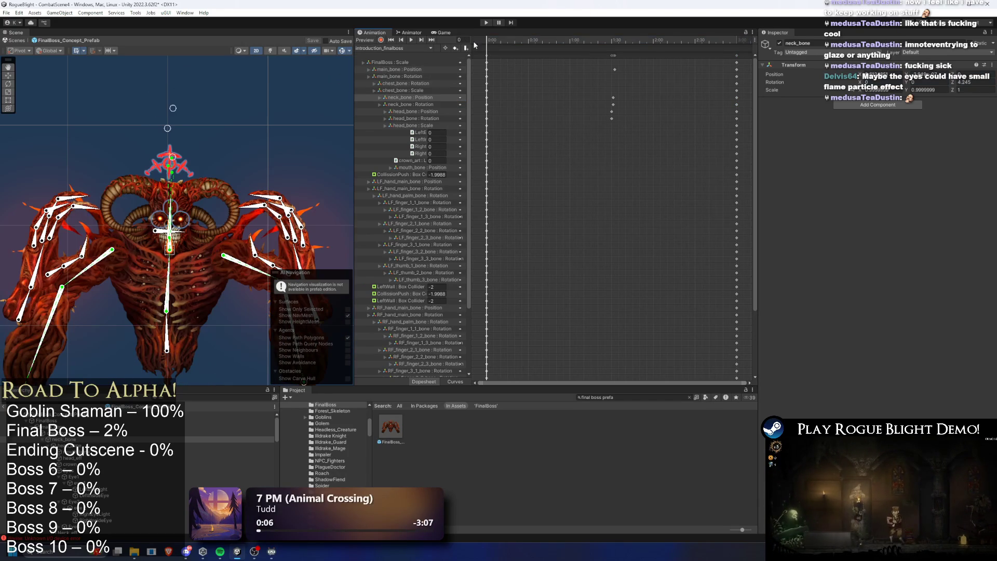
{"action": "left_click", "coordinate": [403, 49]}
{"action": "left_click", "coordinate": [405, 56]}
{"action": "left_click_drag", "start_coordinate": [503, 43], "coordinate": [463, 45]}
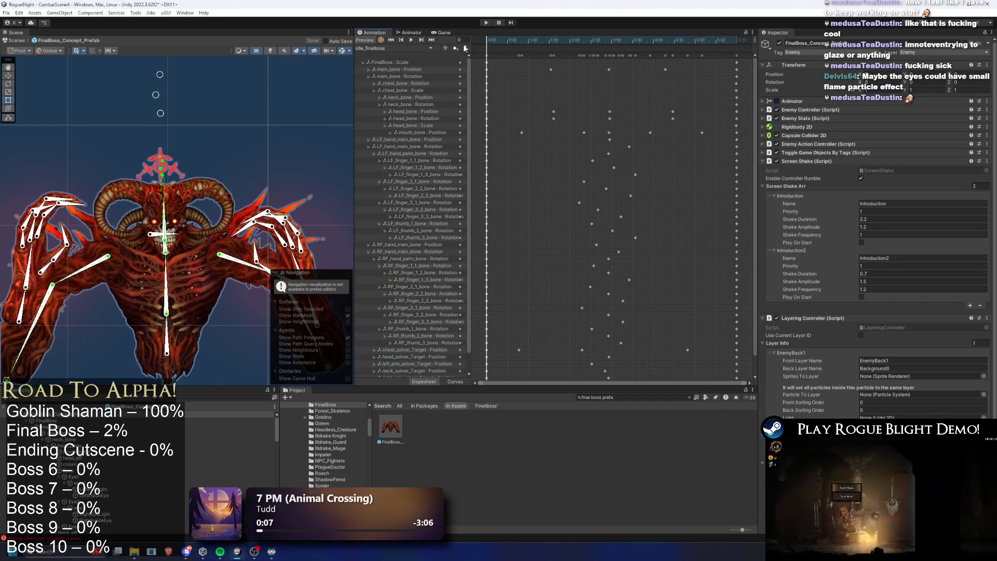
- Compare the introduction_cancel_finalboss, introduction_finalboss and idle_finalboss clips at their last frames
{"action": "left_click", "coordinate": [398, 49]}
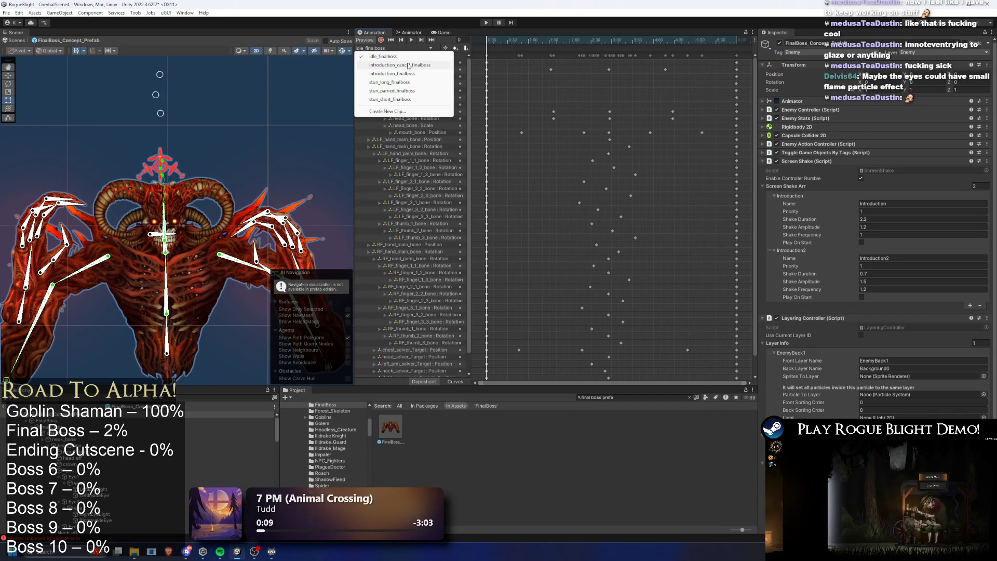
{"action": "left_click", "coordinate": [408, 66]}
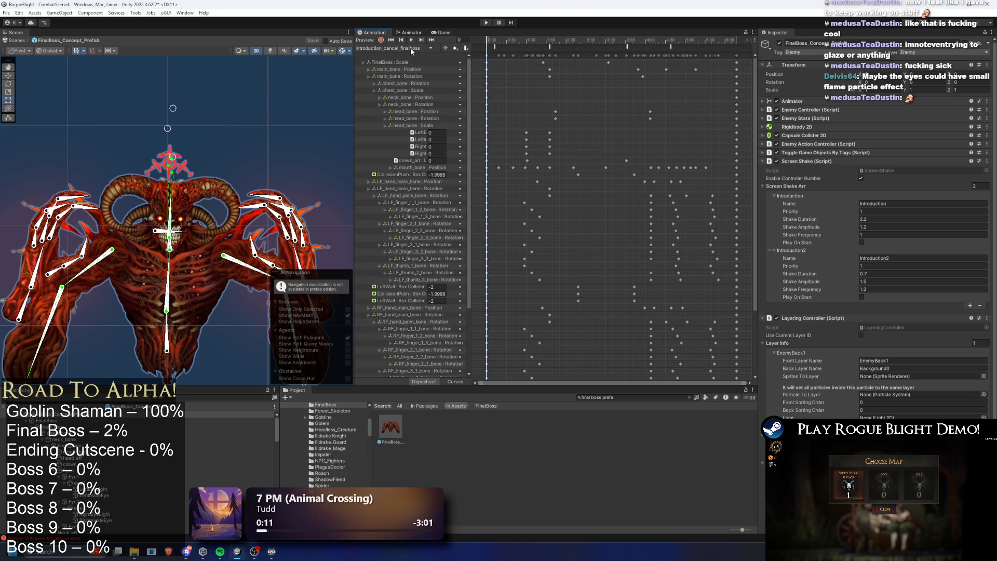
{"action": "left_click", "coordinate": [410, 49]}
{"action": "left_click", "coordinate": [405, 74]}
{"action": "left_click_drag", "start_coordinate": [728, 38], "coordinate": [748, 40]}
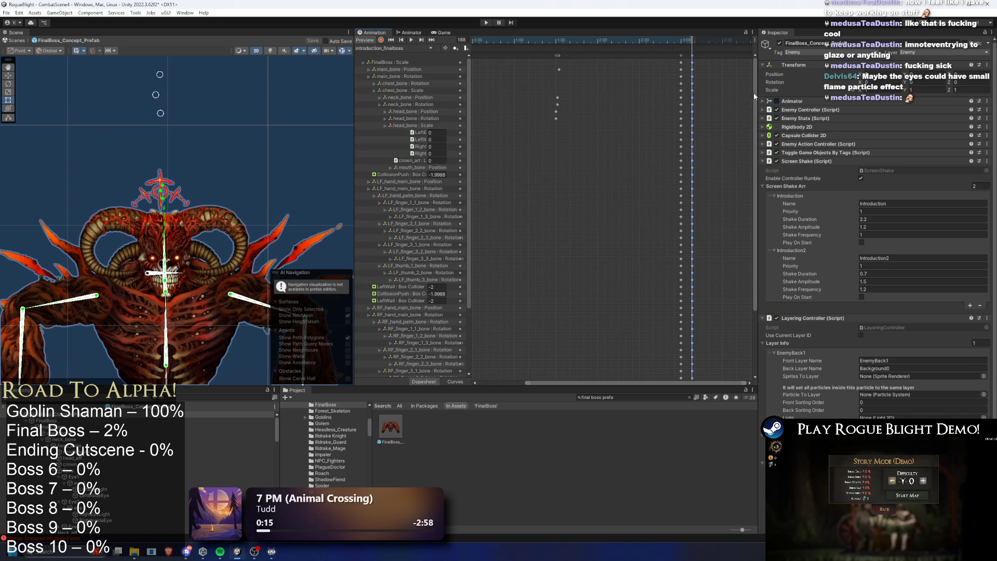
{"action": "left_click", "coordinate": [383, 49]}
{"action": "left_click", "coordinate": [410, 64]}
{"action": "left_click", "coordinate": [410, 48]}
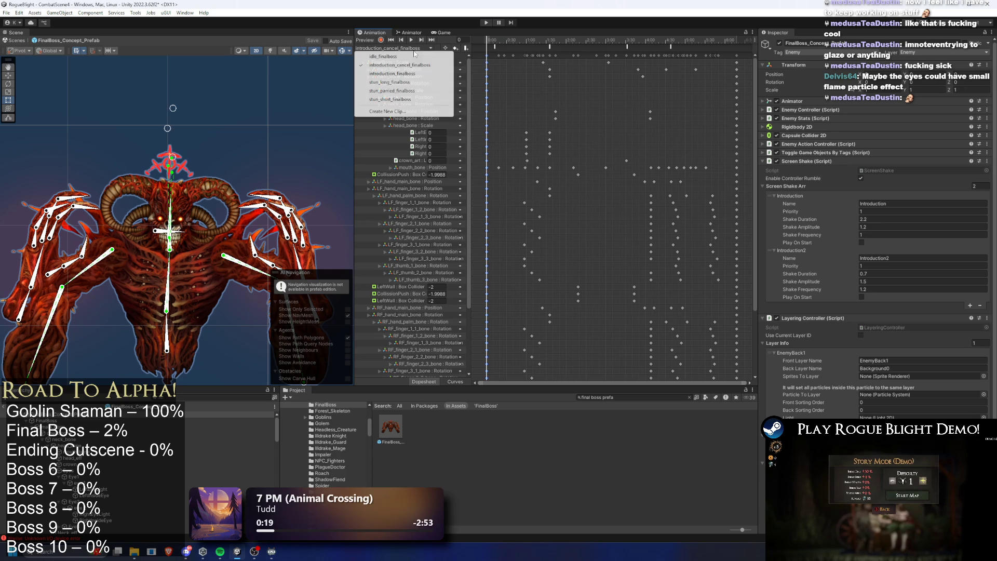
{"action": "left_click", "coordinate": [430, 73]}
{"action": "left_click", "coordinate": [431, 48]}
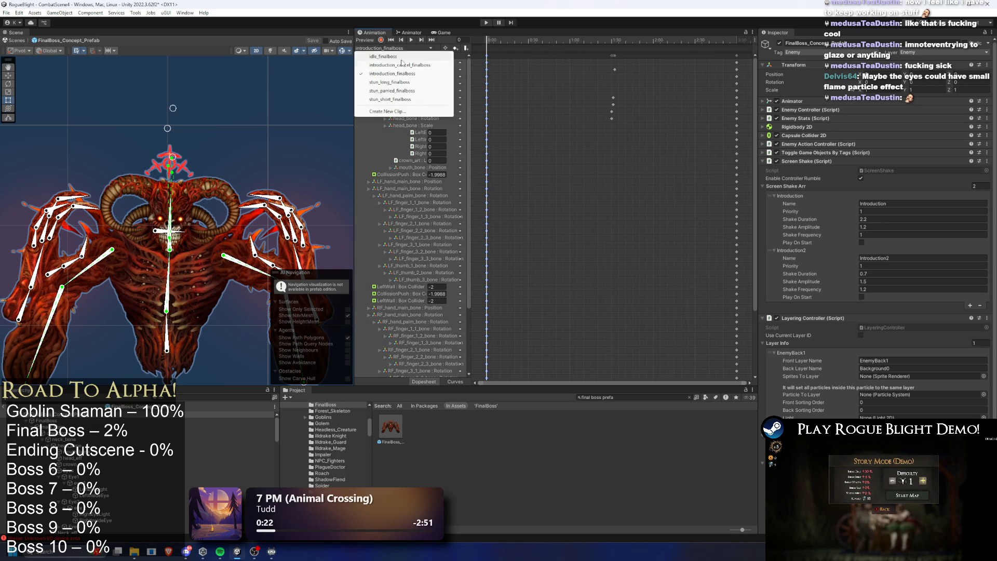
{"action": "left_click", "coordinate": [410, 56]}
{"action": "left_click", "coordinate": [744, 42]}
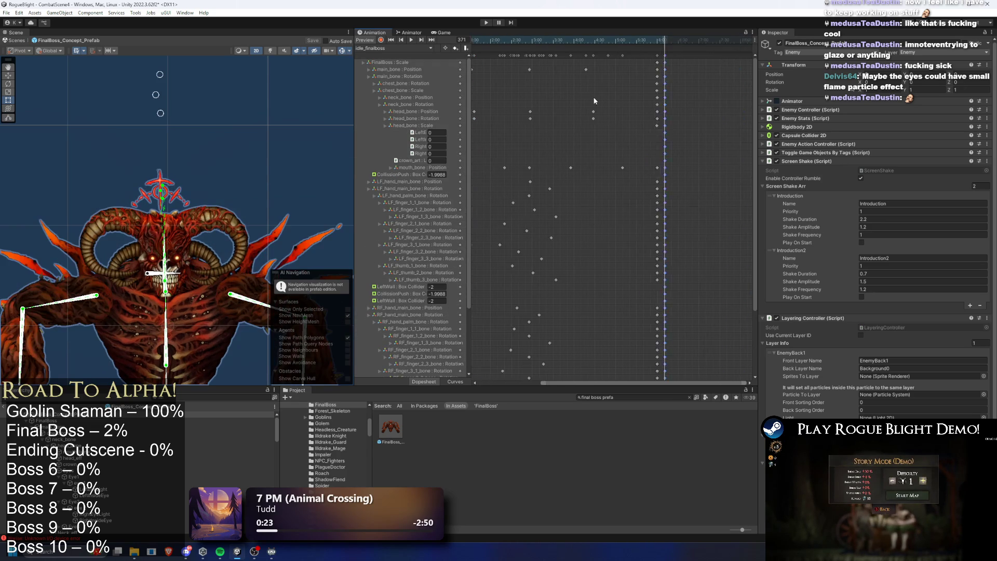
- Move idle_finalboss's 6:00 keyframe column to 5:59, preview it, and start play mode
{"action": "left_click_drag", "start_coordinate": [645, 133], "coordinate": [628, 156]}
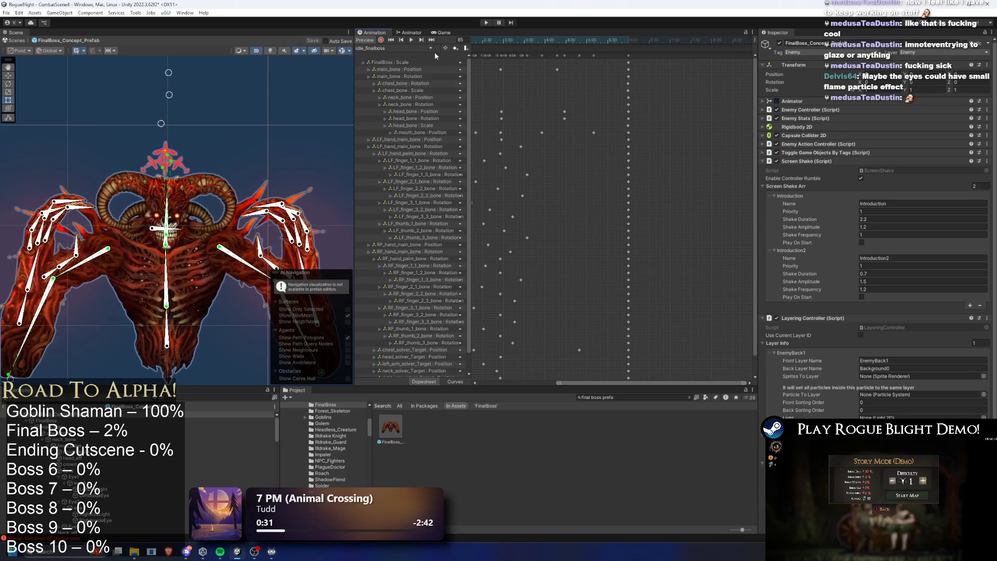
{"action": "scroll", "coordinate": [634, 112], "scroll_direction": "up", "scroll_amount": 3}
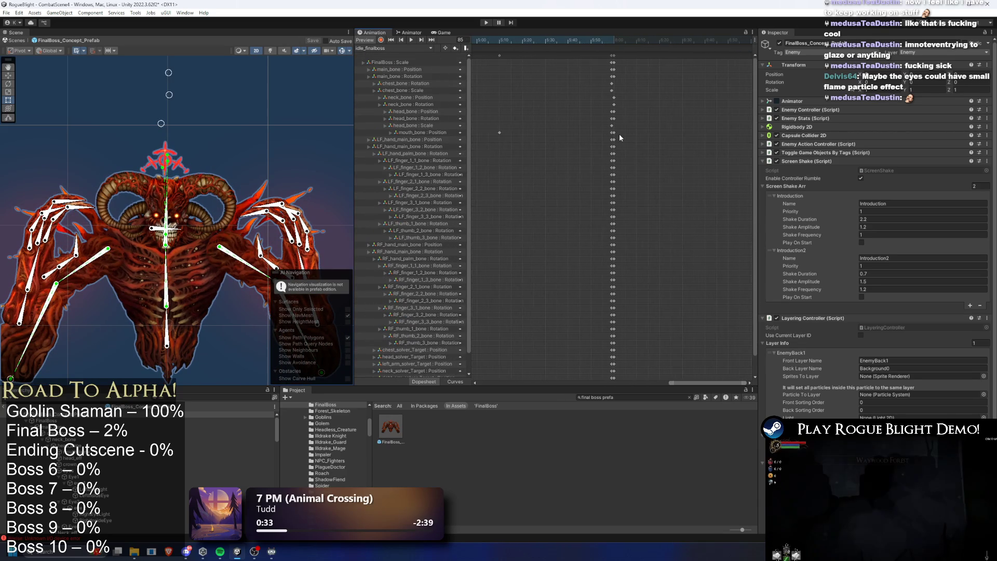
{"action": "left_click", "coordinate": [617, 40]}
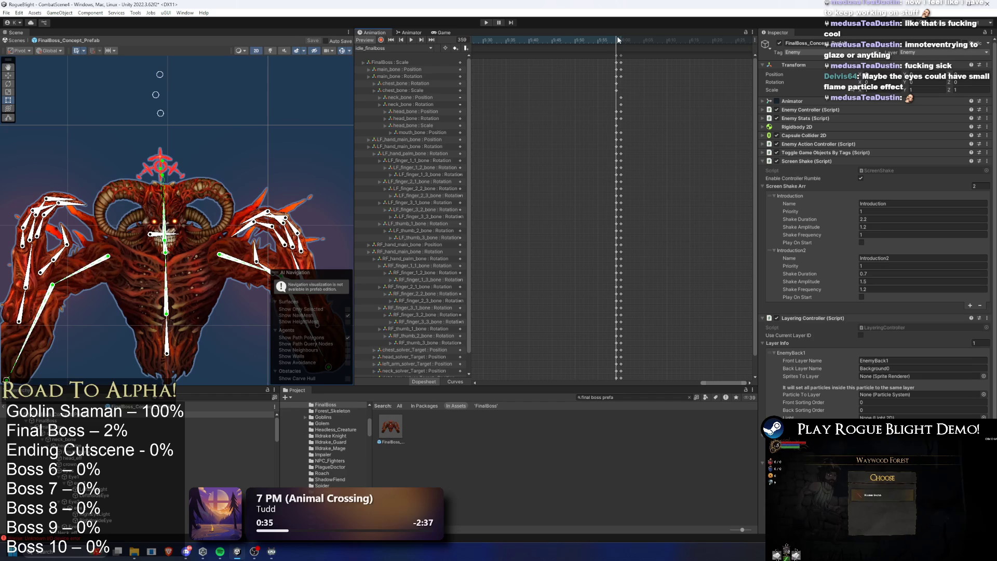
{"action": "left_click", "coordinate": [619, 37]}
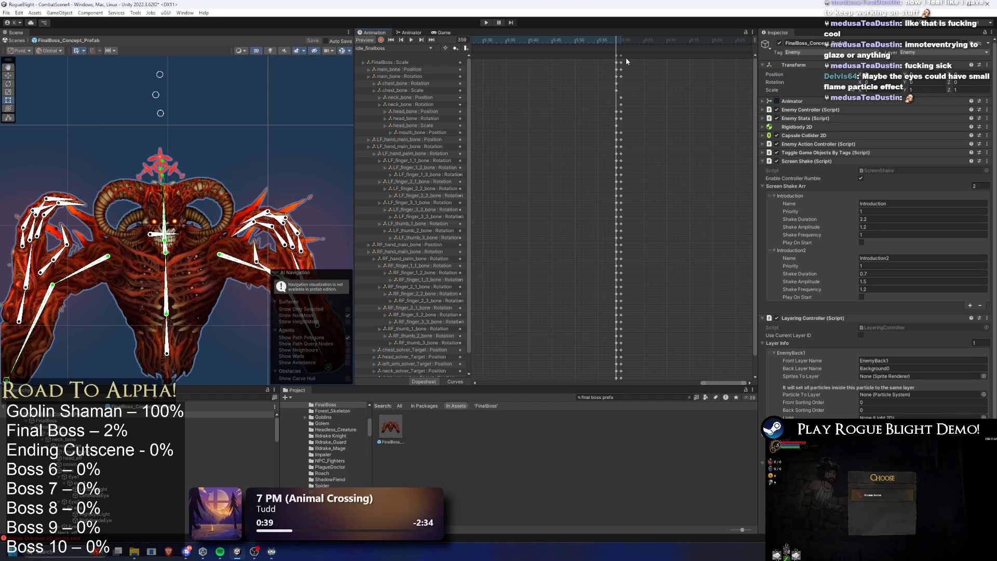
{"action": "left_click", "coordinate": [620, 56]}
{"action": "left_click_drag", "start_coordinate": [617, 57], "coordinate": [620, 50]}
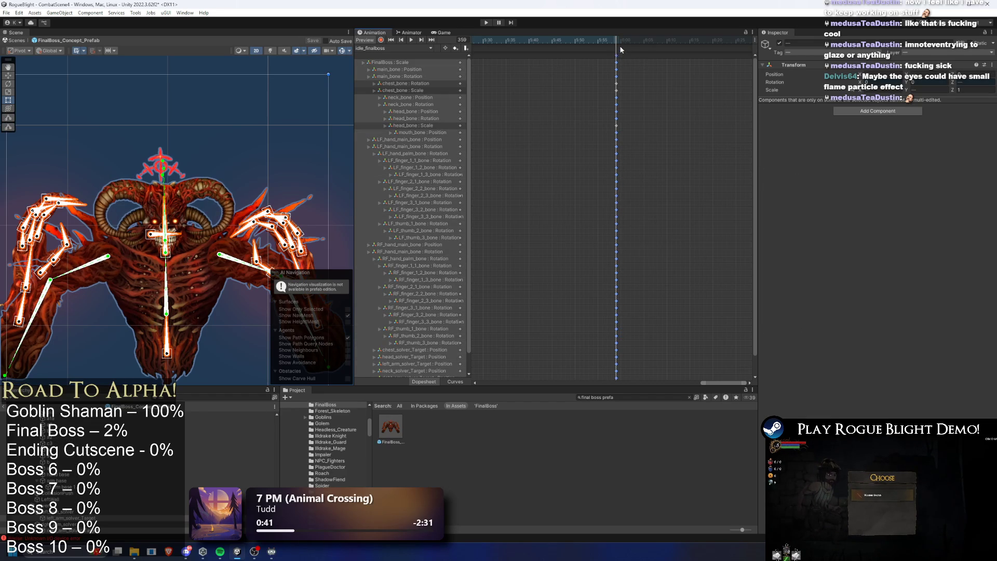
{"action": "key", "text": "space"}
{"action": "scroll", "coordinate": [459, 179], "scroll_direction": "down", "scroll_amount": 2}
{"action": "scroll", "coordinate": [602, 211], "scroll_direction": "down", "scroll_amount": 2}
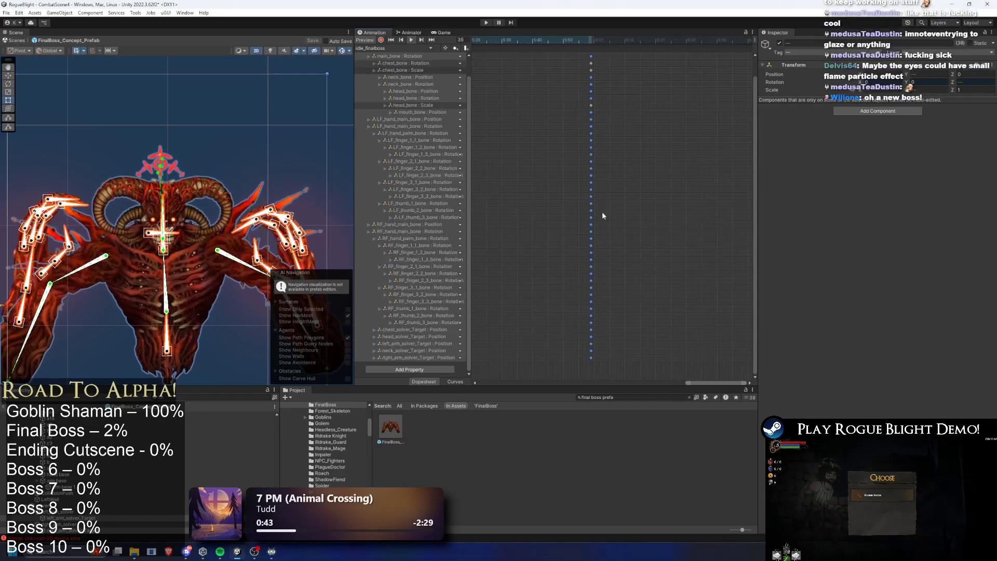
{"action": "scroll", "coordinate": [613, 181], "scroll_direction": "down", "scroll_amount": 3}
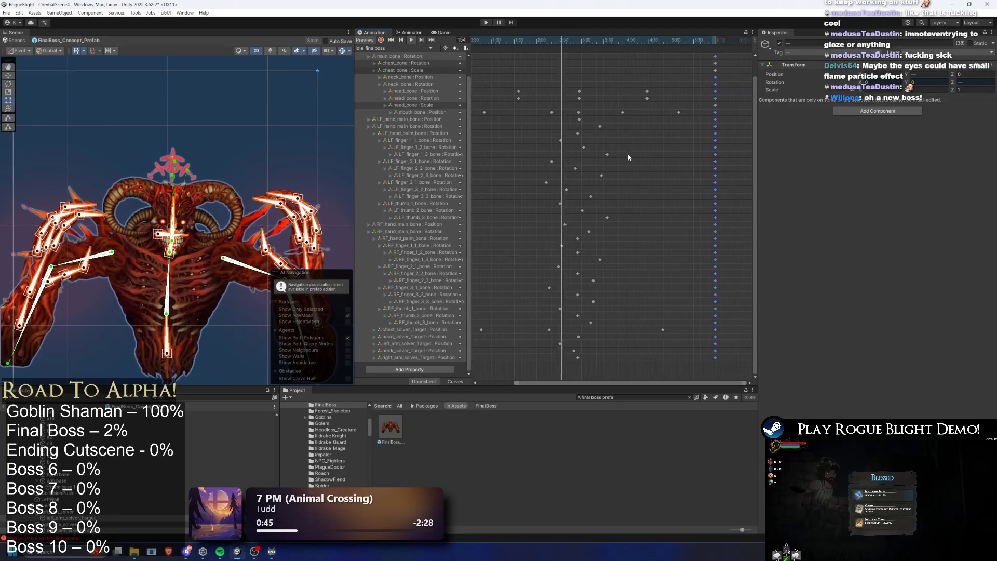
{"action": "scroll", "coordinate": [696, 162], "scroll_direction": "down", "scroll_amount": 3}
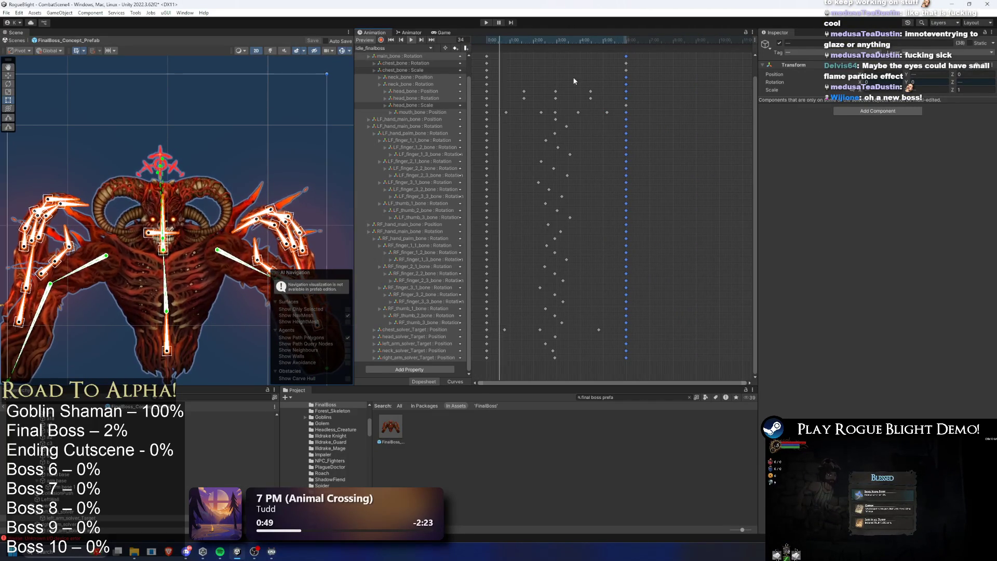
{"action": "left_click", "coordinate": [487, 23]}
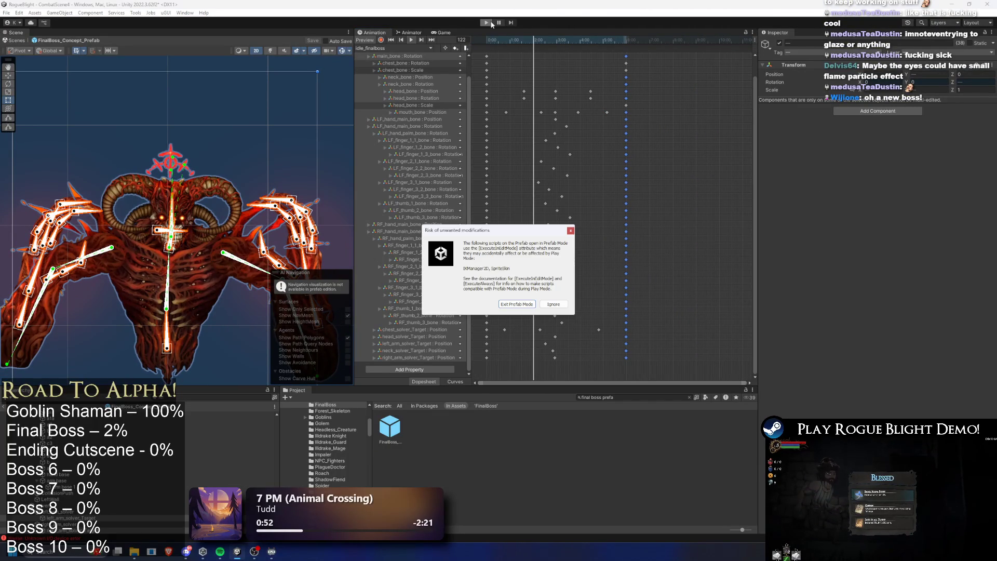
- Ignore the prefab-mode warning, walk the player left and right before the boss's introduction, then pause
{"action": "key", "text": "Return"}
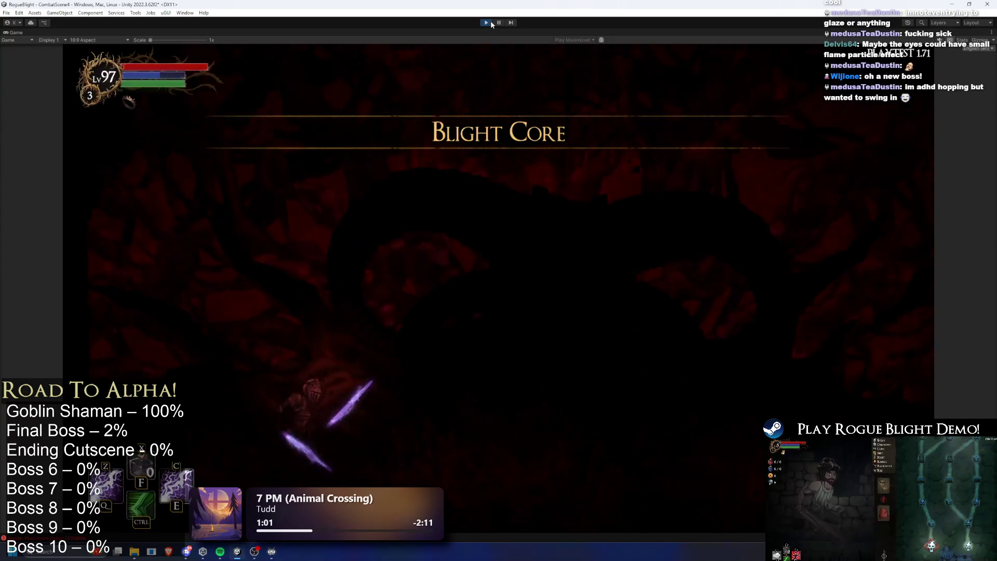
{"action": "key", "text": "d"}
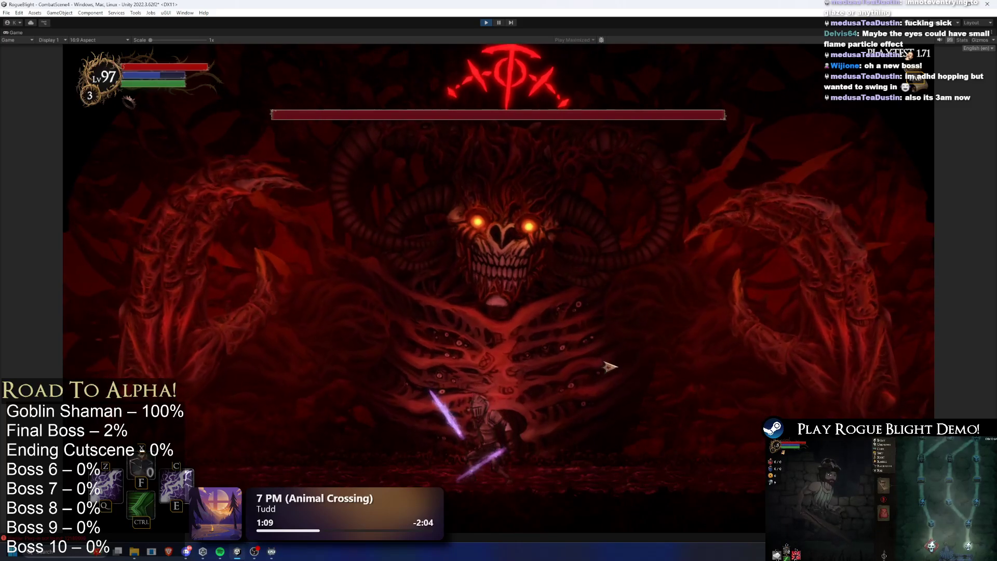
{"action": "key", "text": "d"}
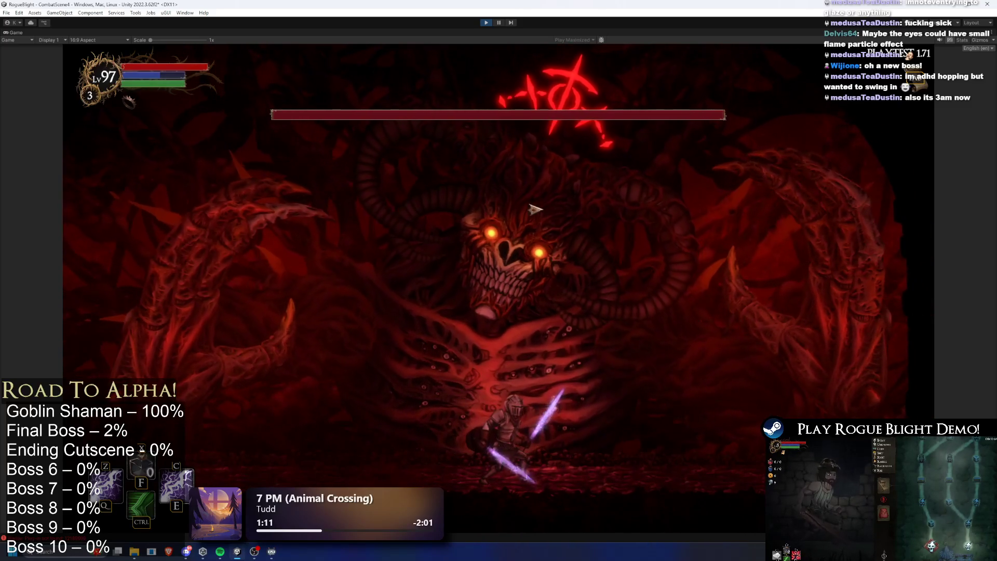
{"action": "key", "text": "a"}
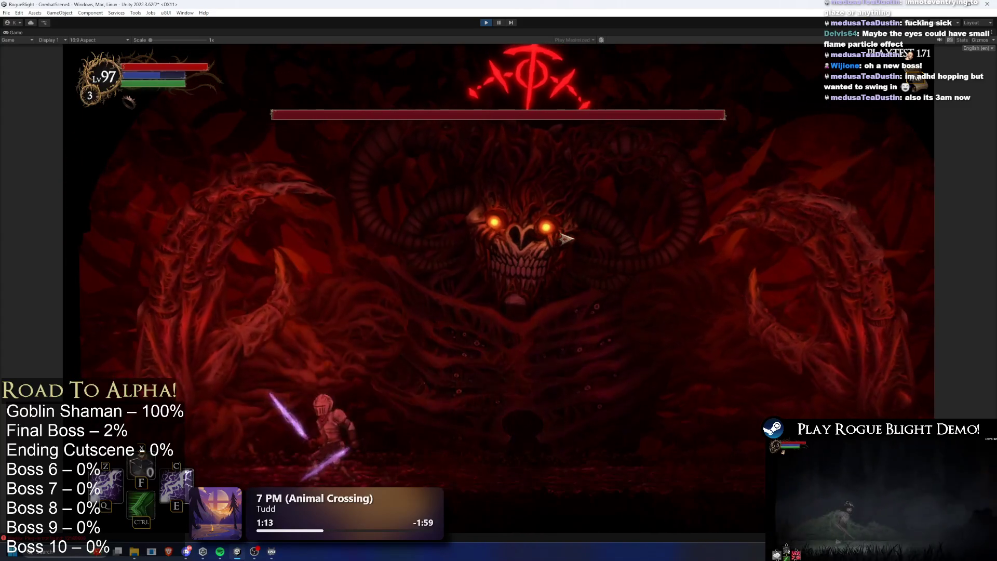
{"action": "key", "text": "d"}
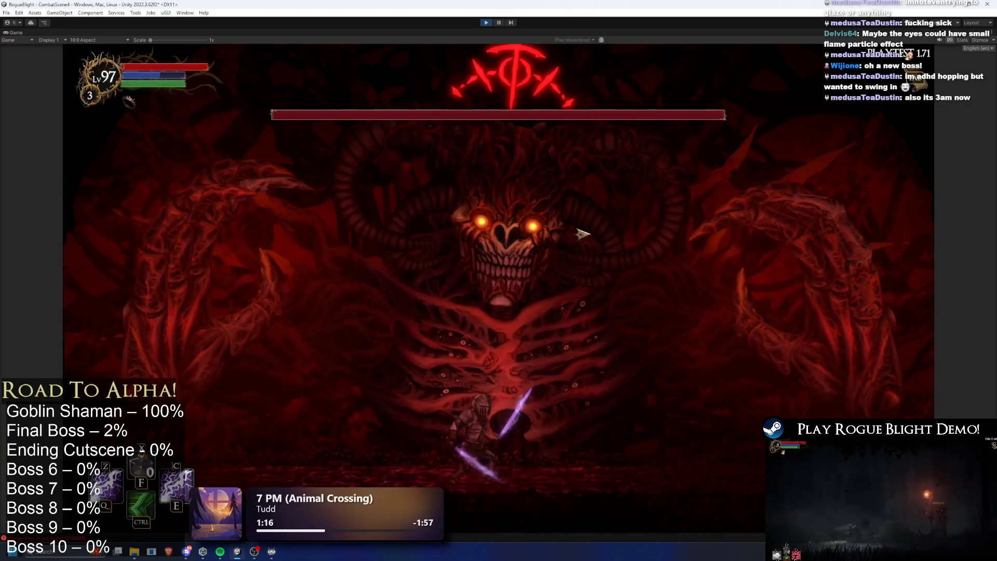
{"action": "left_click", "coordinate": [498, 23]}
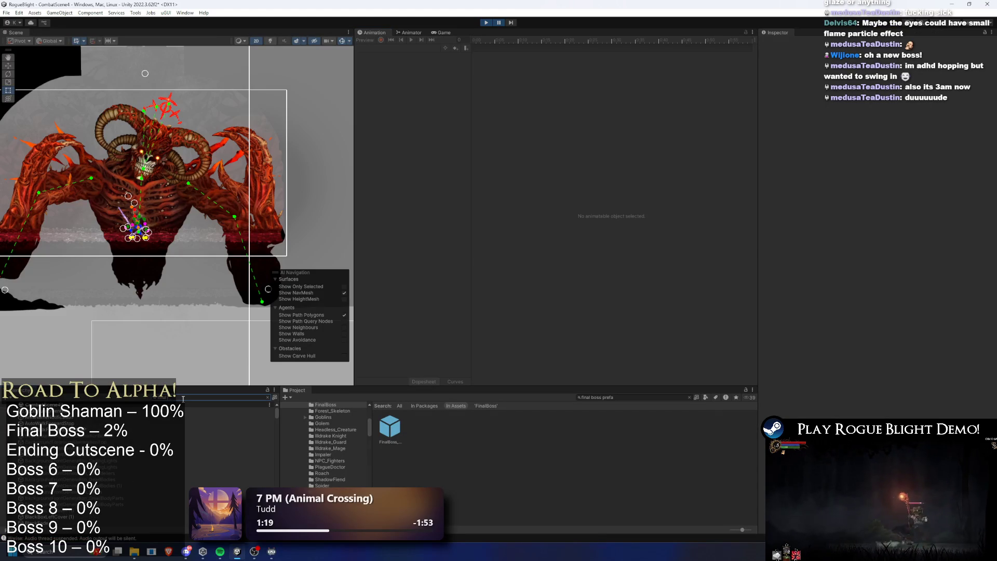
- Inspect FinalBoss_Left_Hand, main_bone, Eyes, FinalBoss_Concept and neck_bone in the unfiltered Hierarchy
{"action": "left_click", "coordinate": [73, 422]}
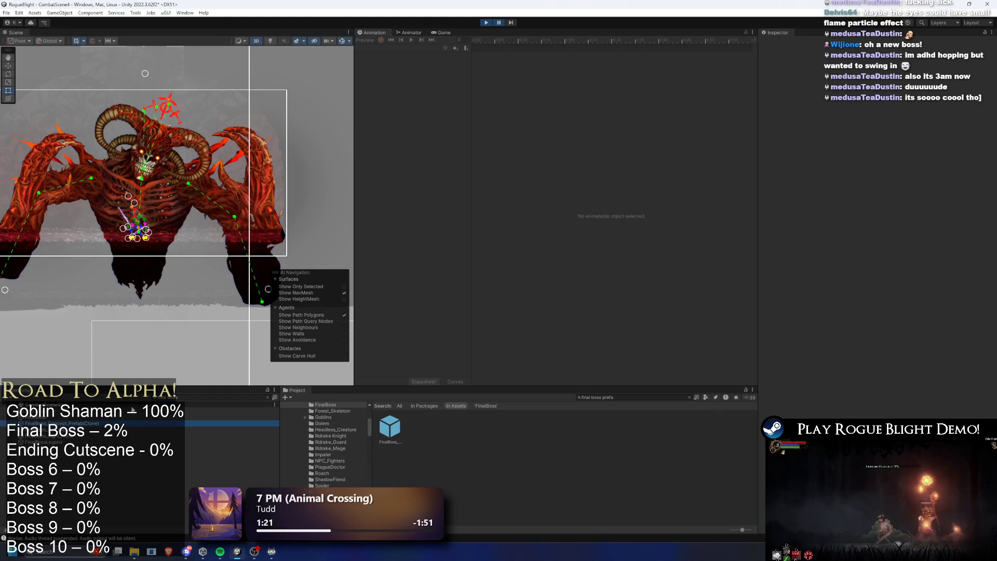
{"action": "left_click", "coordinate": [267, 396]}
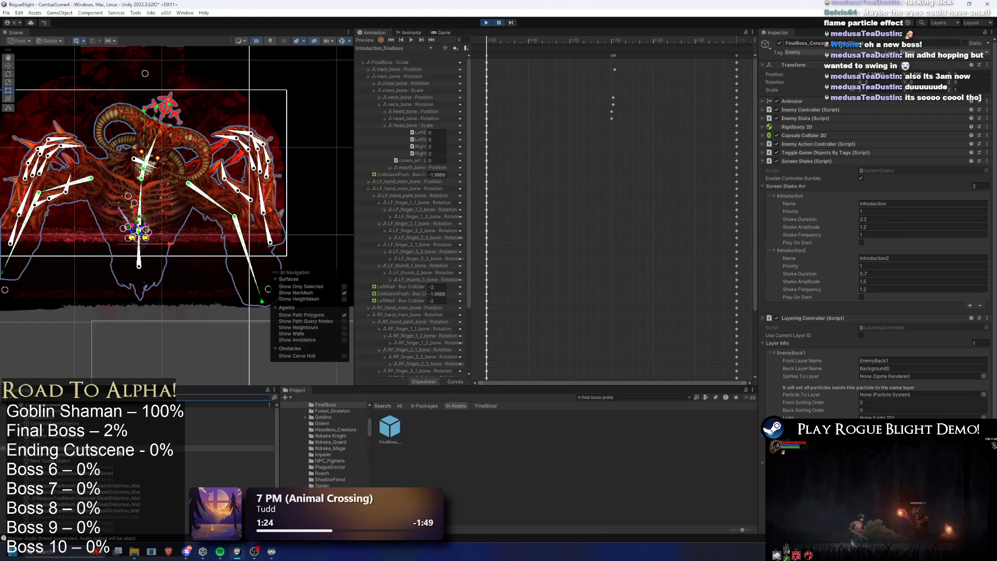
{"action": "left_click", "coordinate": [60, 461]}
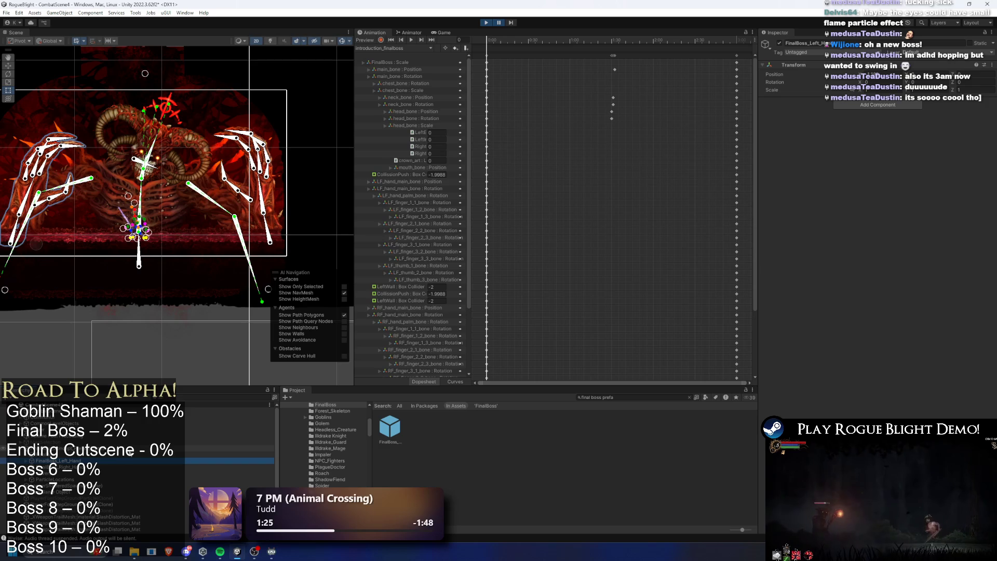
{"action": "left_click", "coordinate": [134, 454]}
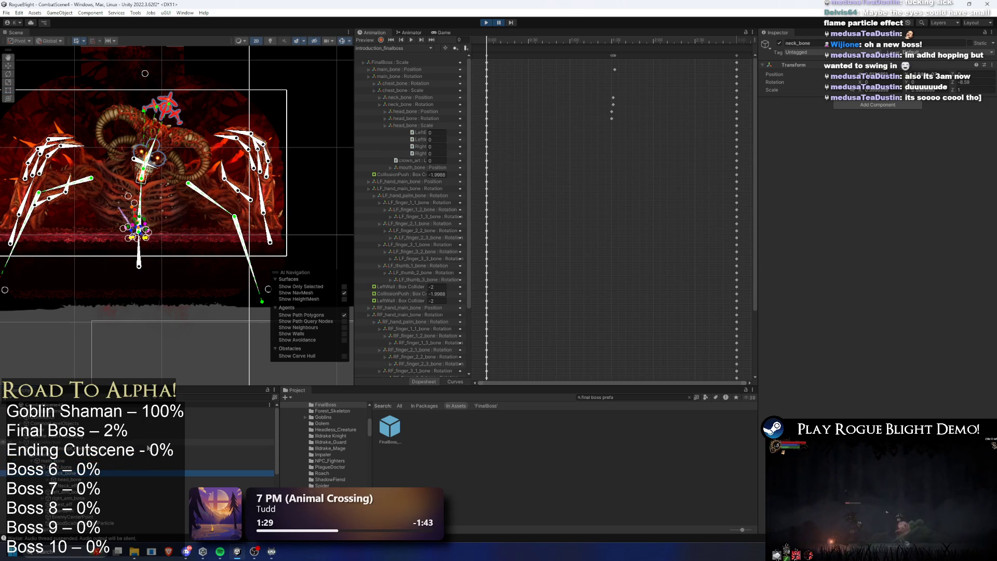
{"action": "key", "text": "Down"}
{"action": "key", "text": "Down"}
{"action": "key", "text": "Down"}
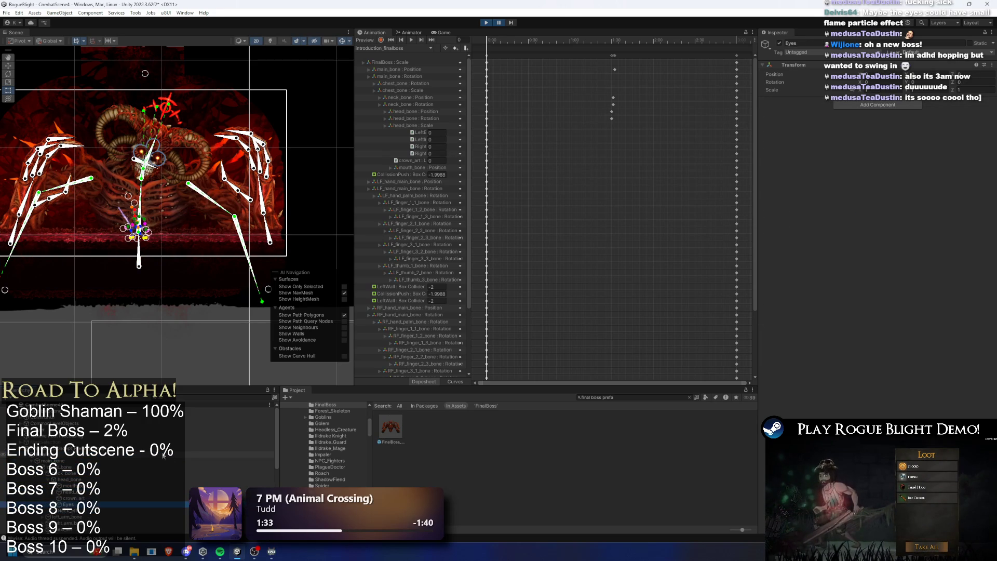
{"action": "key", "text": "Up"}
{"action": "key", "text": "Up"}
{"action": "key", "text": "Up"}
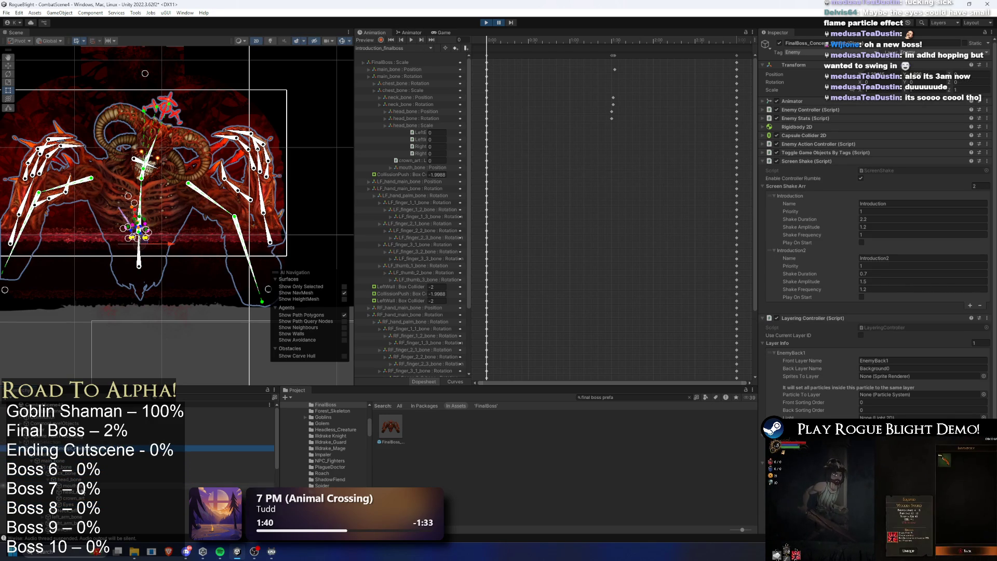
{"action": "left_click", "coordinate": [77, 473]}
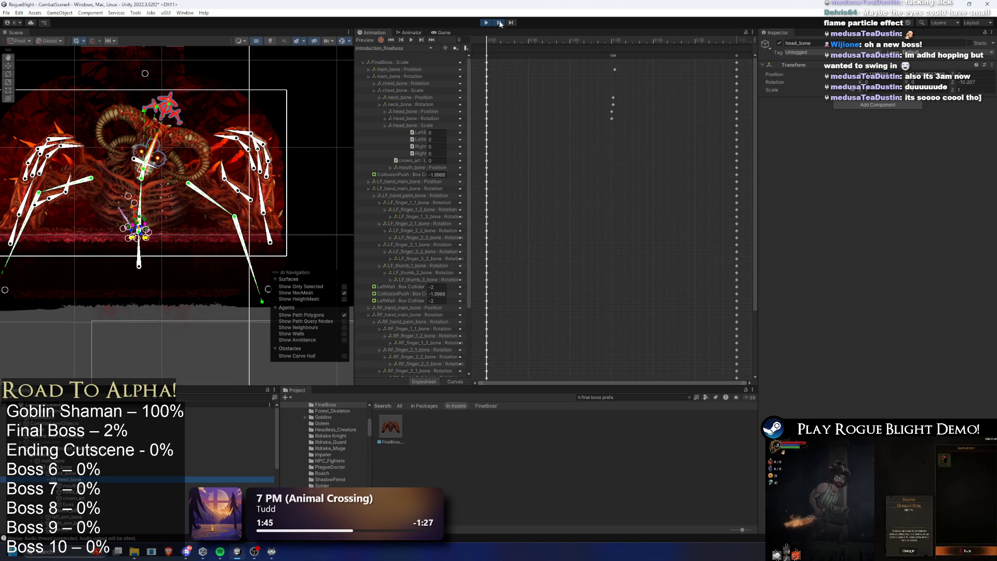
- Fight the boss with the knight, jumping and landing a sword slash combo
{"action": "key", "text": "a"}
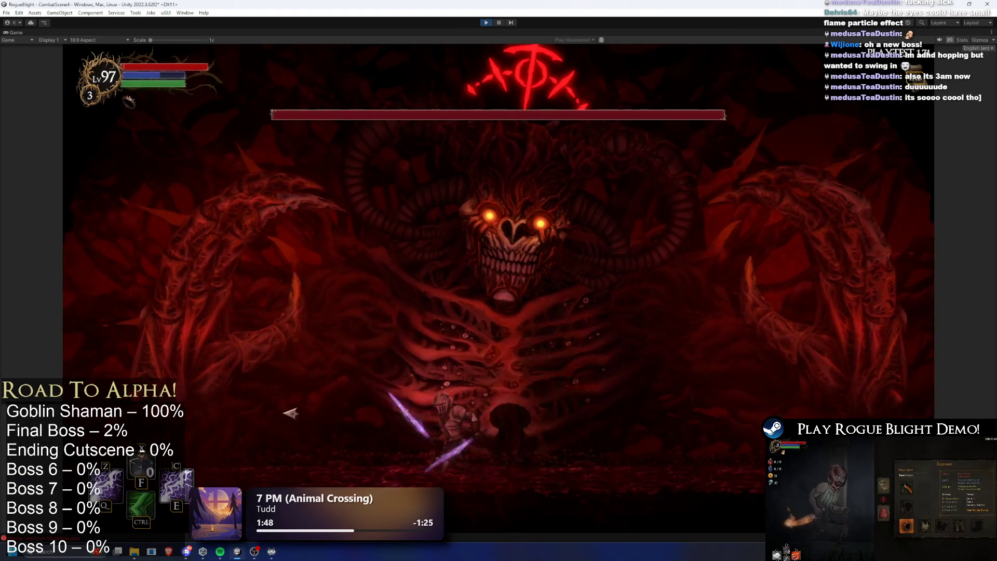
{"action": "key", "text": "space"}
{"action": "key", "text": "d"}
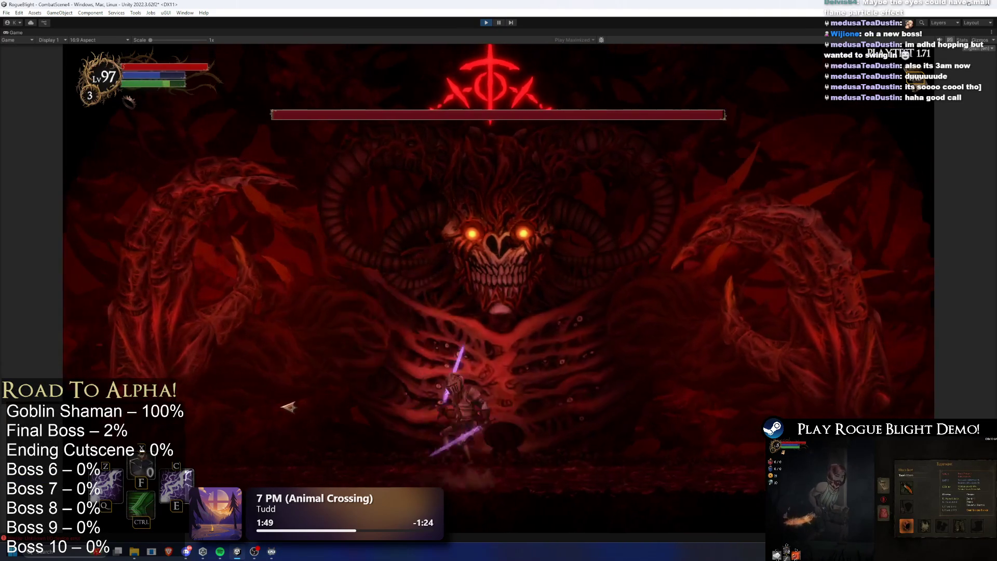
{"action": "left_click", "coordinate": [202, 348]}
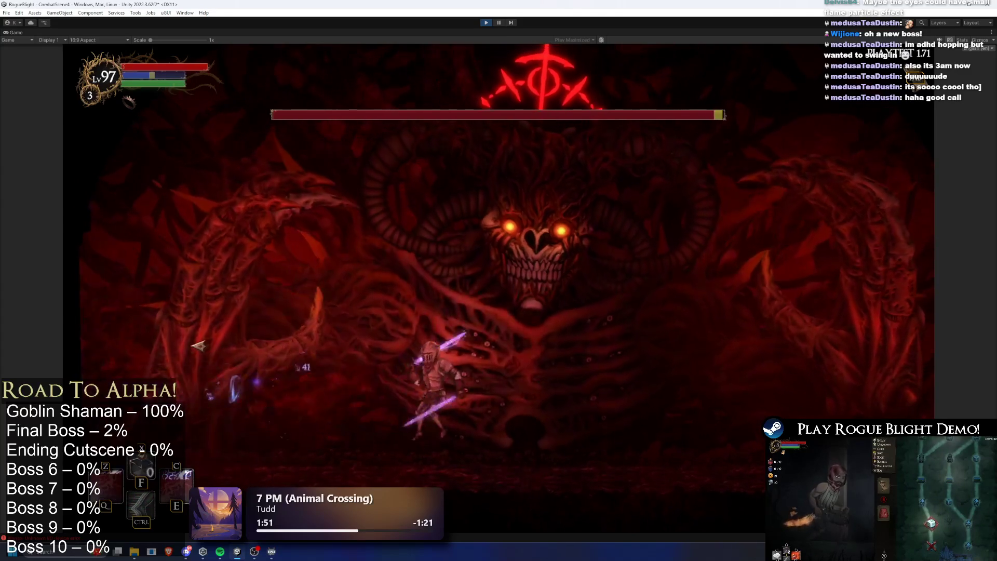
{"action": "key", "text": "a"}
{"action": "left_click", "coordinate": [164, 330]}
{"action": "left_click", "coordinate": [165, 329]}
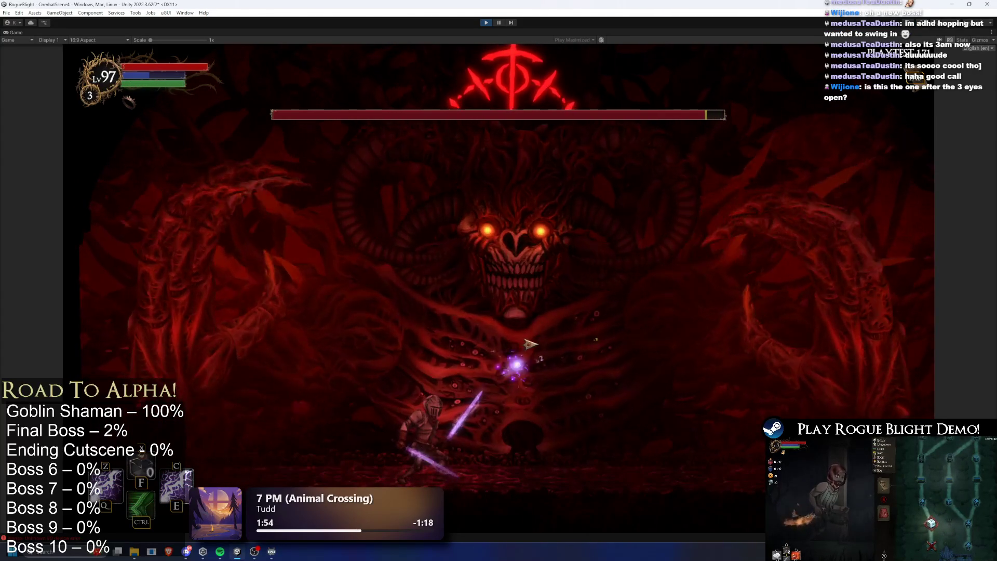
- Run the knight back and forth across the arena slashing the boss, then stop the play test
{"action": "key", "text": "d"}
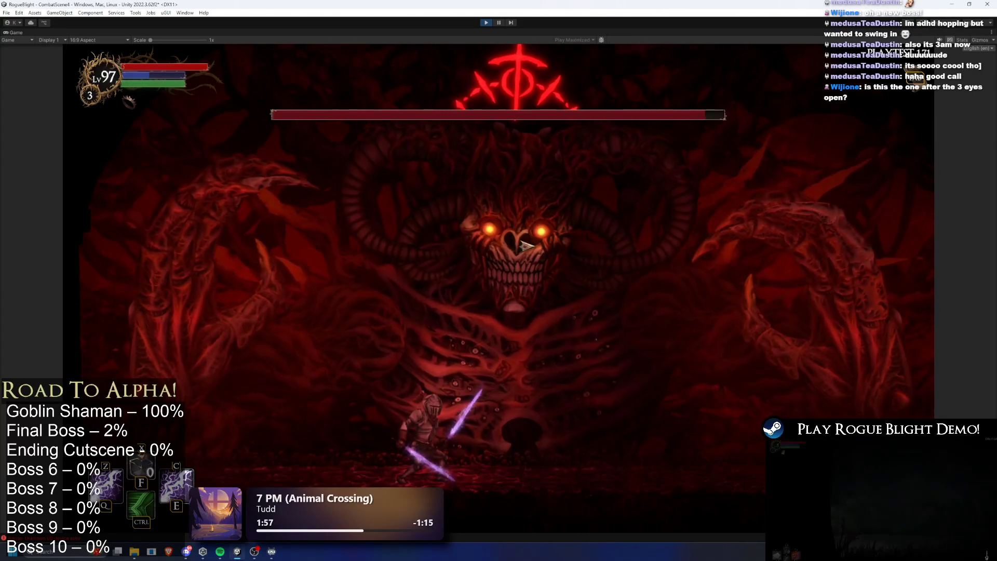
{"action": "key", "text": "d"}
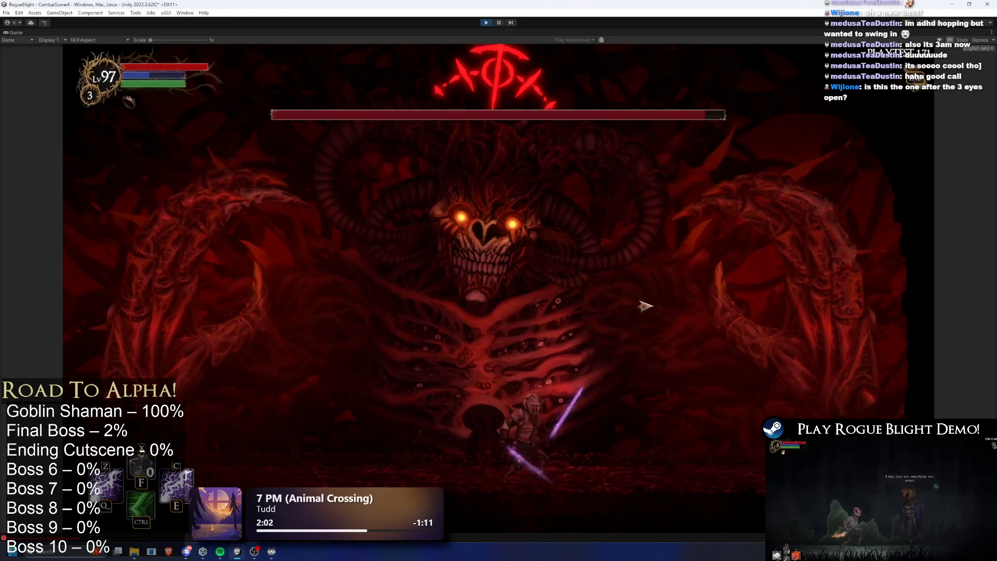
{"action": "key", "text": "d"}
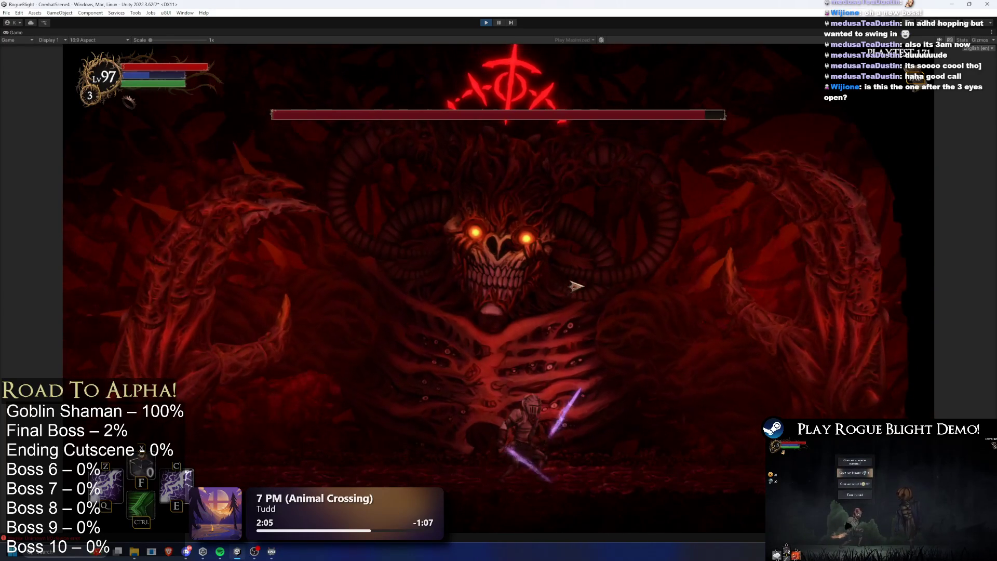
{"action": "key", "text": "a"}
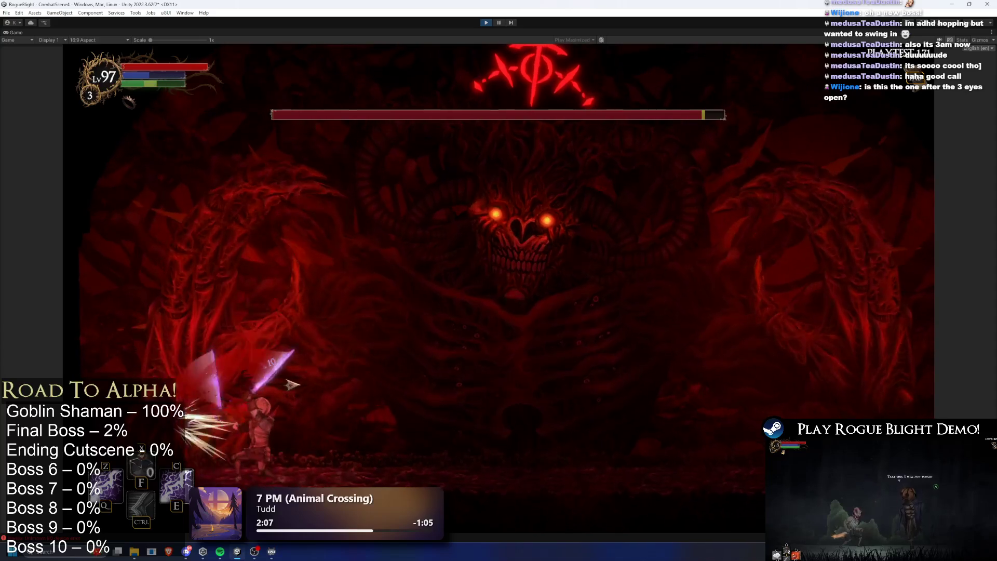
{"action": "left_click", "coordinate": [217, 376]}
{"action": "key", "text": "d"}
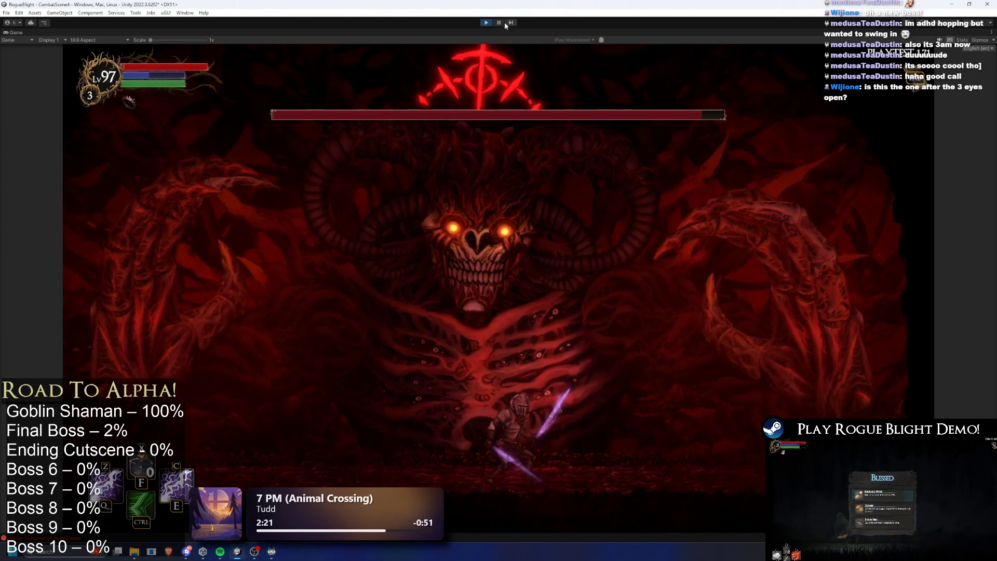
{"action": "left_click", "coordinate": [486, 23]}
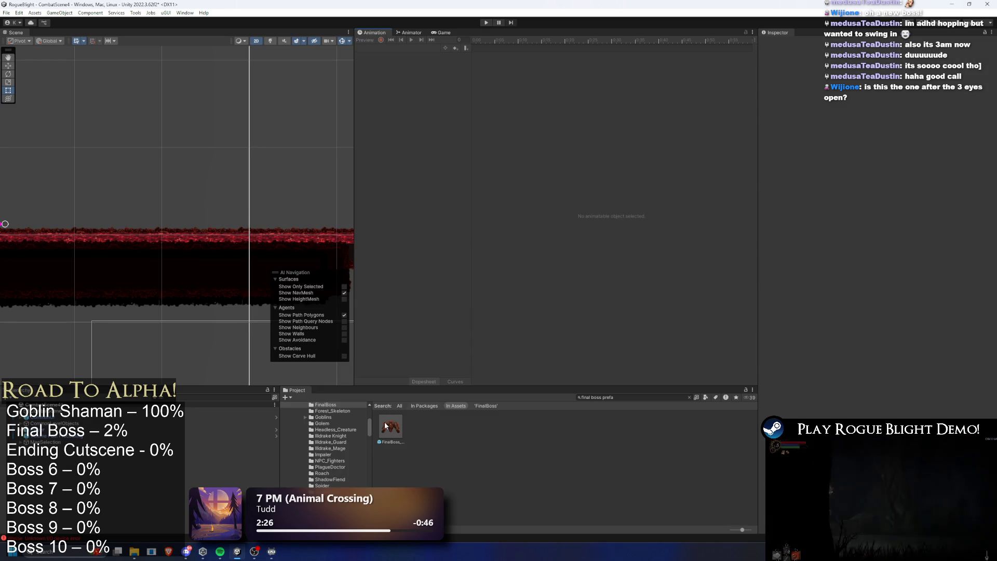
- Open the FinalBoss prefab, play the idle_finalboss preview, and select the boss's jaw
{"action": "double_click", "coordinate": [385, 426]}
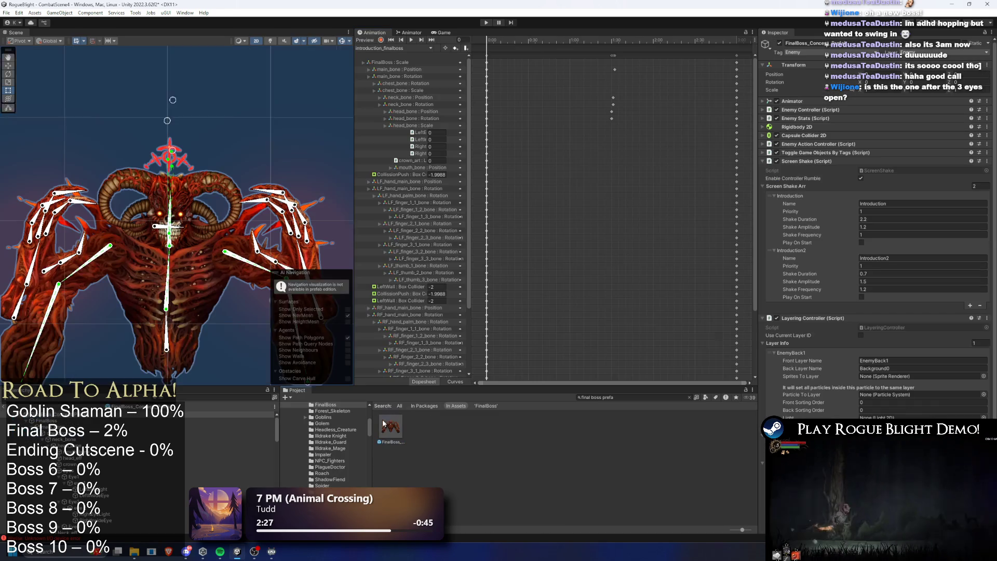
{"action": "left_click", "coordinate": [393, 48]}
{"action": "left_click", "coordinate": [397, 58]}
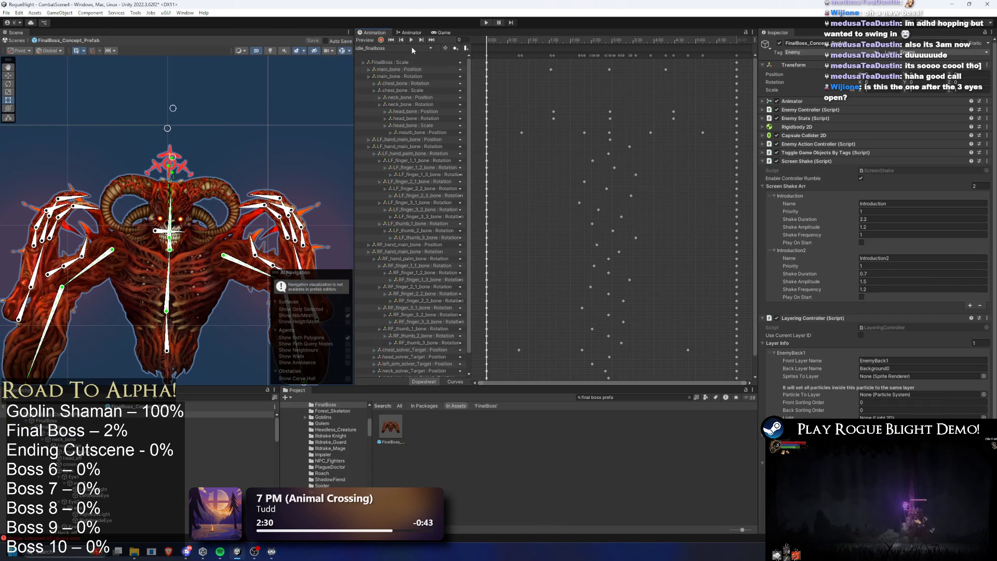
{"action": "left_click", "coordinate": [410, 40]}
{"action": "scroll", "coordinate": [168, 251], "scroll_direction": "up", "scroll_amount": 6}
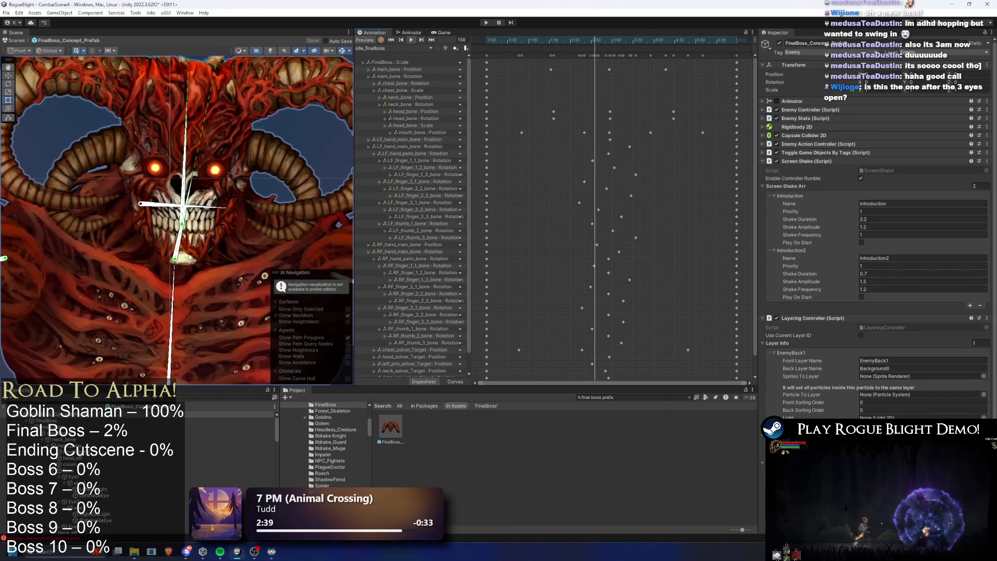
{"action": "scroll", "coordinate": [183, 260], "scroll_direction": "down", "scroll_amount": 3}
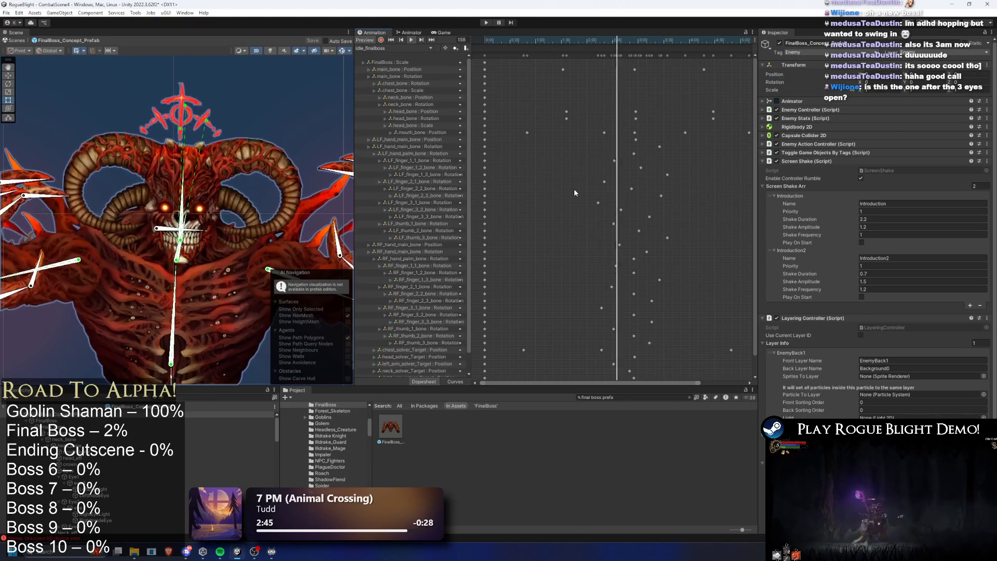
{"action": "scroll", "coordinate": [574, 189], "scroll_direction": "up", "scroll_amount": 2}
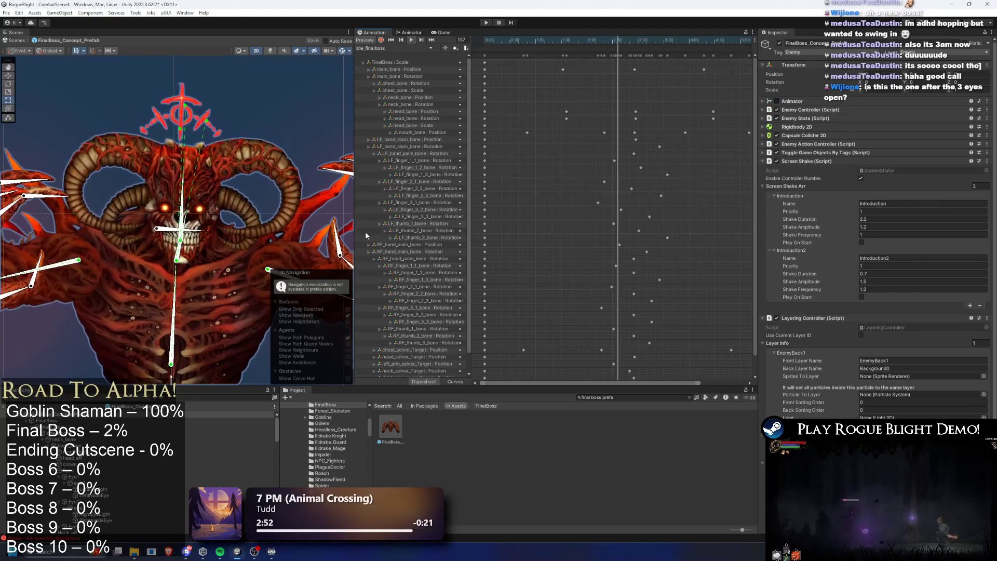
{"action": "scroll", "coordinate": [155, 265], "scroll_direction": "up", "scroll_amount": 10}
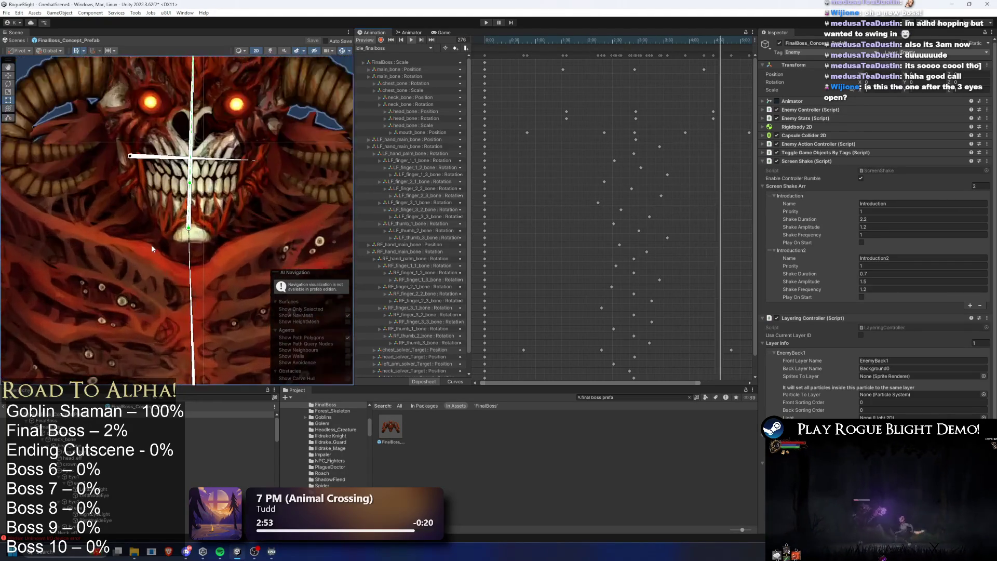
{"action": "left_click", "coordinate": [187, 258]}
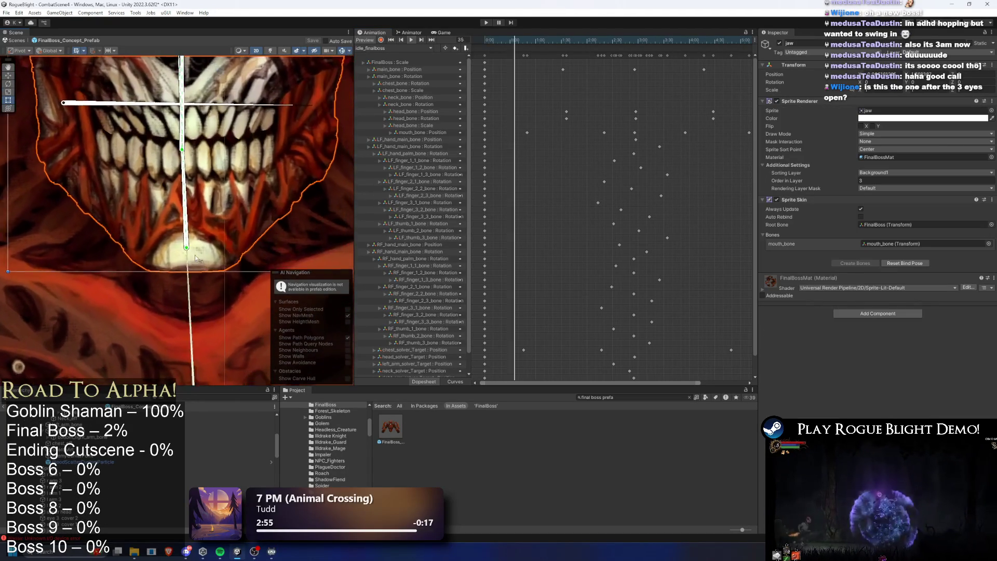
- Check head_bone, neck_bone and mouth_bone during the idle loop, then stop playback at frame 109
{"action": "scroll", "coordinate": [171, 197], "scroll_direction": "down", "scroll_amount": 10}
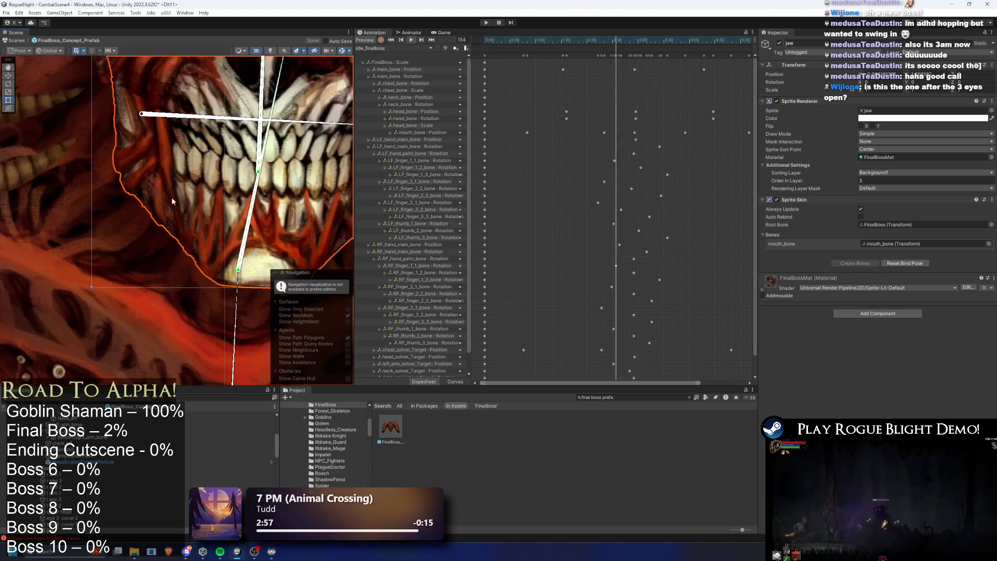
{"action": "scroll", "coordinate": [265, 234], "scroll_direction": "down", "scroll_amount": 5}
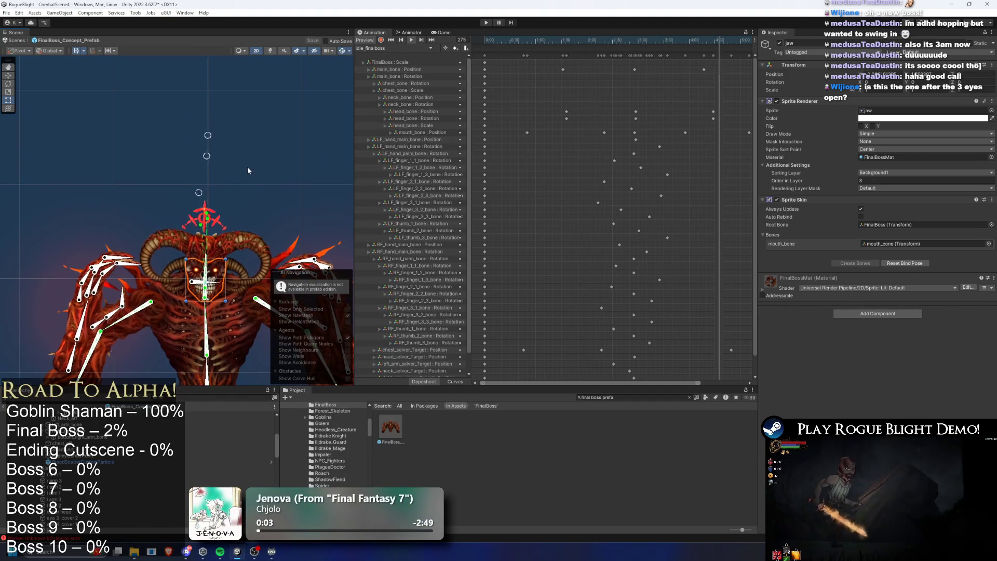
{"action": "left_click", "coordinate": [216, 270]}
{"action": "scroll", "coordinate": [226, 288], "scroll_direction": "up", "scroll_amount": 5}
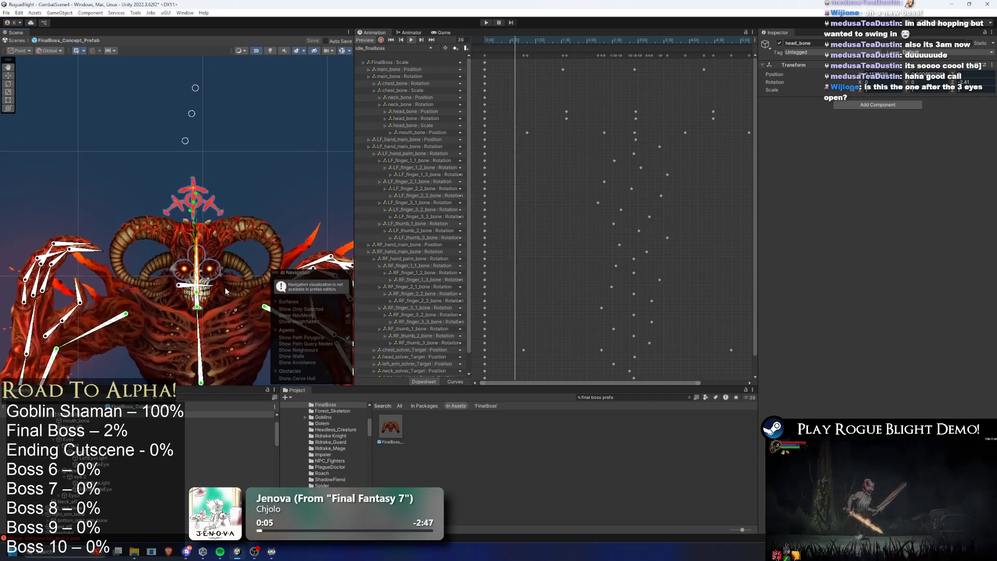
{"action": "left_click", "coordinate": [194, 312]}
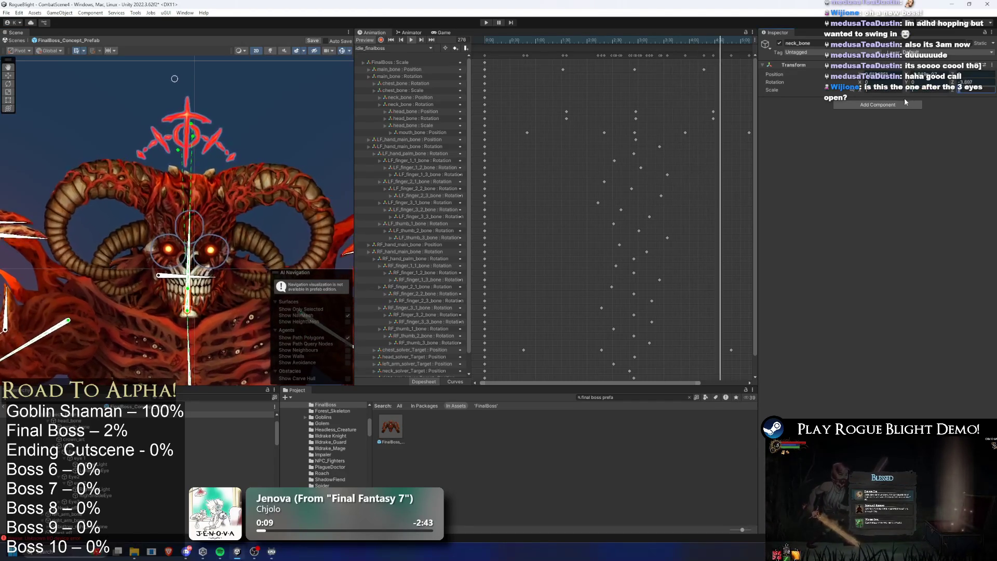
{"action": "left_click", "coordinate": [158, 287]}
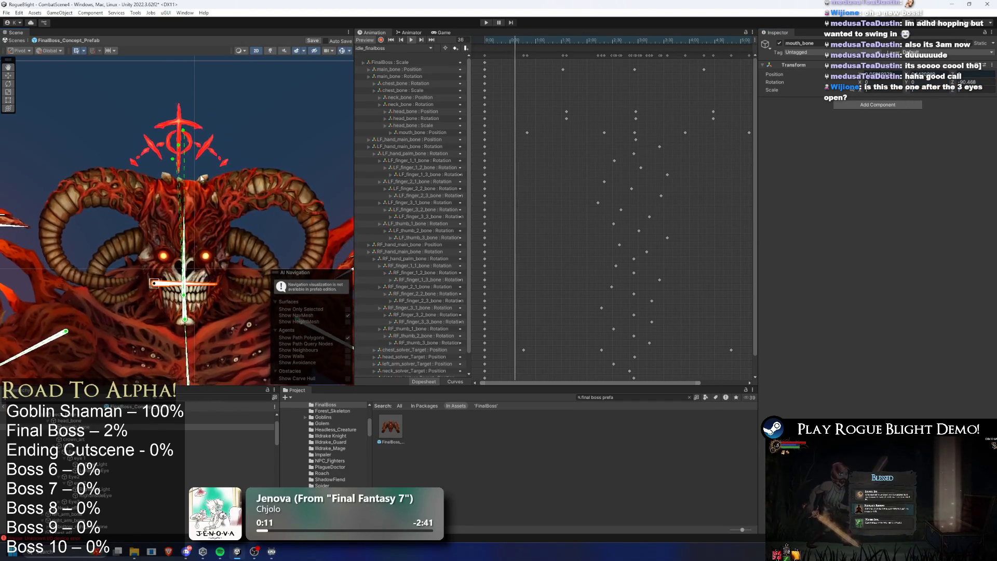
{"action": "left_click", "coordinate": [236, 180]}
{"action": "left_click", "coordinate": [577, 40]}
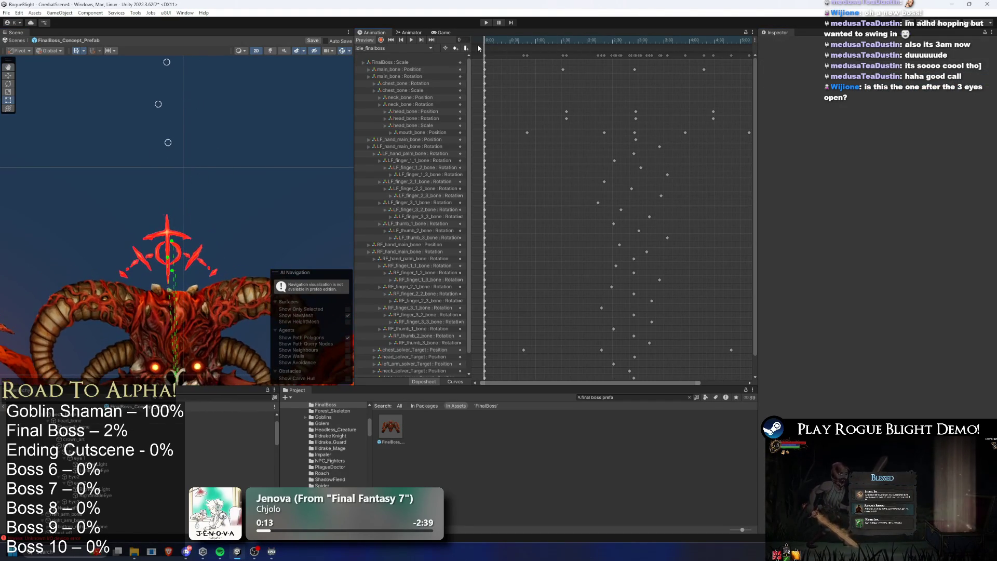
- Turn on recording and play through the idle_finalboss clip, ending back near frame 141
{"action": "left_click", "coordinate": [380, 40]}
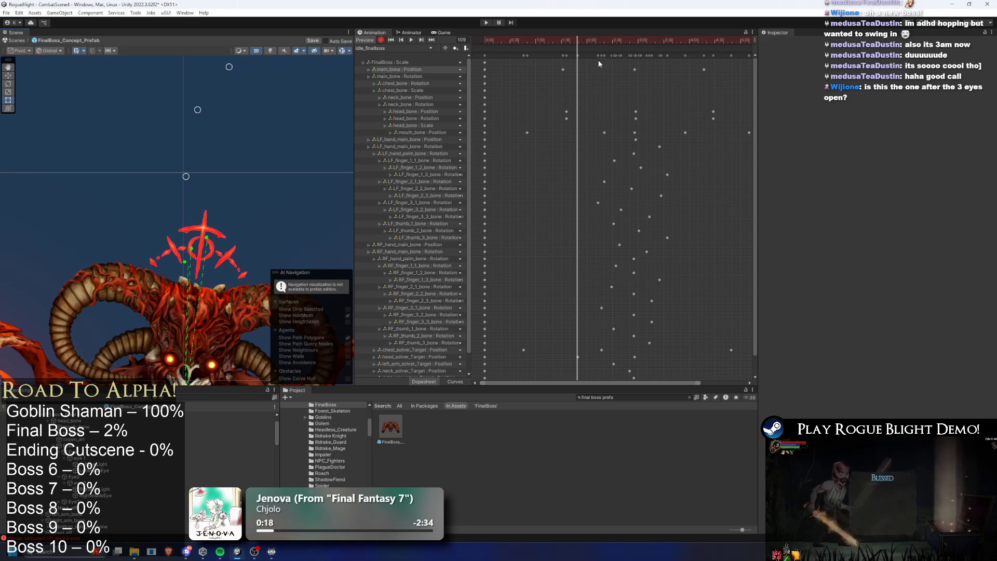
{"action": "left_click_drag", "start_coordinate": [606, 41], "coordinate": [633, 44]}
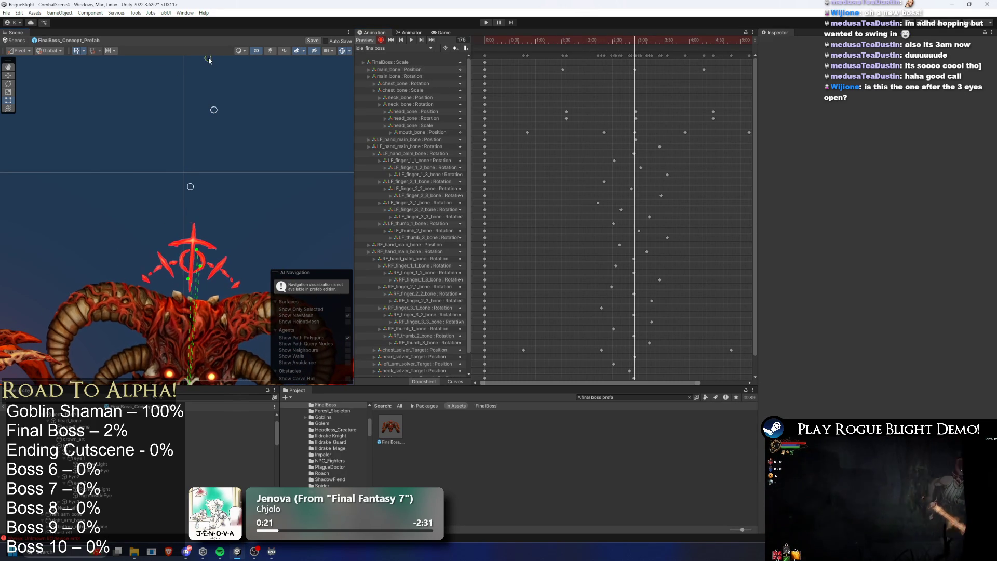
{"action": "left_click_drag", "start_coordinate": [638, 50], "coordinate": [138, 64]}
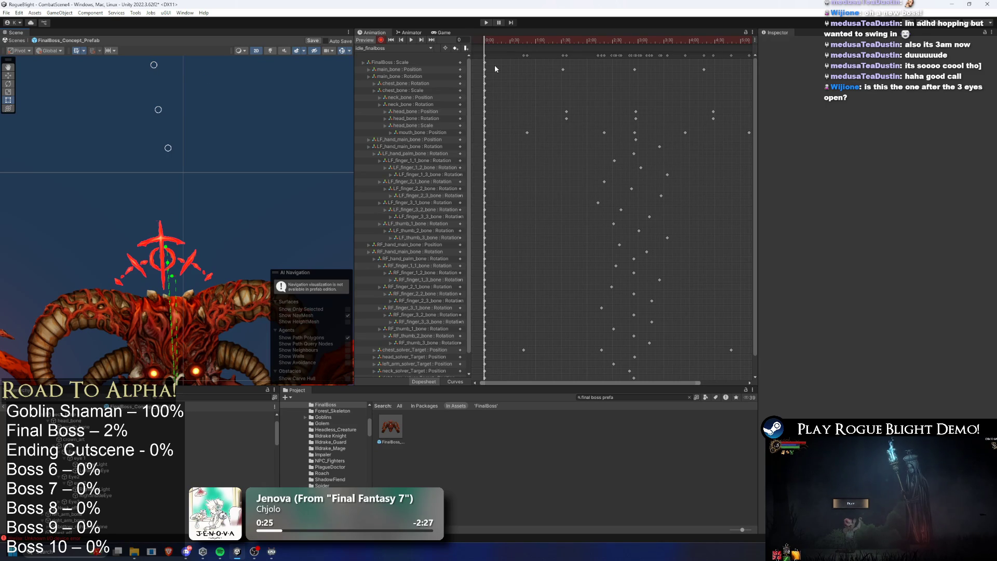
{"action": "left_click", "coordinate": [467, 57]}
{"action": "left_click", "coordinate": [741, 44]}
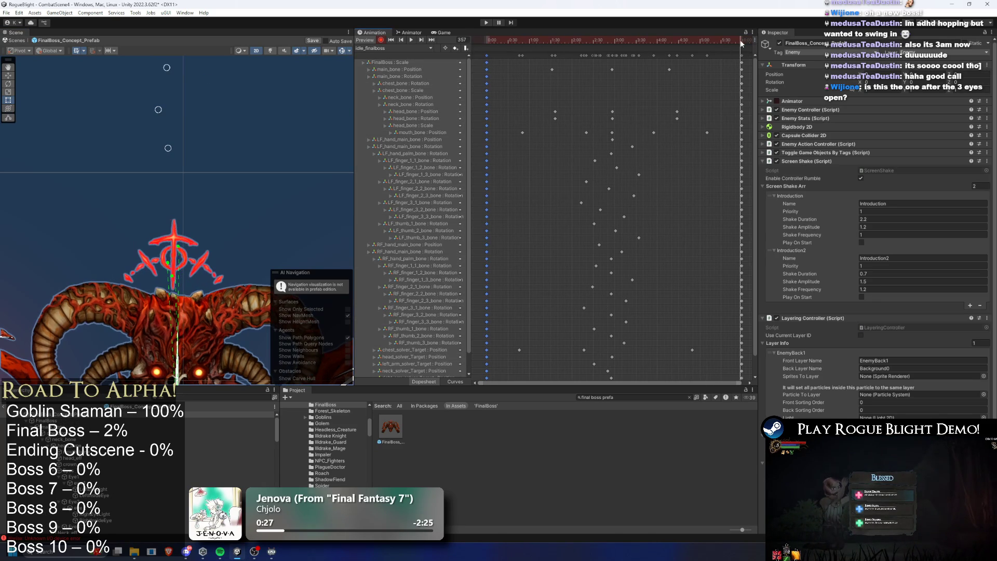
{"action": "key", "text": "space"}
{"action": "scroll", "coordinate": [220, 117], "scroll_direction": "up", "scroll_amount": 3}
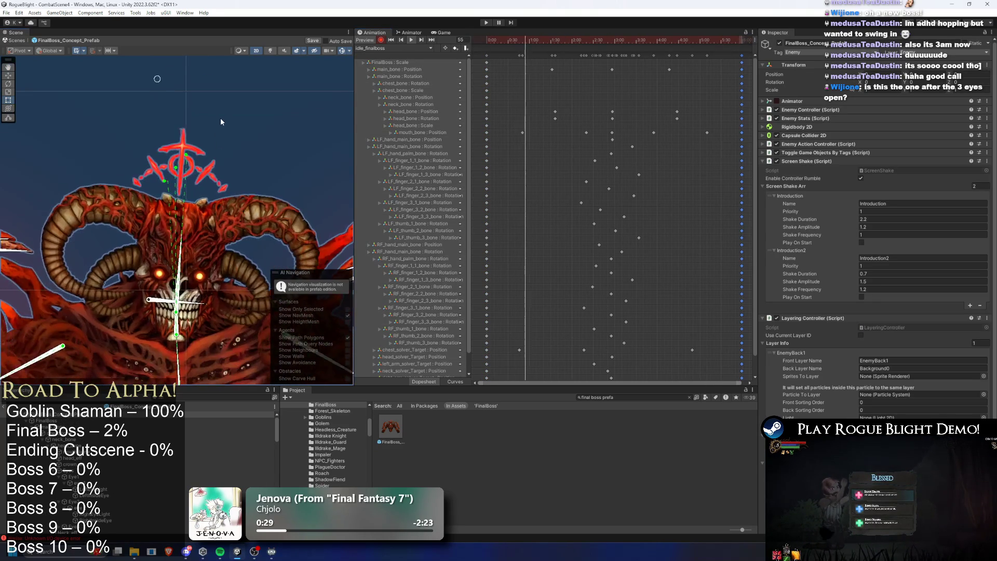
{"action": "scroll", "coordinate": [258, 170], "scroll_direction": "down", "scroll_amount": 3}
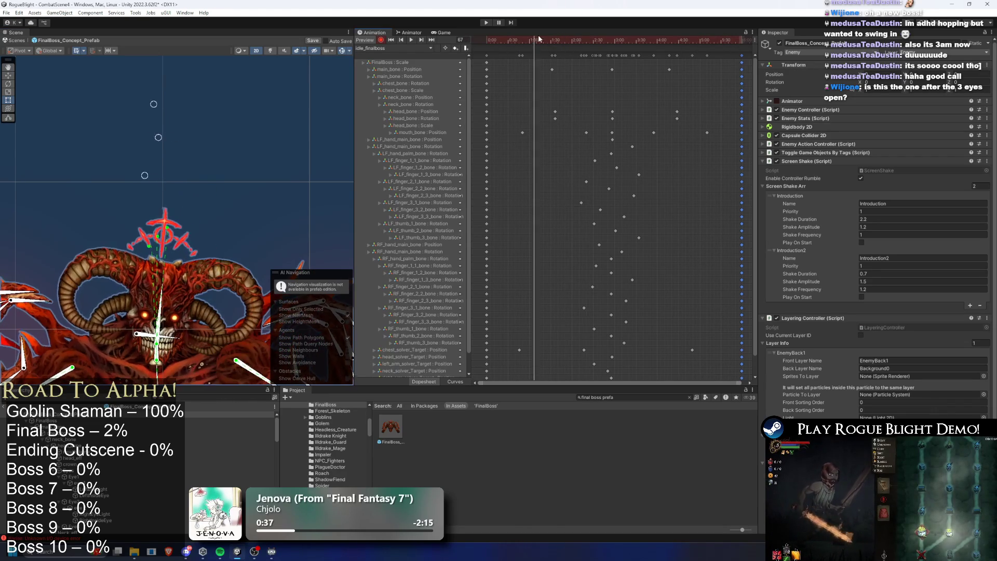
{"action": "mouse_move", "coordinate": [630, 26]}
{"action": "left_mouse_down"}
{"action": "mouse_move", "coordinate": [568, 26]}
{"action": "mouse_move", "coordinate": [599, 40]}
{"action": "left_mouse_up"}
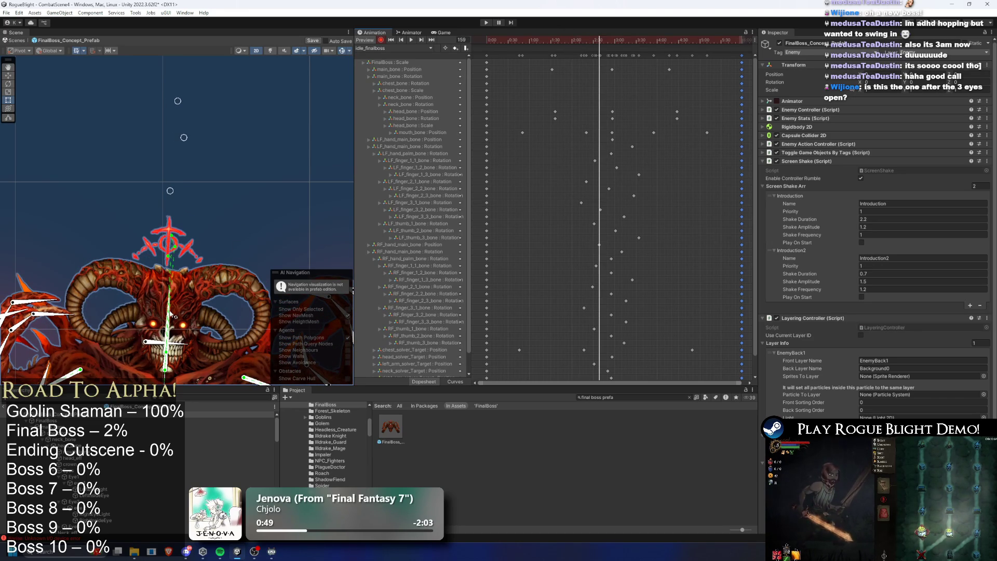
- Select the first-frame neck_bone keys and set the neck's Z rotation to 0
{"action": "left_click", "coordinate": [173, 314]}
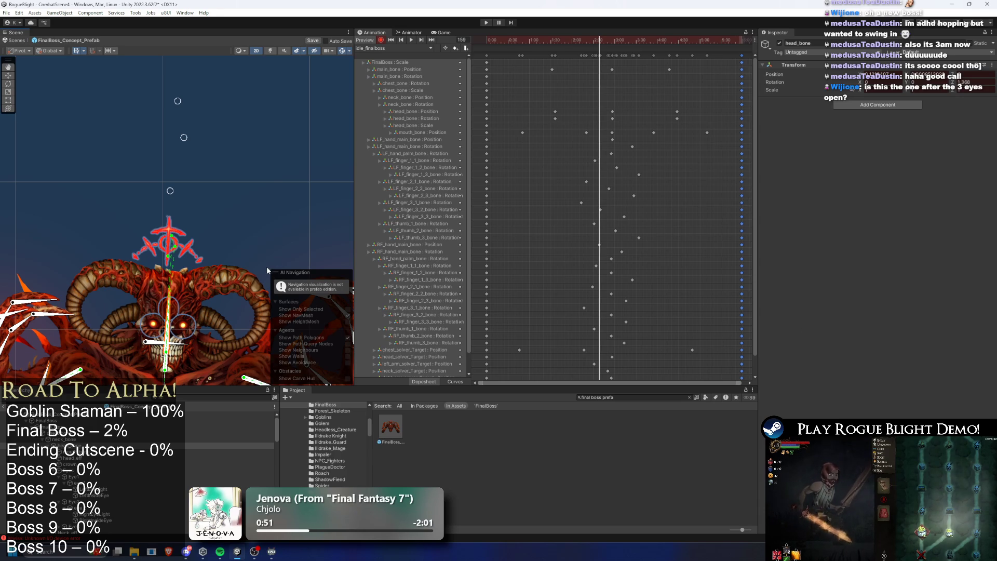
{"action": "left_click_drag", "start_coordinate": [492, 94], "coordinate": [483, 122]}
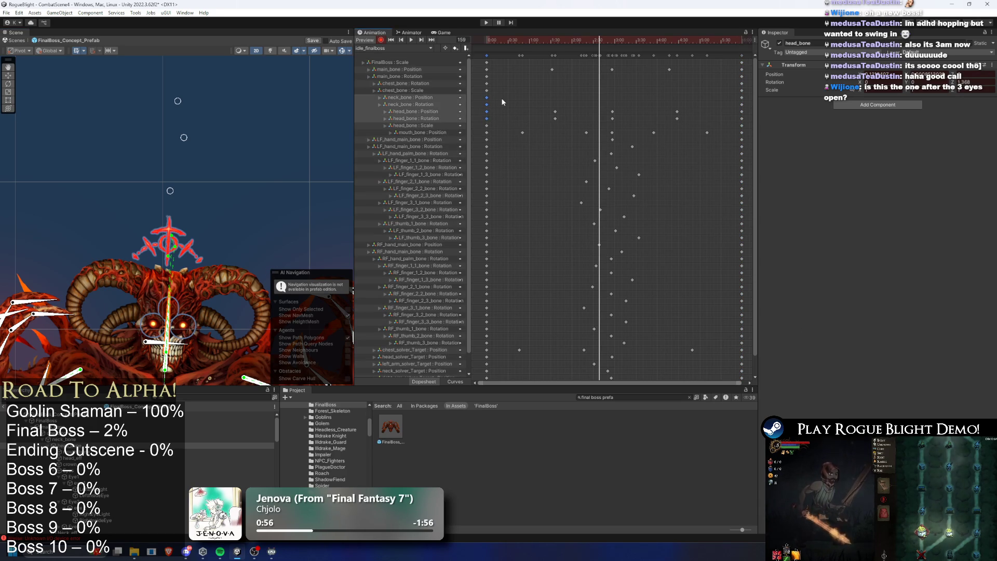
{"action": "left_click", "coordinate": [498, 101]}
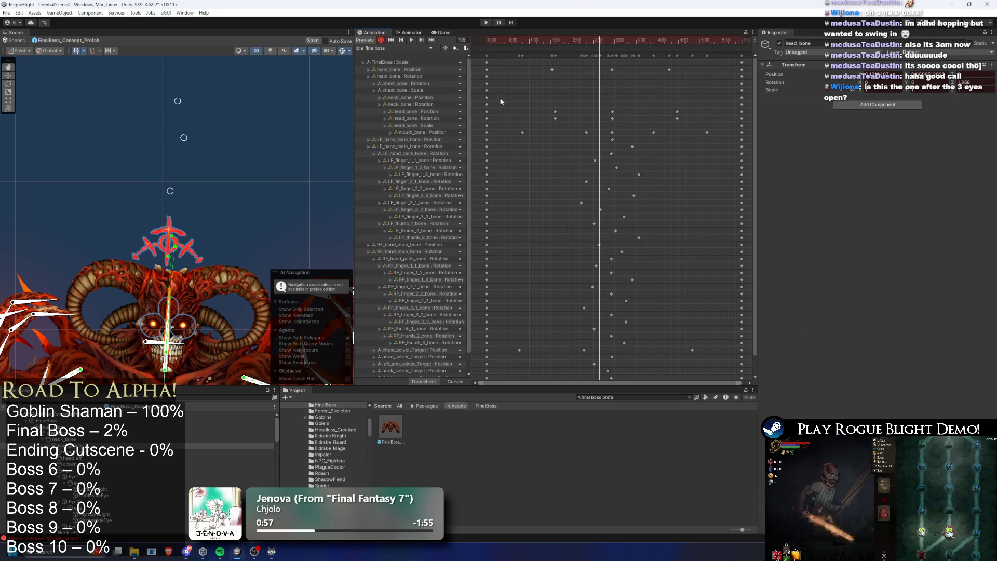
{"action": "left_click_drag", "start_coordinate": [481, 104], "coordinate": [494, 93]}
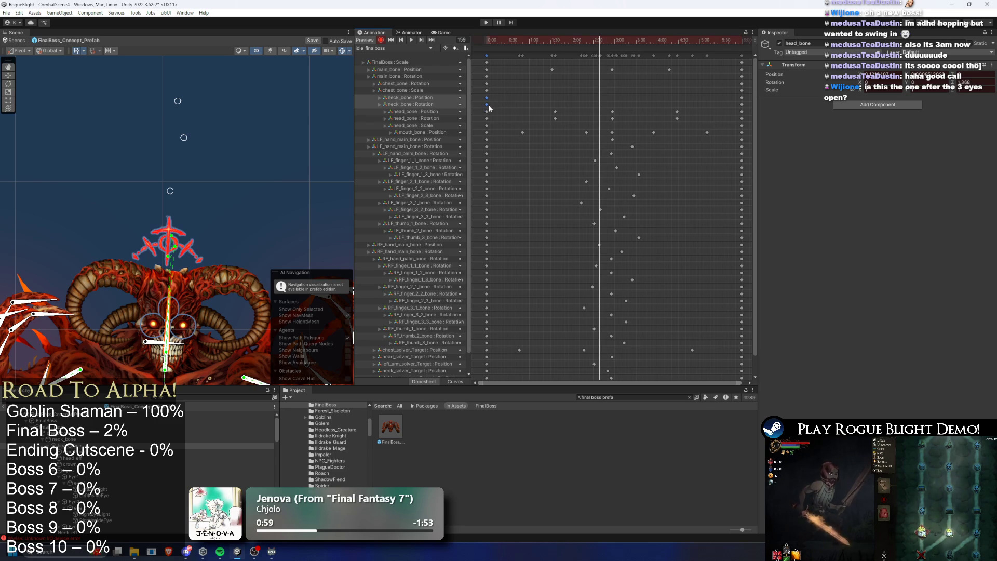
{"action": "scroll", "coordinate": [197, 215], "scroll_direction": "up", "scroll_amount": 5}
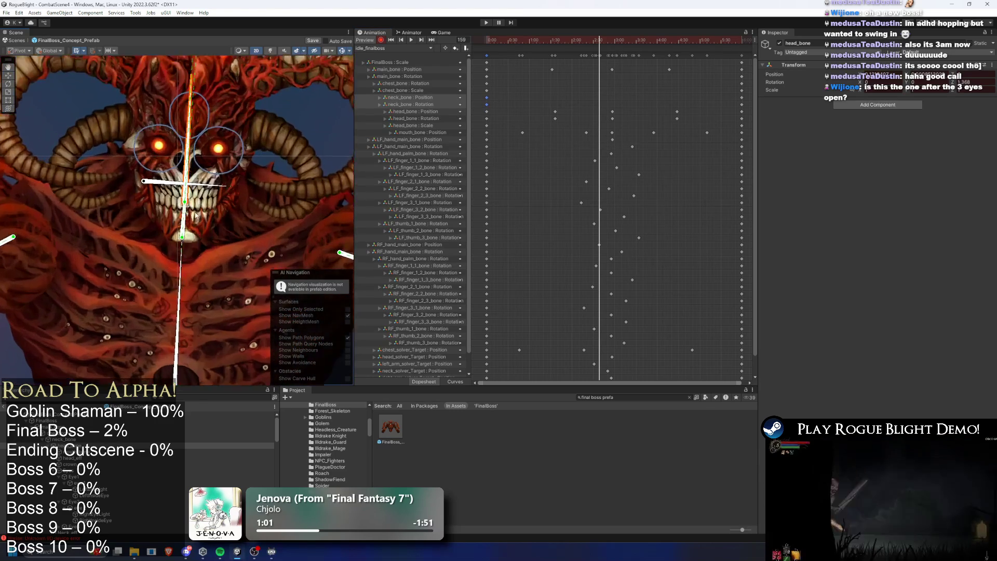
{"action": "left_click", "coordinate": [197, 214]}
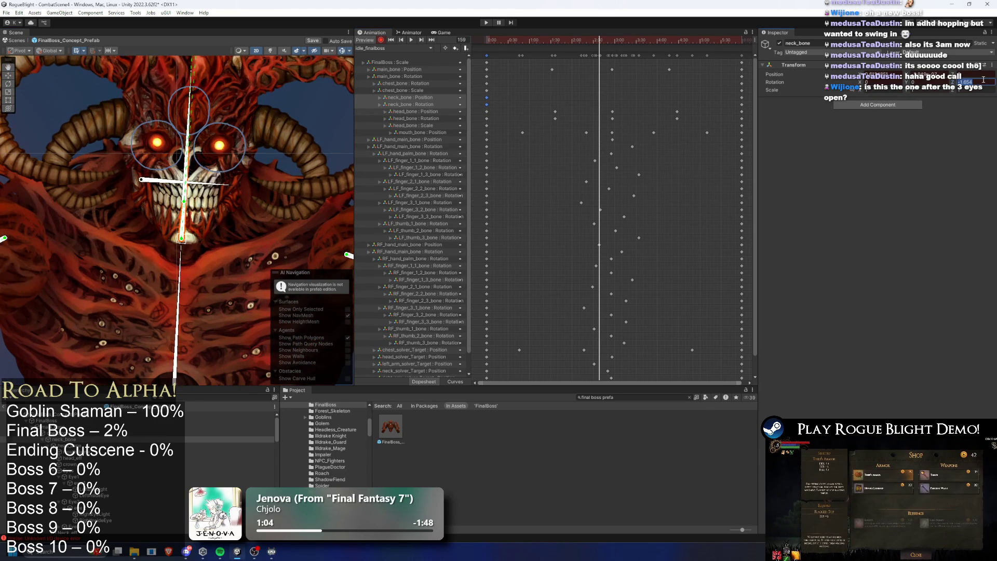
{"action": "type", "text": "0"}
{"action": "key", "text": "Return"}
- At frame 70, tilt the boss's head by dragging its IK target
{"action": "left_click_drag", "start_coordinate": [524, 40], "coordinate": [458, 38]}
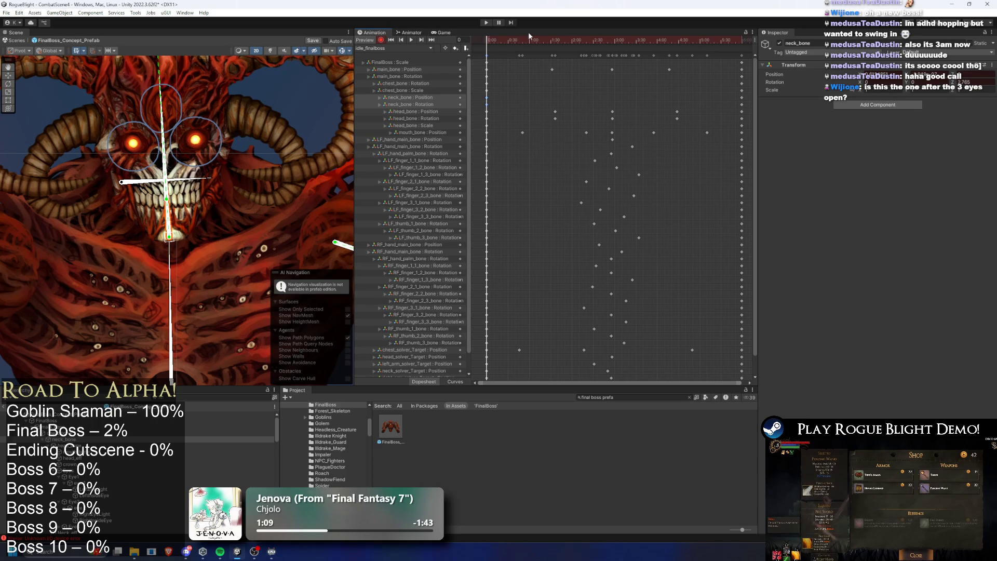
{"action": "left_click_drag", "start_coordinate": [531, 38], "coordinate": [536, 38]}
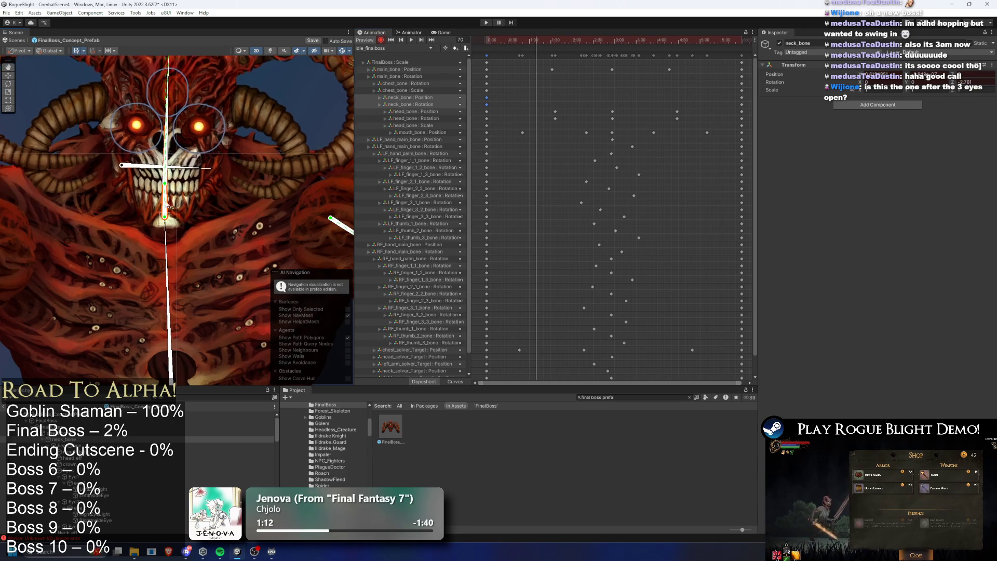
{"action": "left_click_drag", "start_coordinate": [210, 102], "coordinate": [205, 194]}
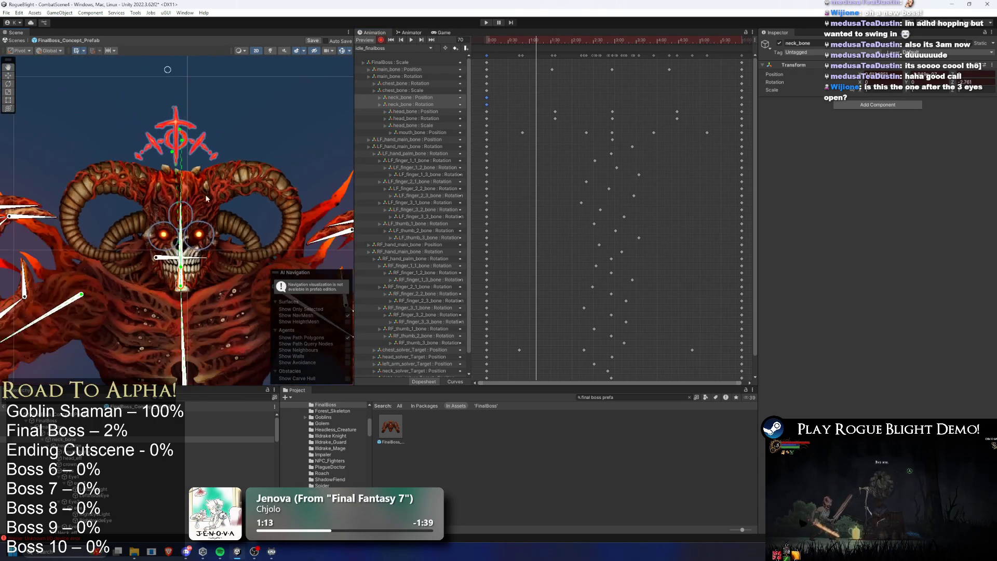
{"action": "scroll", "coordinate": [177, 133], "scroll_direction": "down", "scroll_amount": 3}
{"action": "left_click_drag", "start_coordinate": [215, 89], "coordinate": [172, 98]}
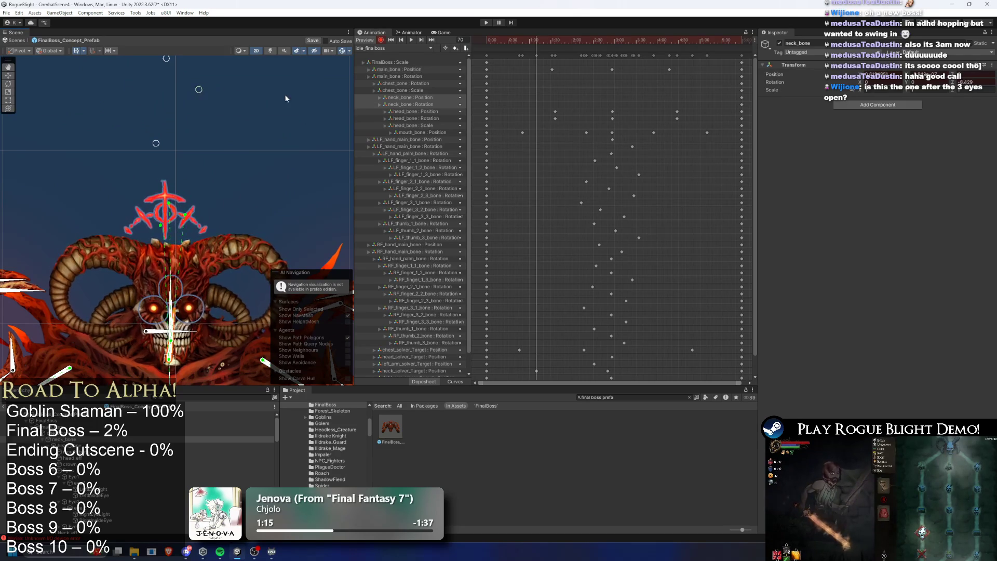
{"action": "mouse_move", "coordinate": [200, 177]}
{"action": "left_mouse_down"}
{"action": "mouse_move", "coordinate": [213, 124]}
{"action": "mouse_move", "coordinate": [226, 182]}
{"action": "left_mouse_up"}
- Advance to frame 100 and inspect the boss's head and neck bones
{"action": "mouse_move", "coordinate": [548, 39]}
{"action": "left_mouse_down"}
{"action": "mouse_move", "coordinate": [580, 39]}
{"action": "mouse_move", "coordinate": [558, 41]}
{"action": "left_mouse_up"}
{"action": "scroll", "coordinate": [228, 203], "scroll_direction": "up", "scroll_amount": 3}
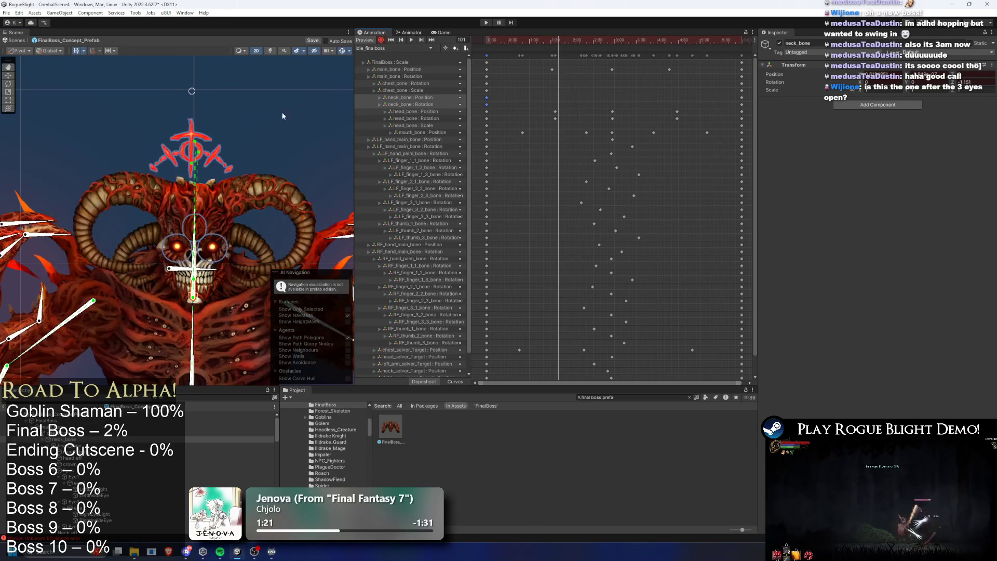
{"action": "left_click", "coordinate": [196, 231]}
{"action": "scroll", "coordinate": [196, 251], "scroll_direction": "up", "scroll_amount": 5}
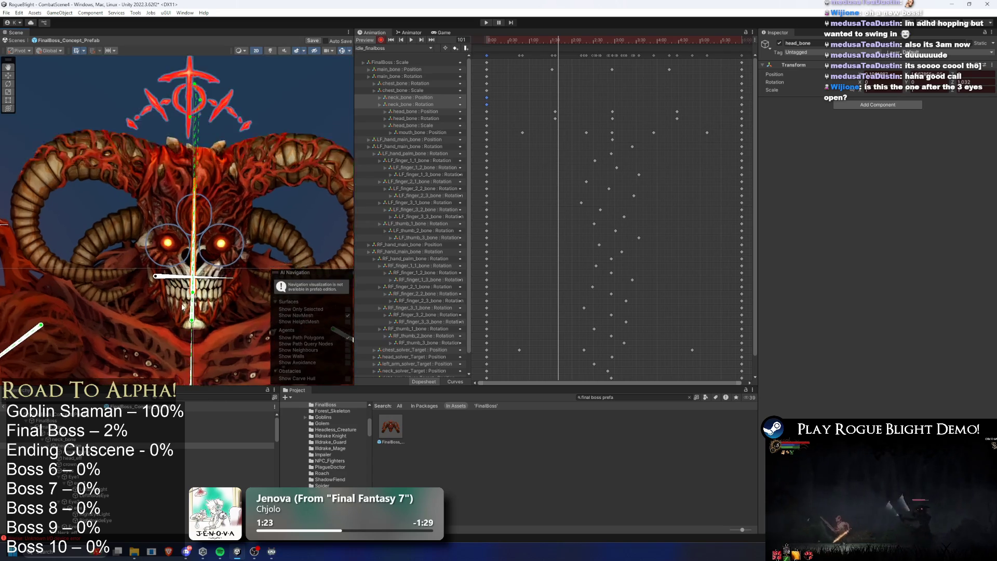
{"action": "left_click", "coordinate": [203, 314]}
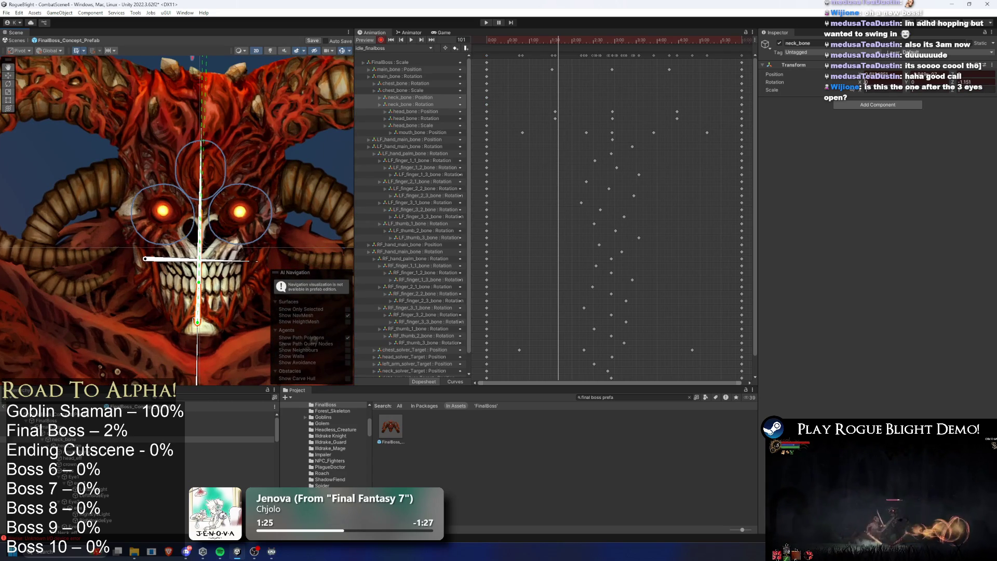
{"action": "scroll", "coordinate": [230, 171], "scroll_direction": "down", "scroll_amount": 2}
{"action": "scroll", "coordinate": [255, 207], "scroll_direction": "up", "scroll_amount": 5}
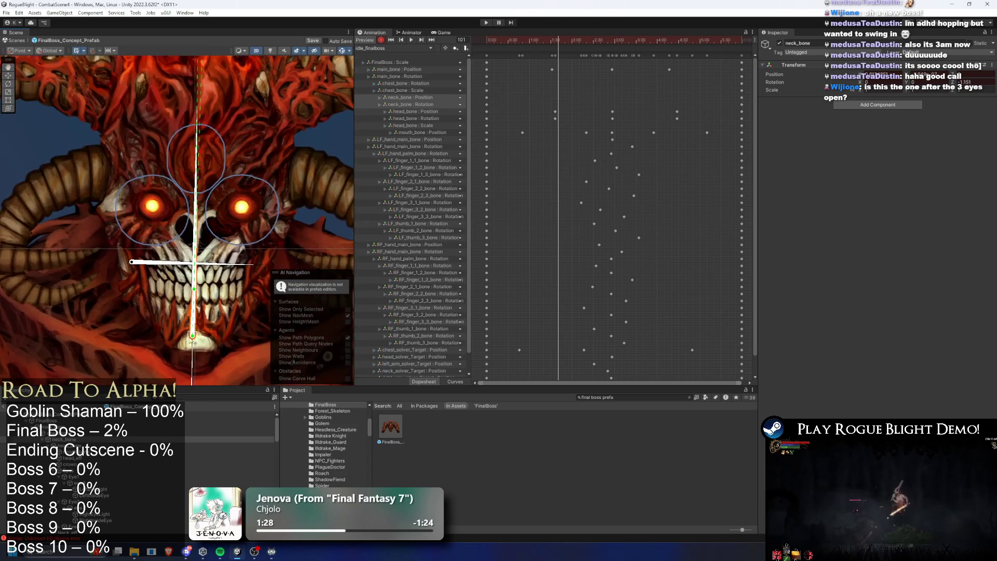
{"action": "scroll", "coordinate": [199, 338], "scroll_direction": "up", "scroll_amount": 2}
{"action": "scroll", "coordinate": [223, 171], "scroll_direction": "down", "scroll_amount": 5}
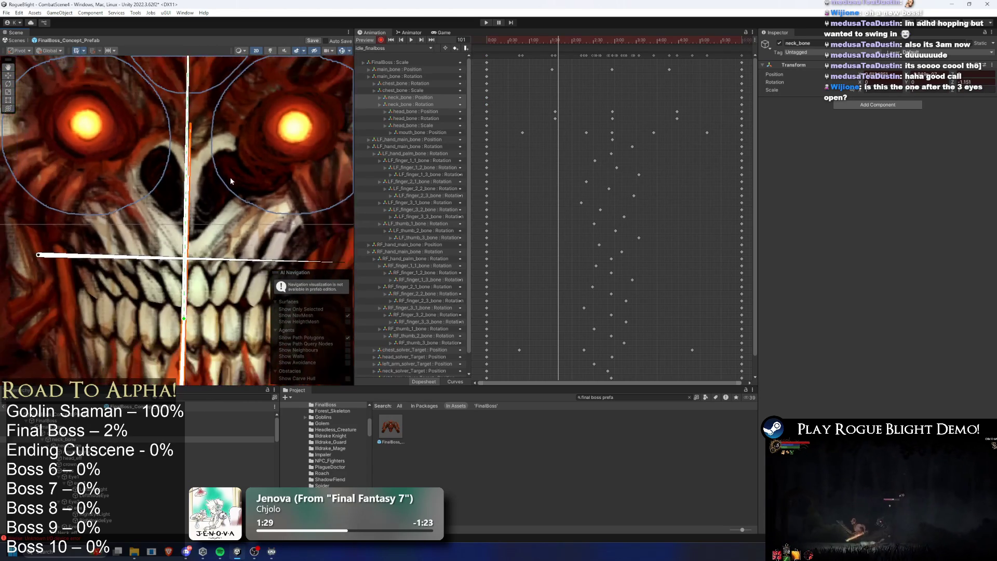
{"action": "scroll", "coordinate": [224, 171], "scroll_direction": "down", "scroll_amount": 2}
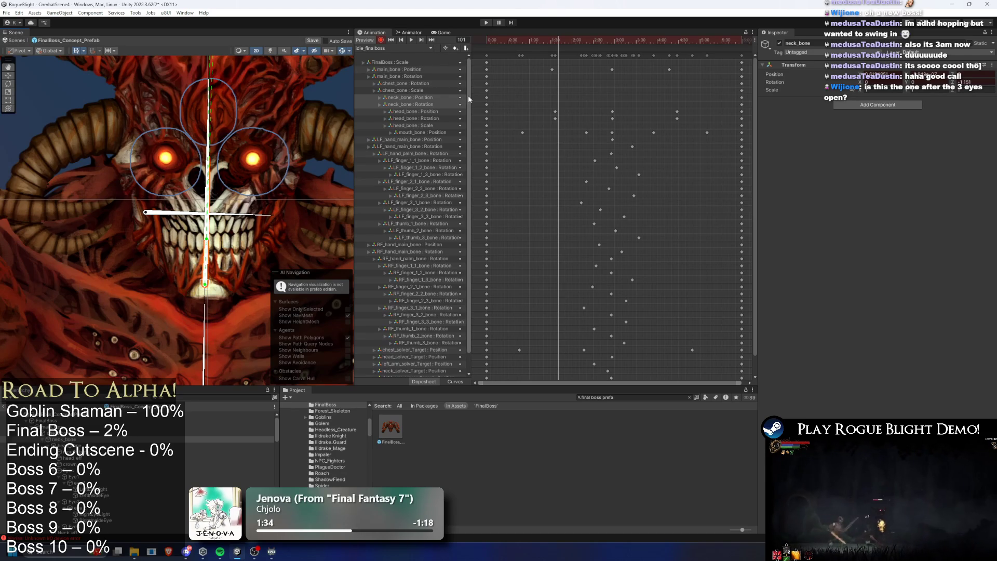
{"action": "left_click", "coordinate": [407, 48]}
{"action": "left_click", "coordinate": [406, 65]}
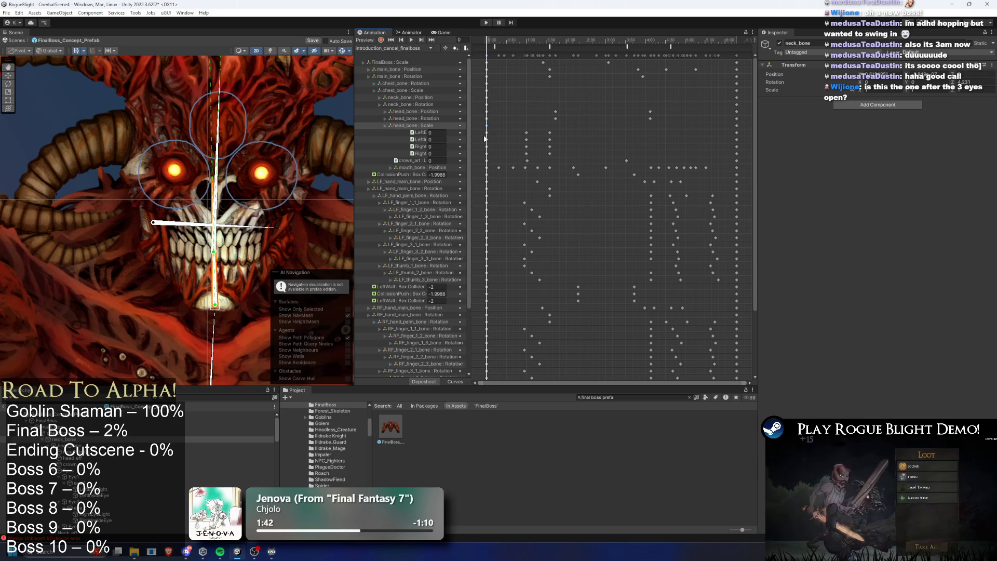
{"action": "left_click", "coordinate": [479, 40]}
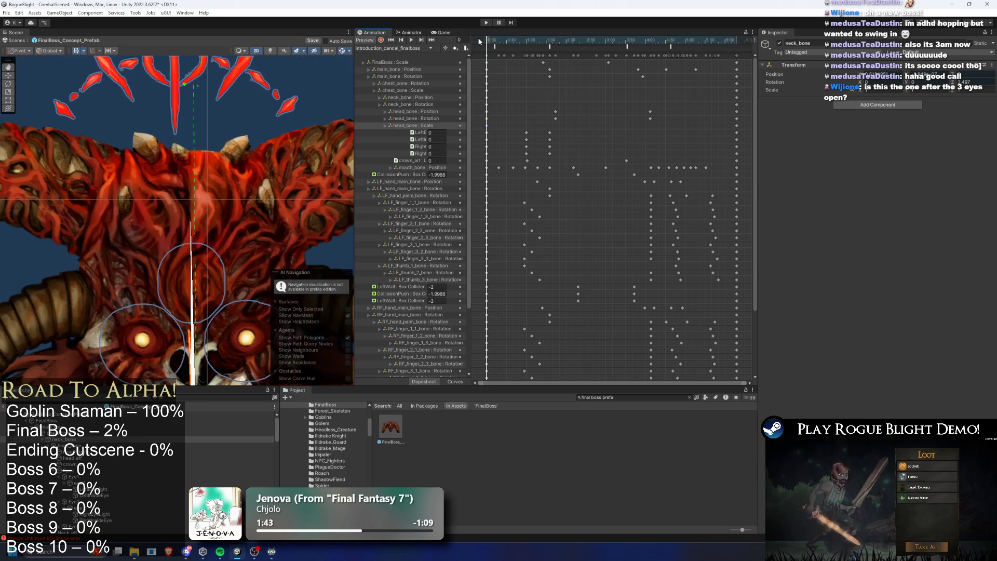
{"action": "left_click_drag", "start_coordinate": [690, 37], "coordinate": [453, 52]}
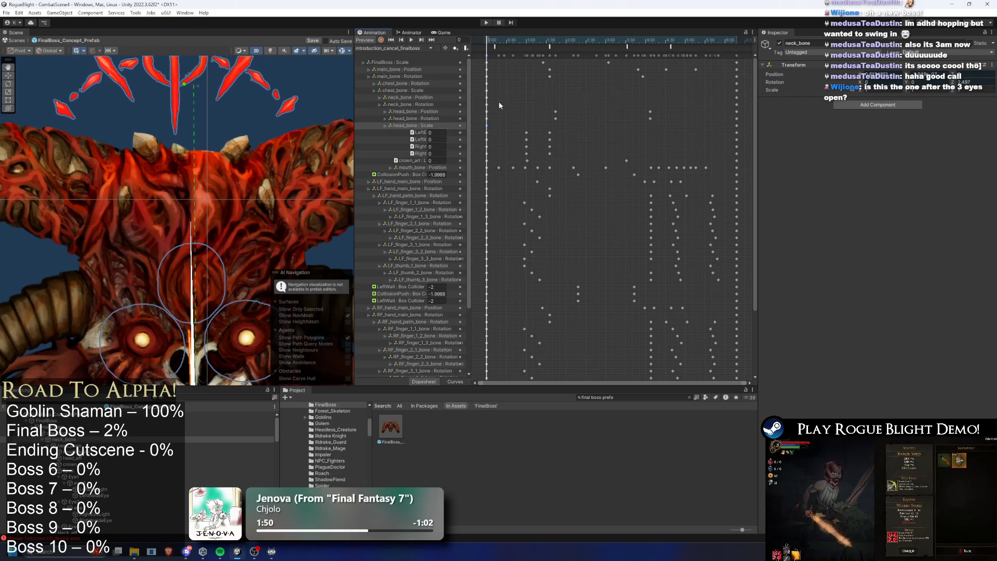
{"action": "left_click", "coordinate": [392, 49]}
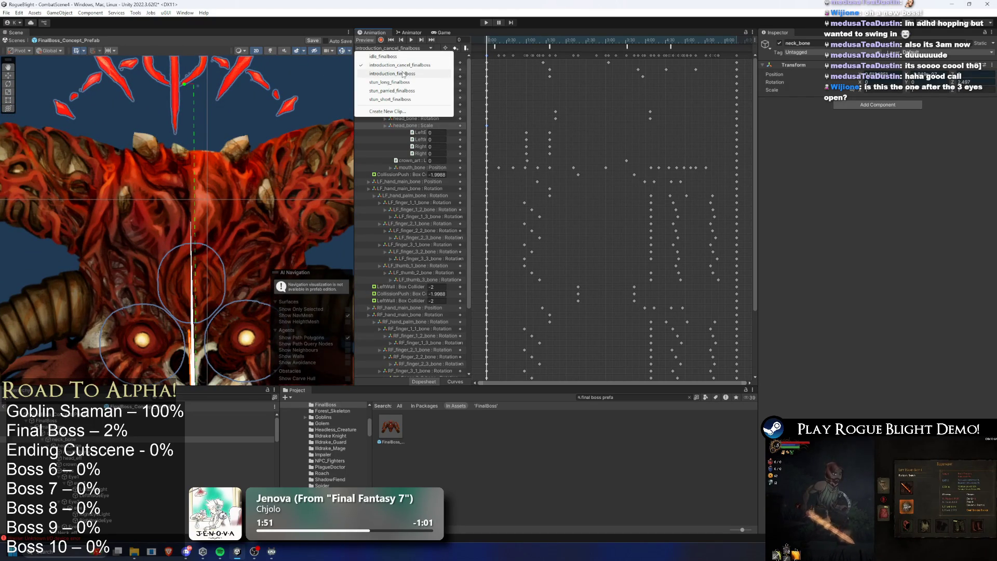
{"action": "left_click", "coordinate": [493, 128]}
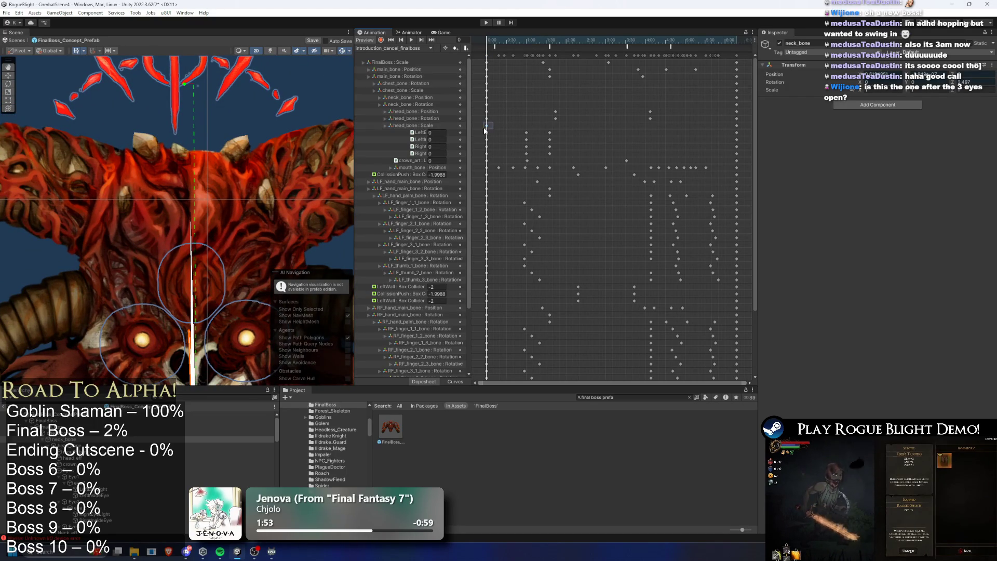
{"action": "left_click", "coordinate": [392, 48]}
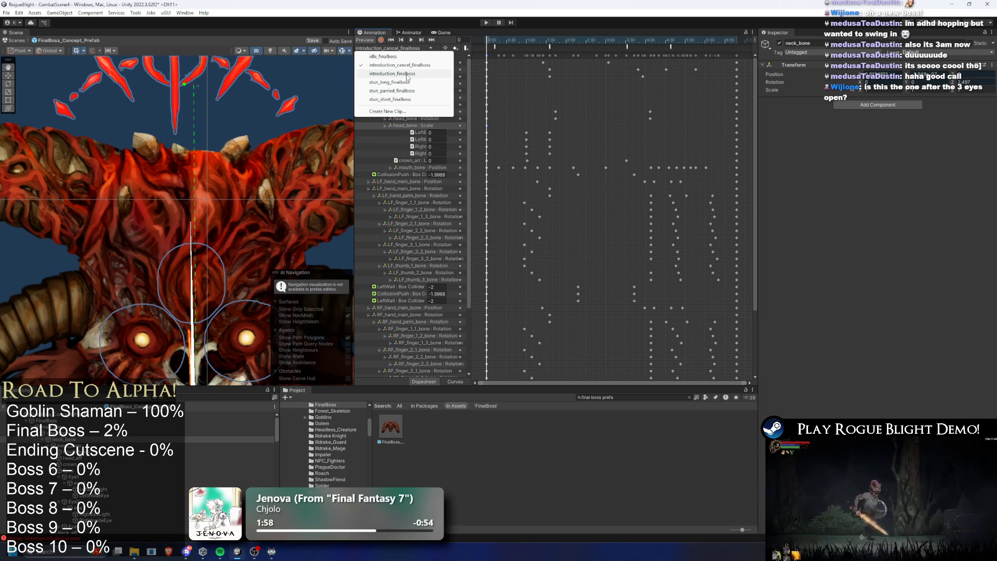
{"action": "left_click", "coordinate": [408, 56]}
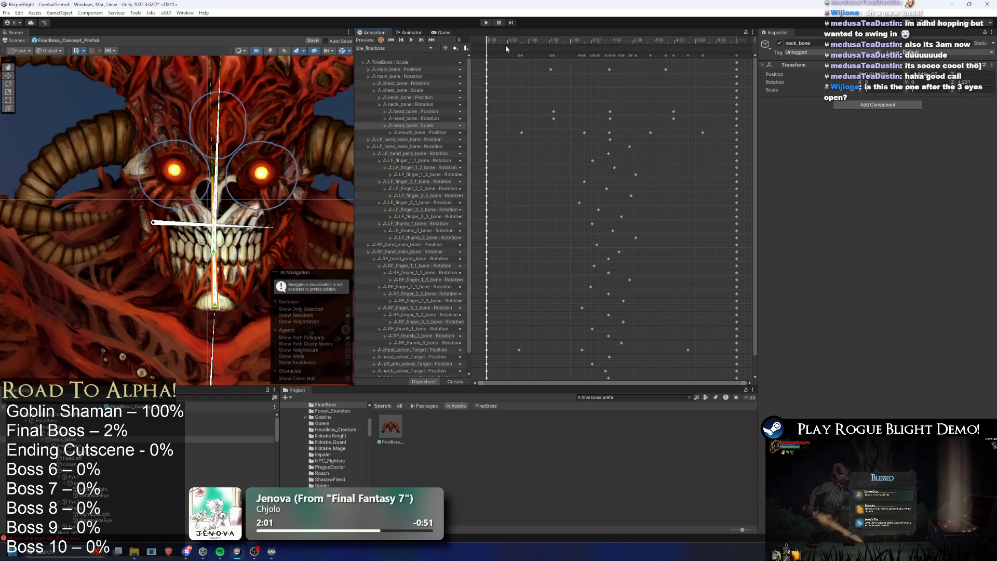
- Keep idle_finalboss loaded, rotate the neck bone to tilt the head, and select the neck
{"action": "left_click", "coordinate": [397, 49]}
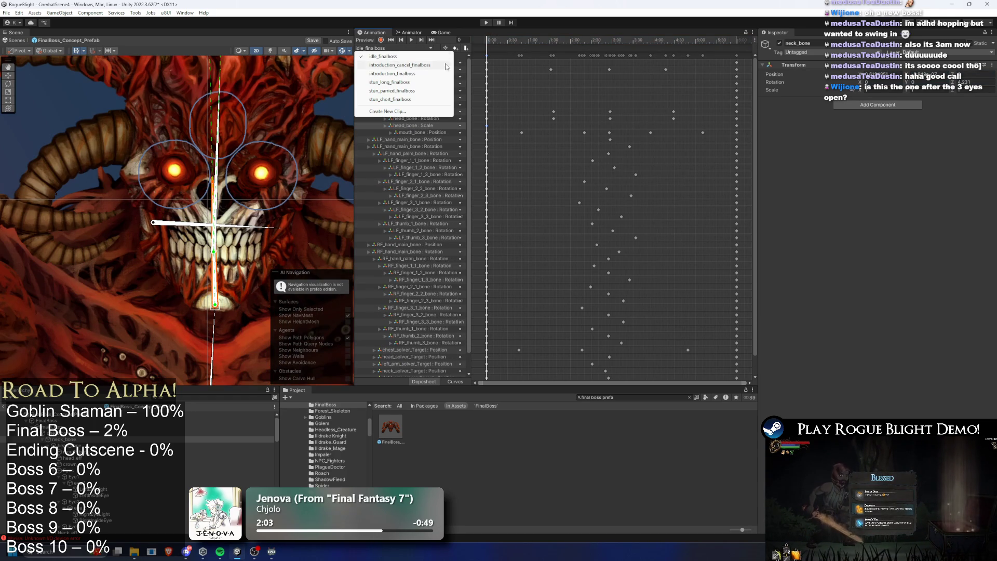
{"action": "left_click", "coordinate": [978, 82]}
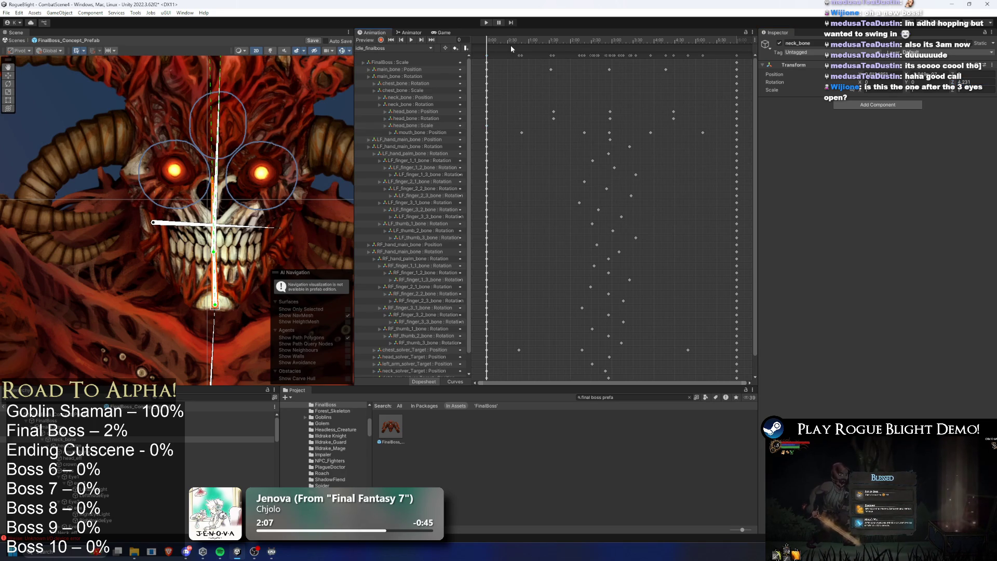
{"action": "left_click_drag", "start_coordinate": [511, 47], "coordinate": [448, 40]}
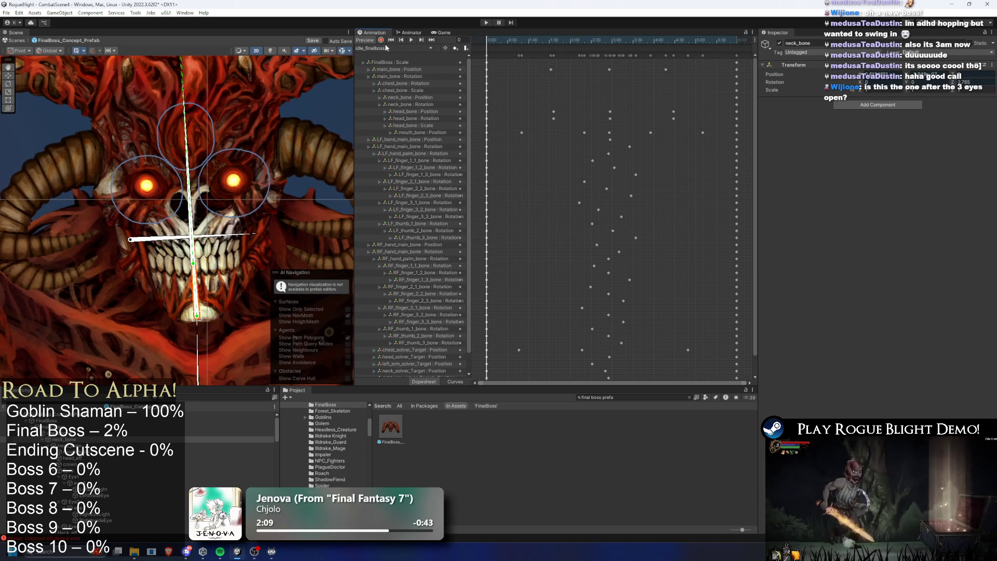
{"action": "left_click", "coordinate": [411, 40]}
{"action": "left_click", "coordinate": [201, 284]}
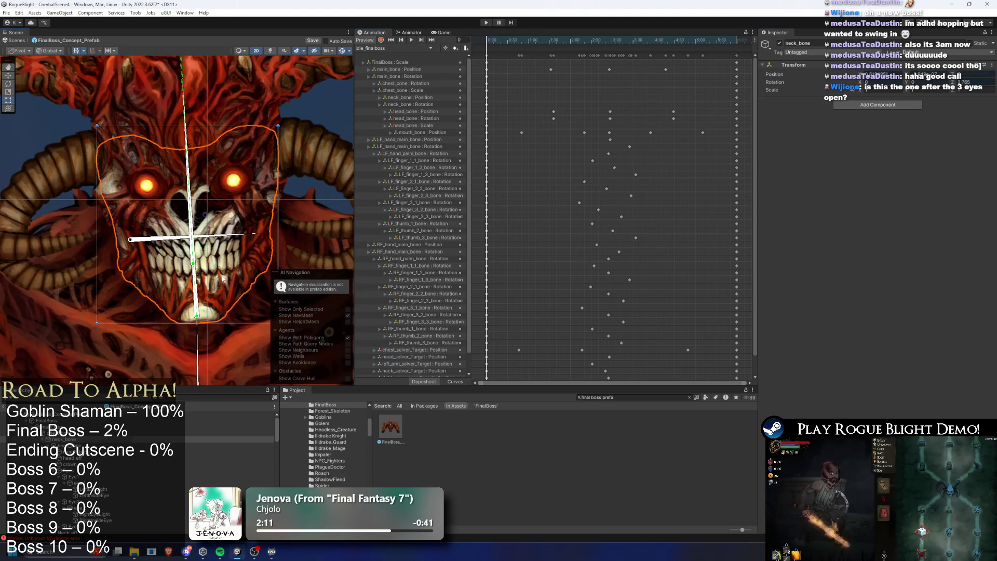
{"action": "left_click", "coordinate": [193, 292]}
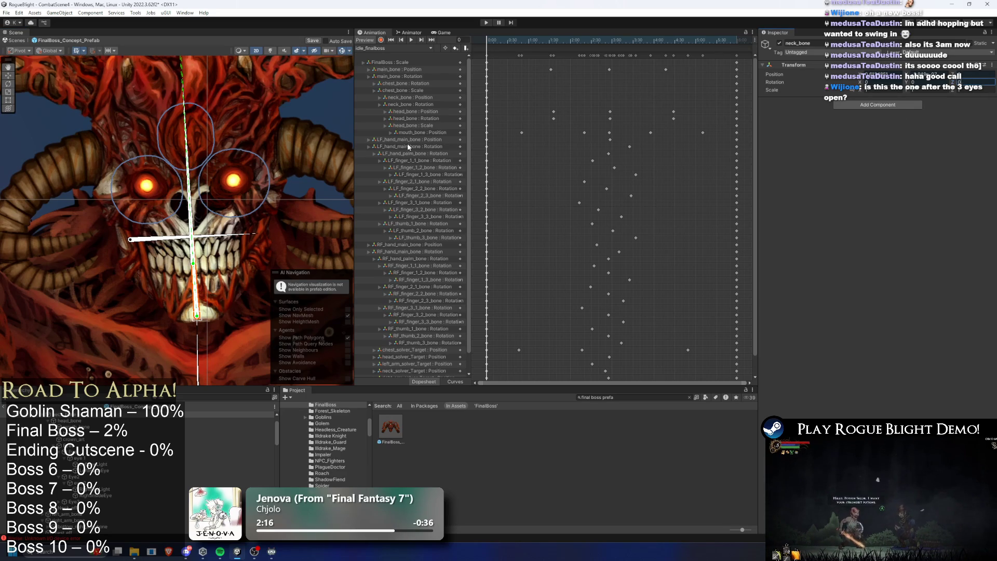
{"action": "mouse_move", "coordinate": [196, 317]}
{"action": "left_mouse_down"}
{"action": "mouse_move", "coordinate": [197, 381]}
{"action": "mouse_move", "coordinate": [196, 317]}
{"action": "left_mouse_up"}
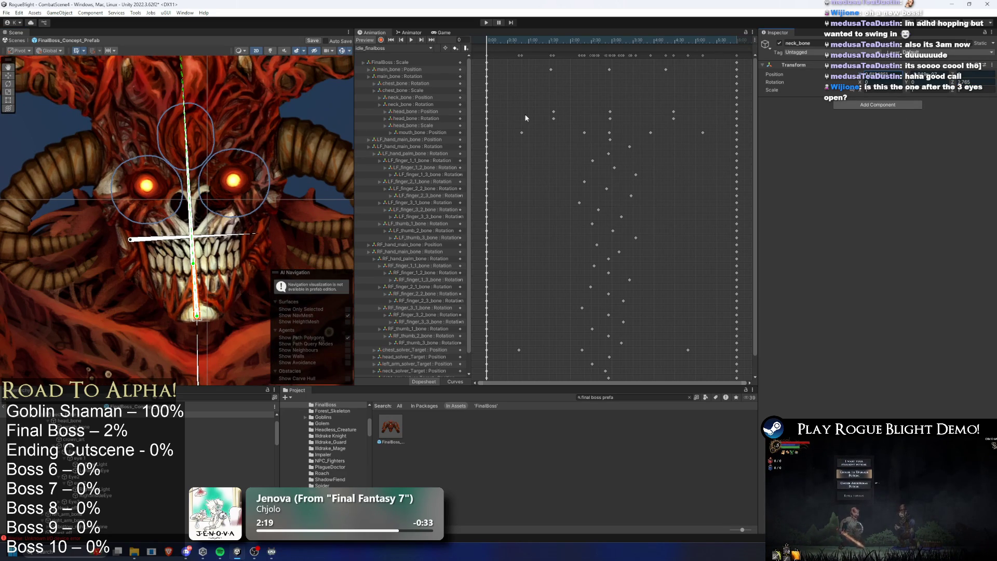
- Play the idle preview and scrub between frames 59 and 174, settling on frame 147
{"action": "left_click", "coordinate": [411, 40]}
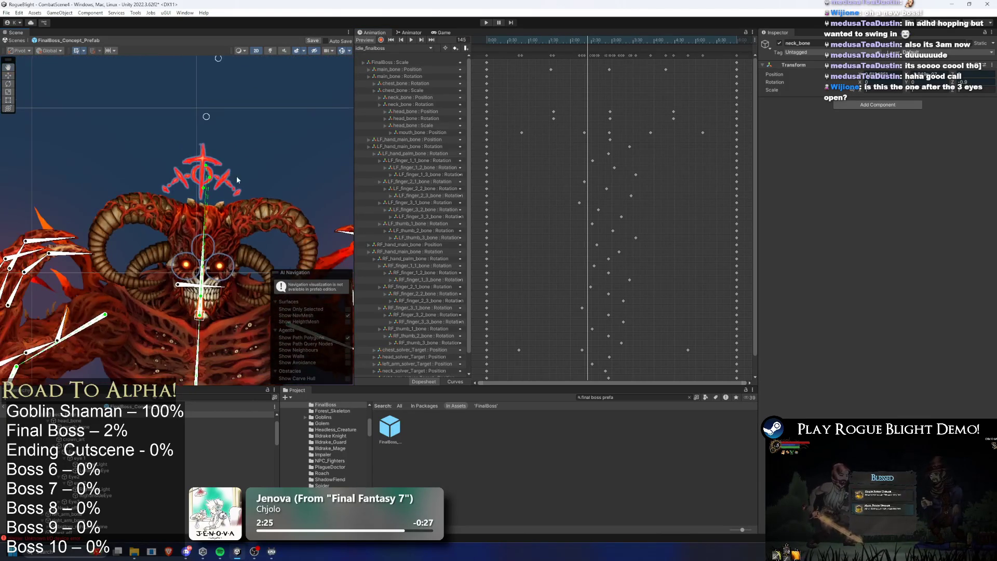
{"action": "left_click", "coordinate": [528, 41]}
{"action": "mouse_move", "coordinate": [529, 41]}
{"action": "left_mouse_down"}
{"action": "mouse_move", "coordinate": [578, 31]}
{"action": "mouse_move", "coordinate": [609, 40]}
{"action": "left_mouse_up"}
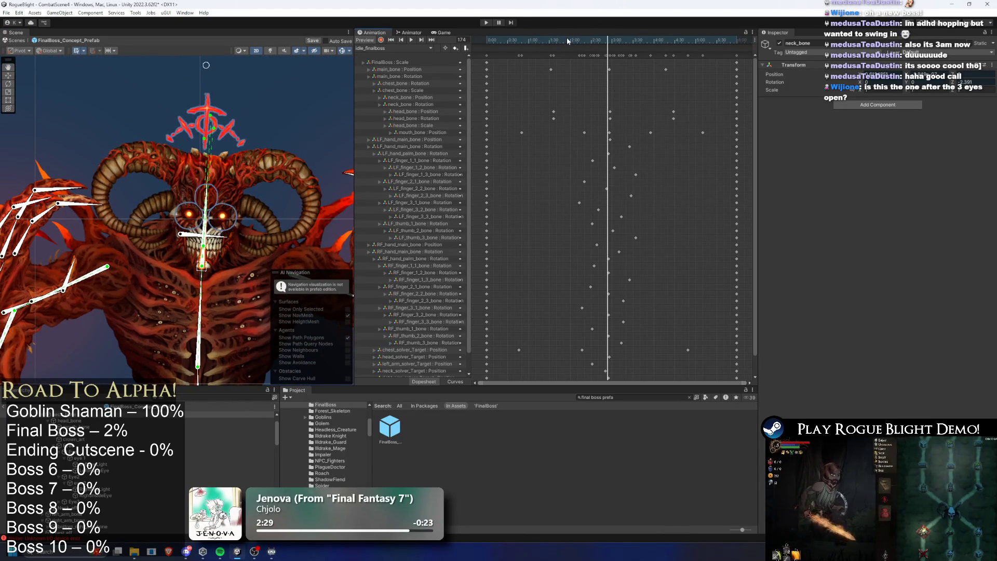
{"action": "left_click", "coordinate": [588, 40]}
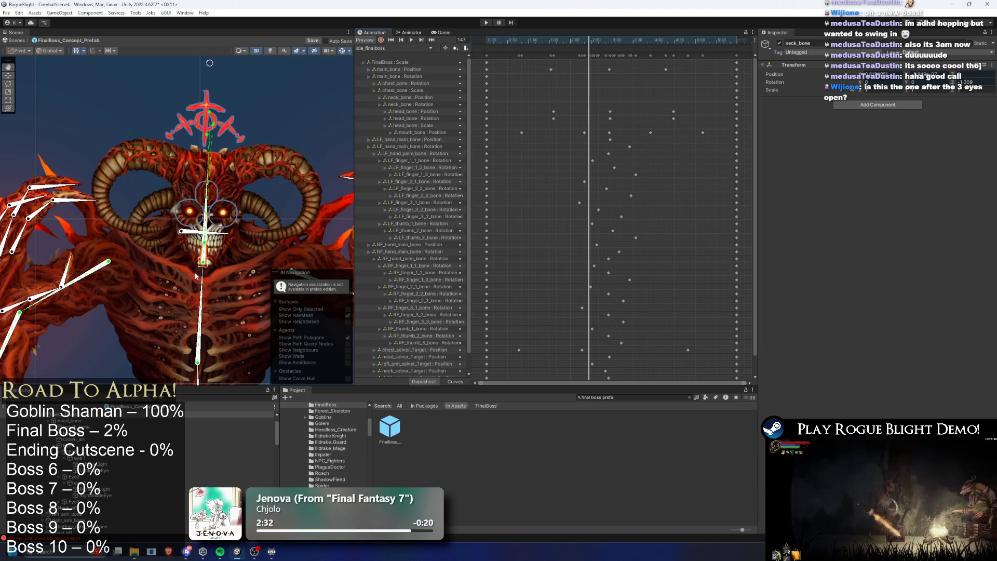
{"action": "scroll", "coordinate": [206, 279], "scroll_direction": "up", "scroll_amount": 2}
{"action": "scroll", "coordinate": [130, 447], "scroll_direction": "up", "scroll_amount": 3}
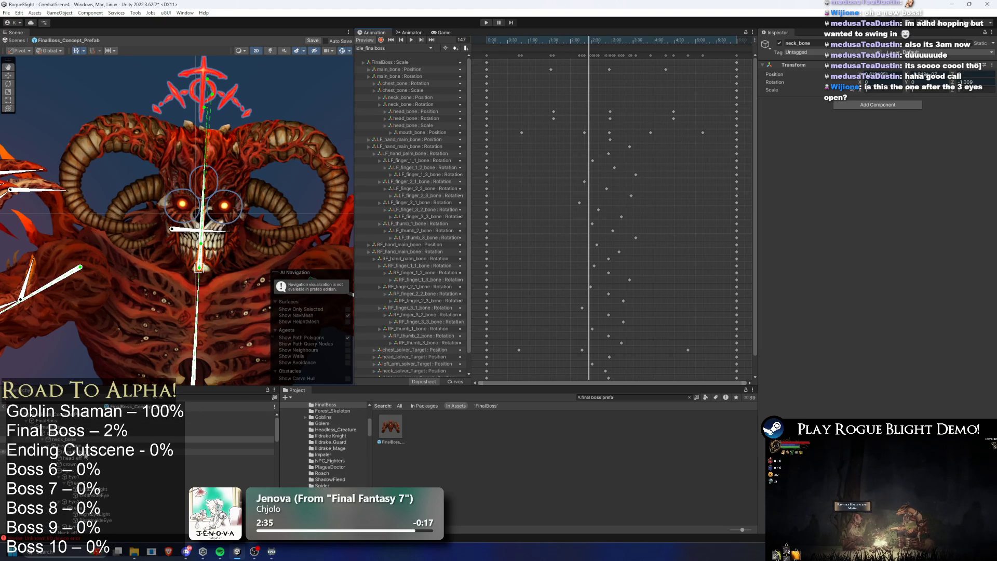
{"action": "scroll", "coordinate": [97, 458], "scroll_direction": "down", "scroll_amount": 3}
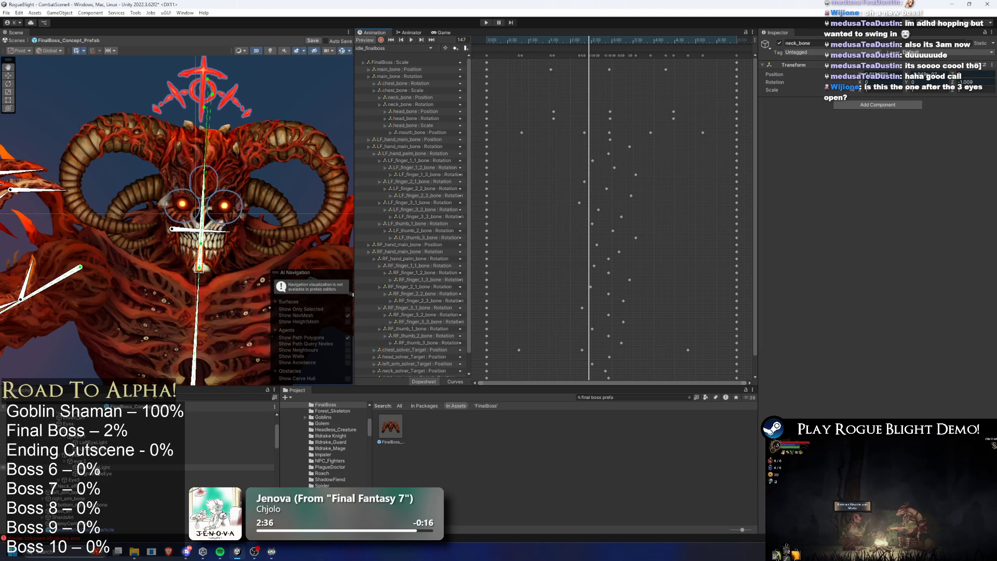
{"action": "scroll", "coordinate": [132, 468], "scroll_direction": "down", "scroll_amount": 5}
- Step through the solver objects, including neck_solver and head_solver_Target, ending on right_arm_solver_Target
{"action": "left_click", "coordinate": [137, 468]}
{"action": "key", "text": "Down"}
{"action": "key", "text": "Down"}
{"action": "key", "text": "Down"}
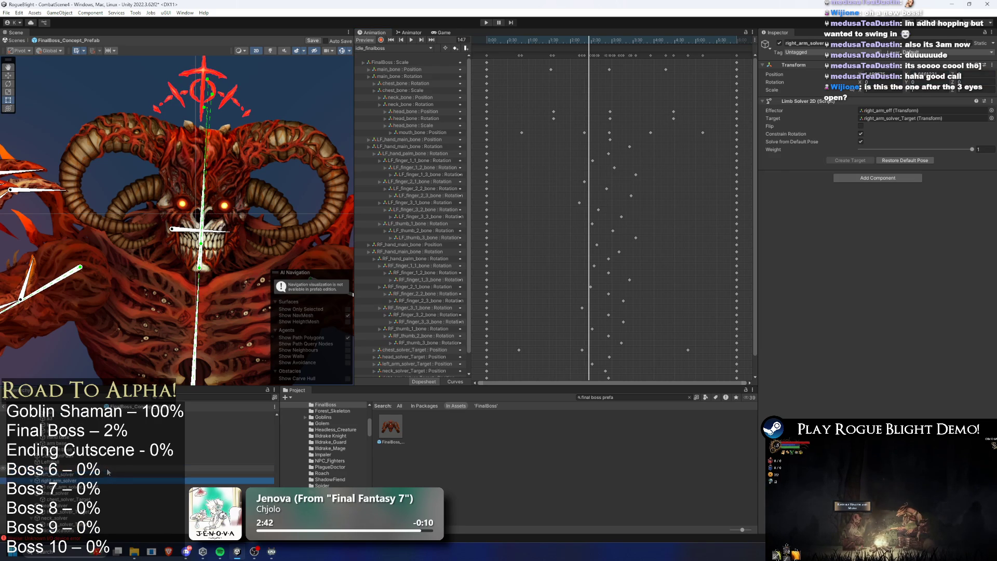
{"action": "key", "text": "Down"}
{"action": "key", "text": "Down"}
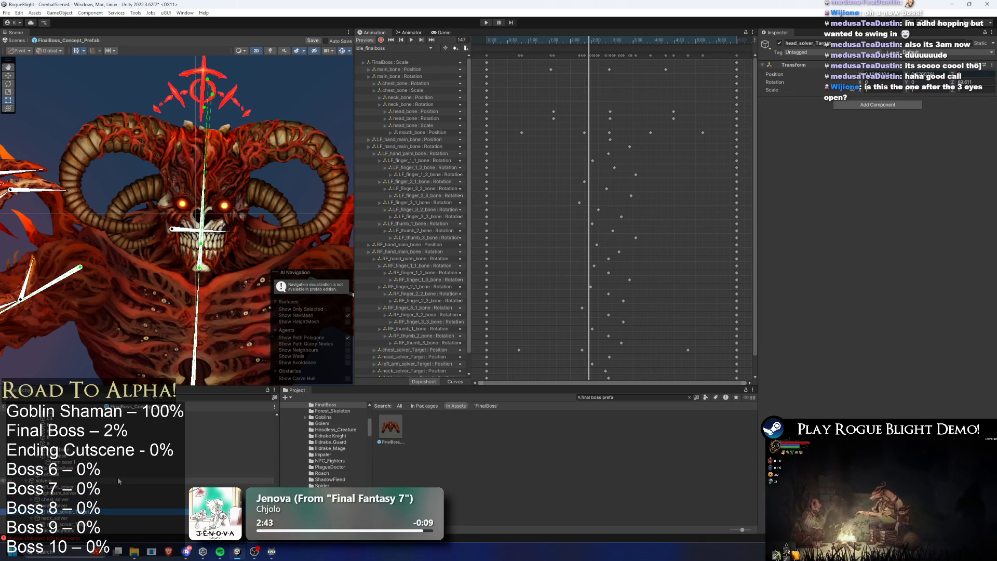
{"action": "key", "text": "Down"}
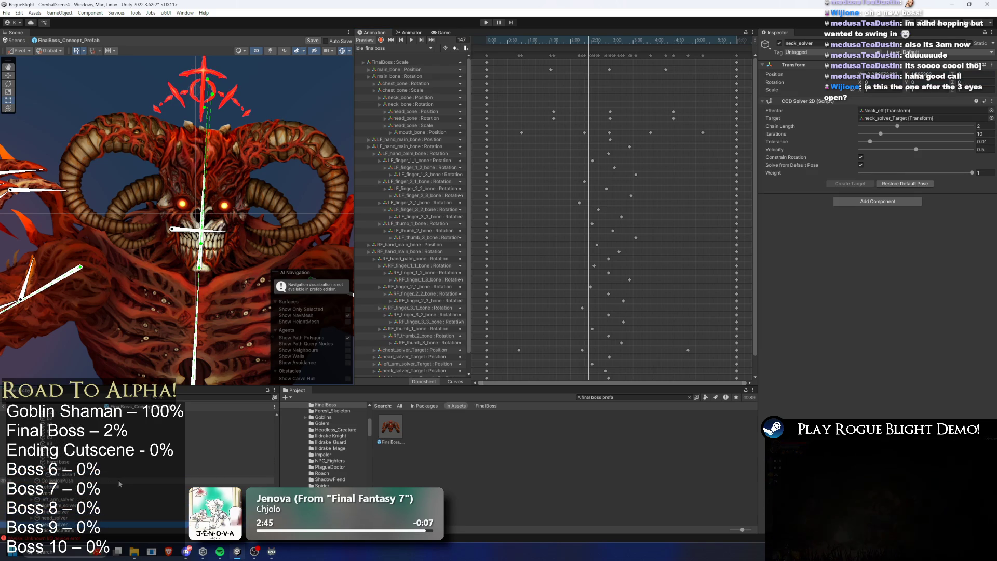
{"action": "key", "text": "Up"}
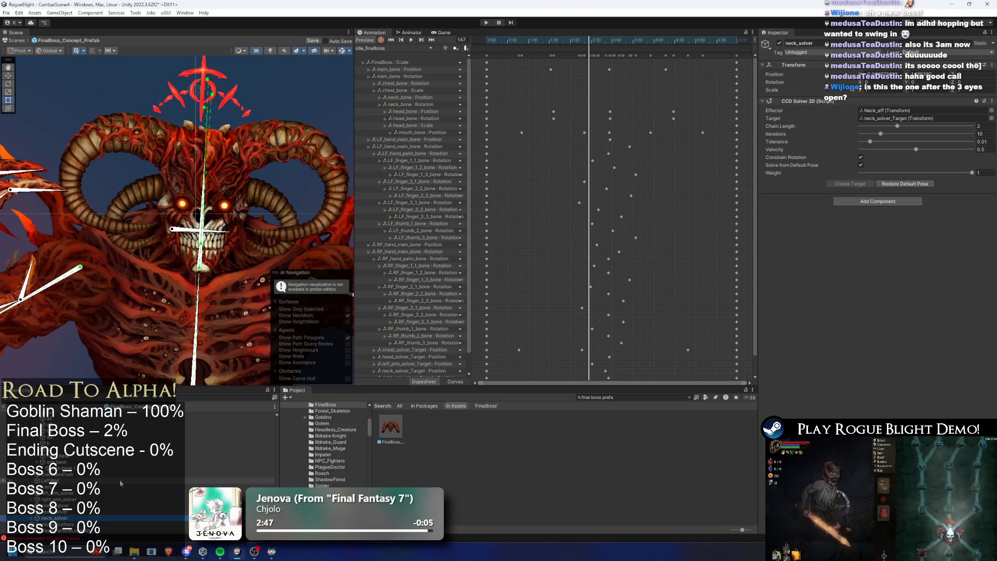
{"action": "key", "text": "Down"}
{"action": "key", "text": "Up"}
{"action": "key", "text": "Up"}
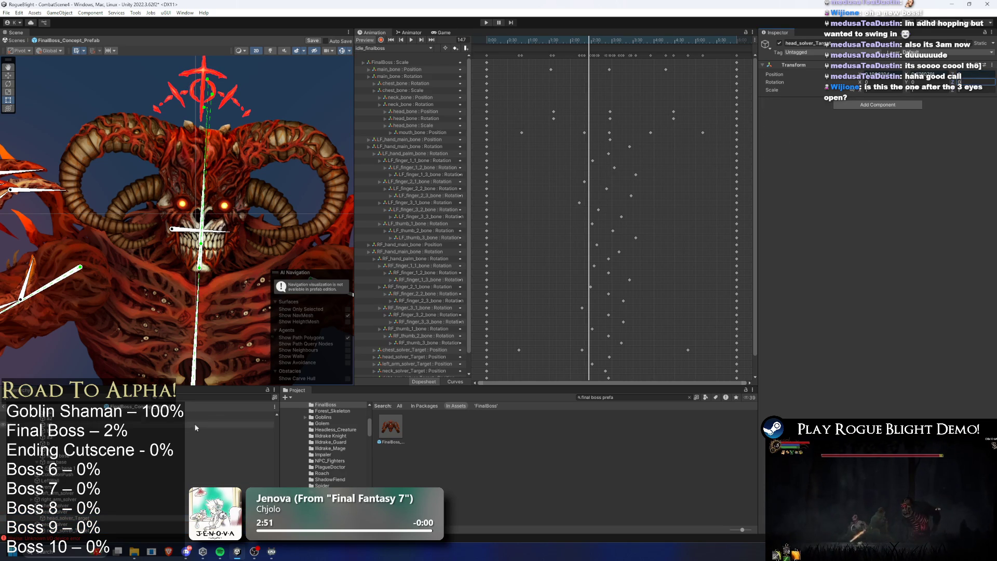
{"action": "key", "text": "Down"}
{"action": "key", "text": "Up"}
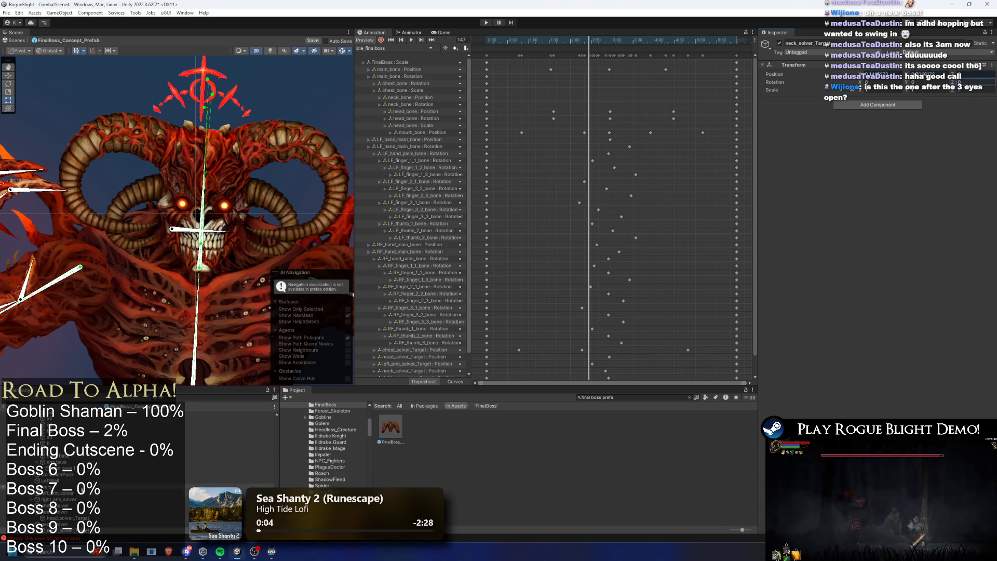
{"action": "left_click", "coordinate": [57, 505]}
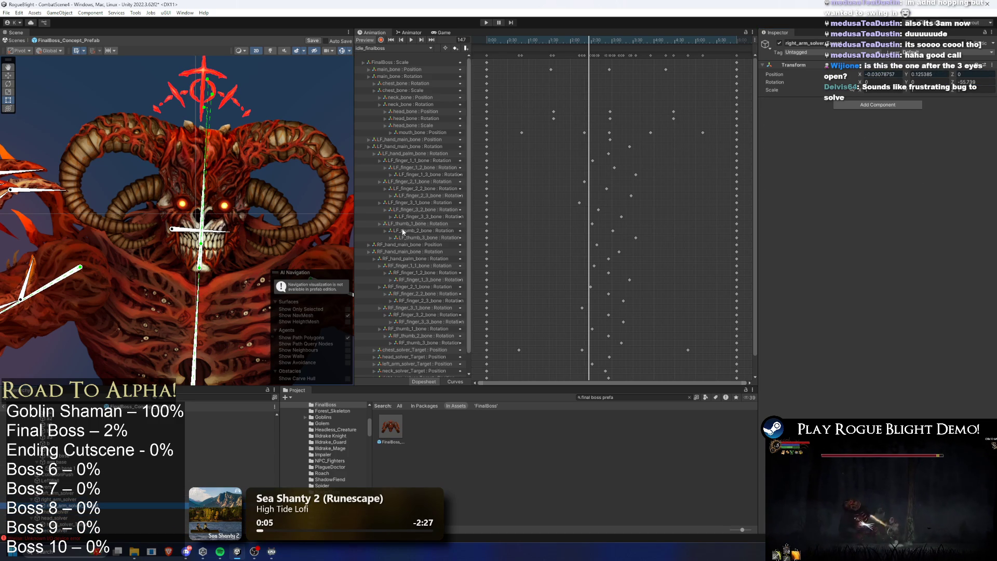
- Scrub the idle clip from frame 142 forward to frame 152
{"action": "mouse_move", "coordinate": [595, 39]}
{"action": "left_mouse_down"}
{"action": "mouse_move", "coordinate": [571, 39]}
{"action": "mouse_move", "coordinate": [586, 36]}
{"action": "left_mouse_up"}
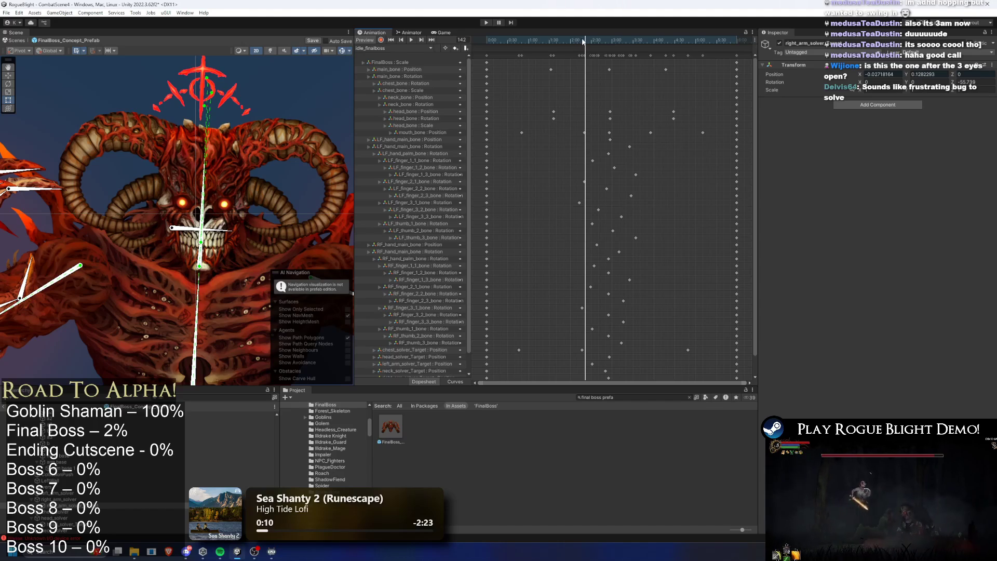
{"action": "left_click_drag", "start_coordinate": [584, 38], "coordinate": [593, 41]}
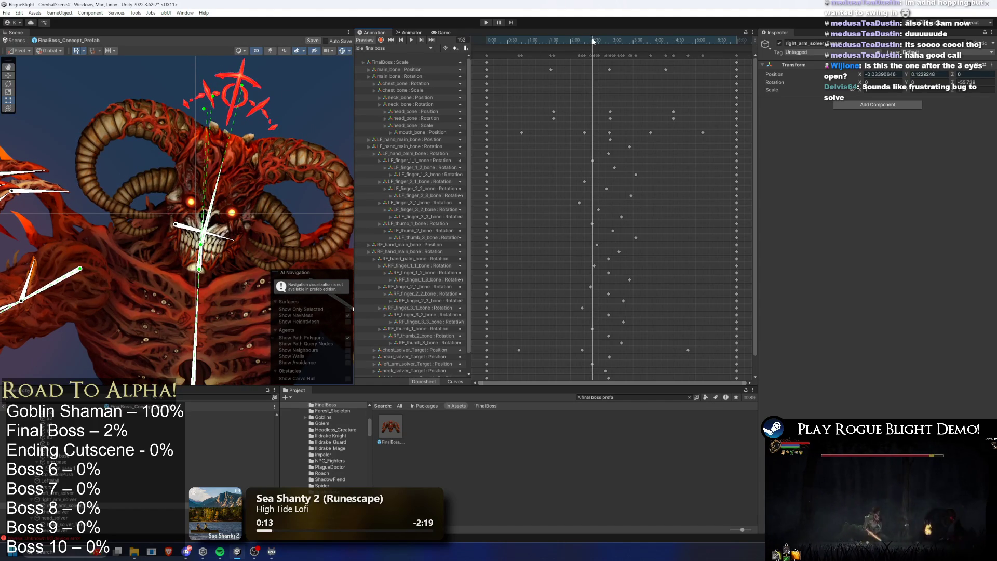
{"action": "left_click", "coordinate": [408, 49]}
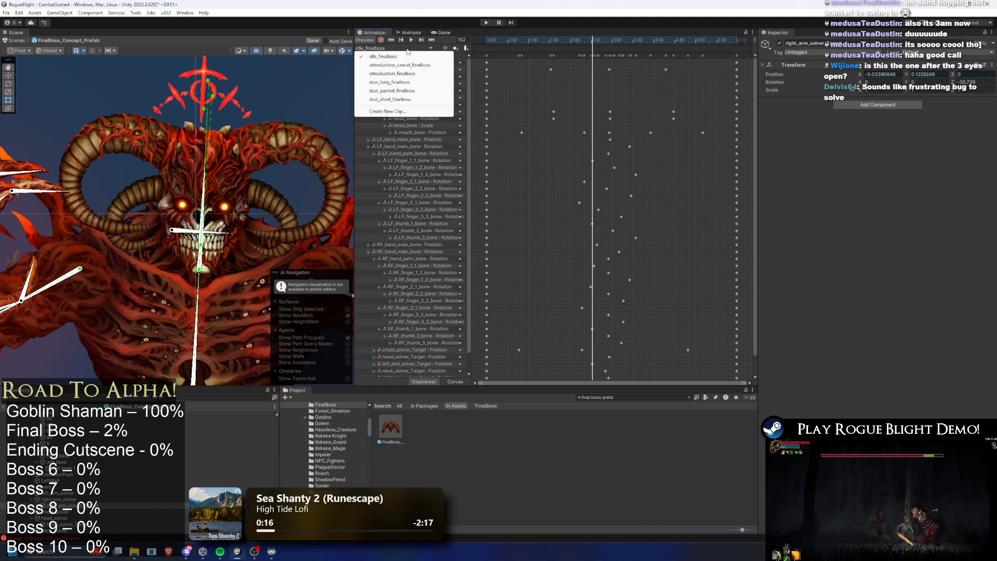
- Load introduction_finalboss and scrub it between frames 20 and 12
{"action": "left_click", "coordinate": [411, 74]}
{"action": "mouse_move", "coordinate": [493, 40]}
{"action": "left_mouse_down"}
{"action": "mouse_move", "coordinate": [516, 40]}
{"action": "mouse_move", "coordinate": [384, 44]}
{"action": "left_mouse_up"}
{"action": "mouse_move", "coordinate": [490, 37]}
{"action": "left_mouse_down"}
{"action": "mouse_move", "coordinate": [540, 32]}
{"action": "mouse_move", "coordinate": [419, 40]}
{"action": "left_mouse_up"}
- Switch to stun_long_finalboss, scrub it from frame 21 back to 0, and preview the stun pose
{"action": "left_click", "coordinate": [407, 49]}
{"action": "left_click", "coordinate": [397, 82]}
{"action": "scroll", "coordinate": [229, 217], "scroll_direction": "down", "scroll_amount": 5}
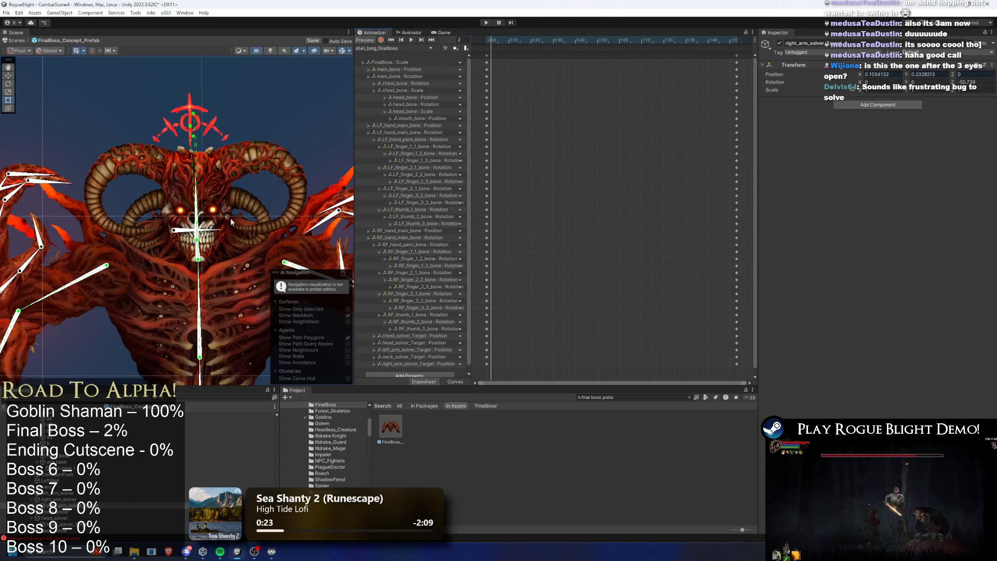
{"action": "left_click", "coordinate": [533, 41]}
{"action": "mouse_move", "coordinate": [534, 41]}
{"action": "left_mouse_down"}
{"action": "mouse_move", "coordinate": [523, 31]}
{"action": "mouse_move", "coordinate": [494, 39]}
{"action": "left_mouse_up"}
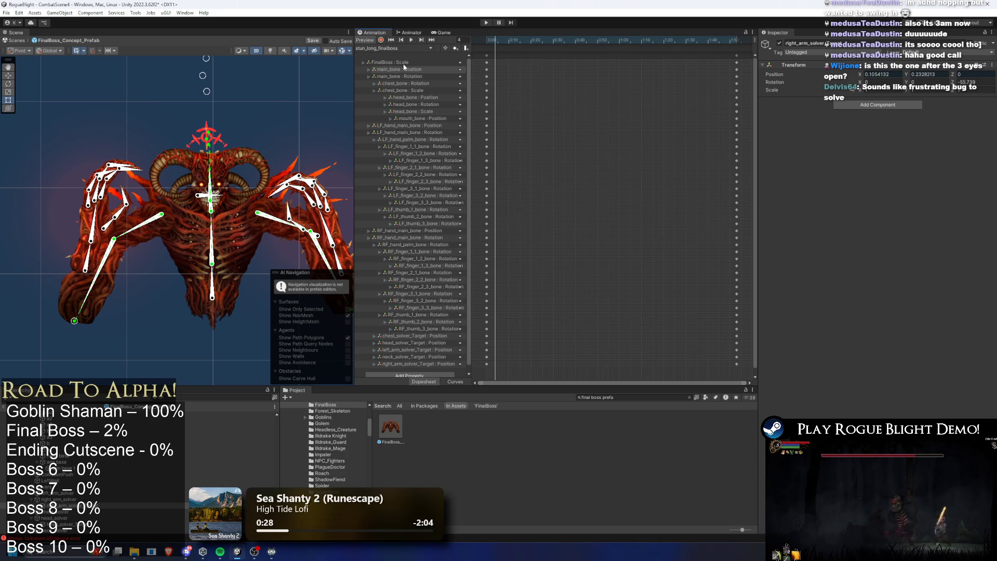
{"action": "left_click", "coordinate": [418, 91]}
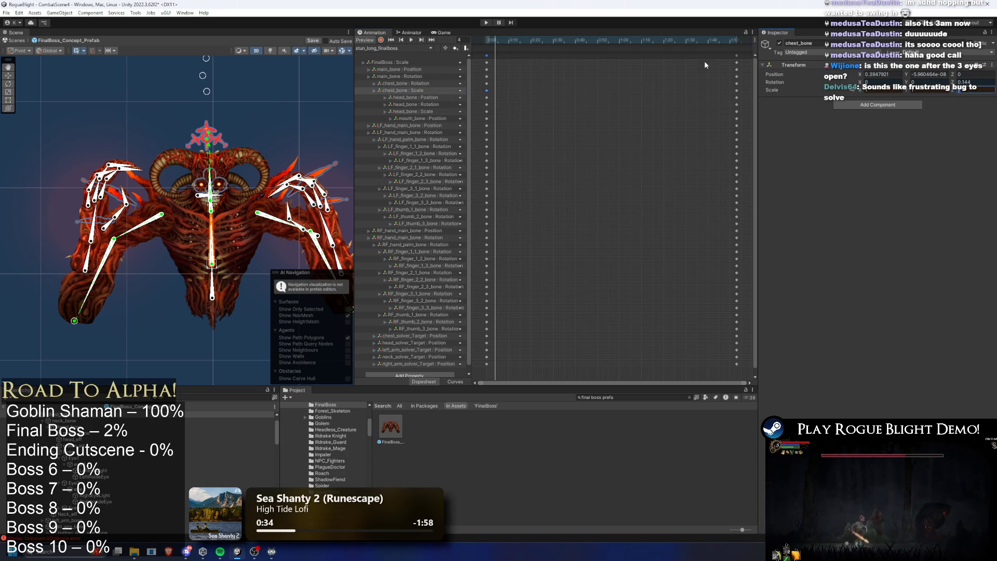
{"action": "mouse_move", "coordinate": [522, 41]}
{"action": "left_mouse_down"}
{"action": "mouse_move", "coordinate": [513, 35]}
{"action": "mouse_move", "coordinate": [233, 246]}
{"action": "left_mouse_up"}
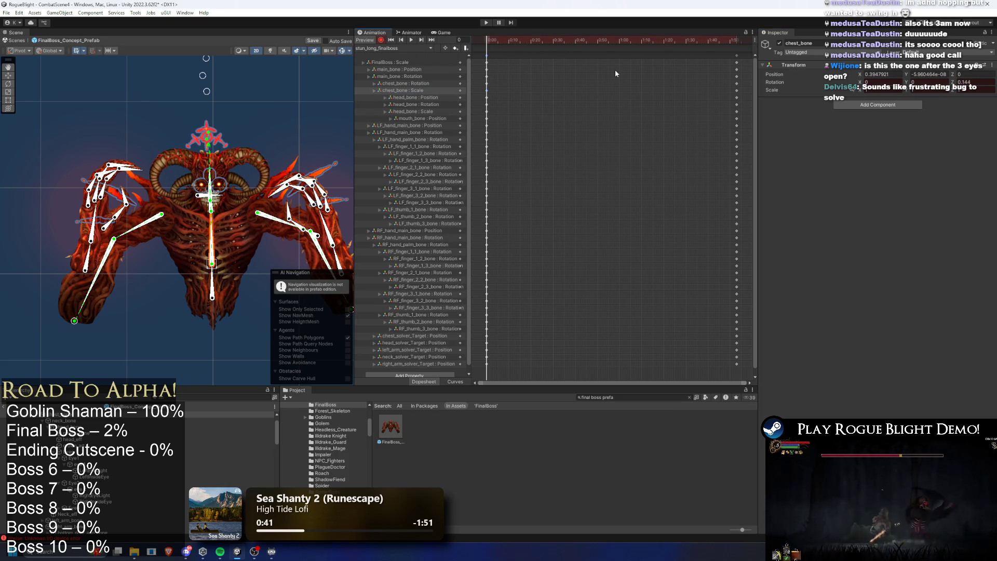
{"action": "mouse_move", "coordinate": [492, 41]}
{"action": "left_mouse_down"}
{"action": "mouse_move", "coordinate": [634, 40]}
{"action": "mouse_move", "coordinate": [395, 47]}
{"action": "left_mouse_up"}
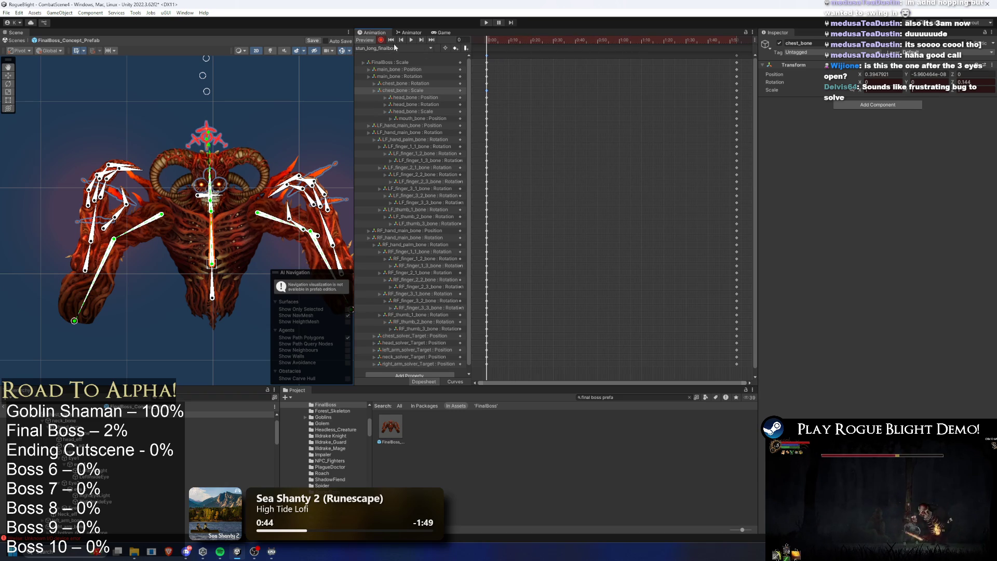
- Play idle_finalboss with recording on, scrub to frame 44, then load introduction_cancel_finalboss
{"action": "left_click", "coordinate": [400, 48]}
{"action": "left_click", "coordinate": [403, 58]}
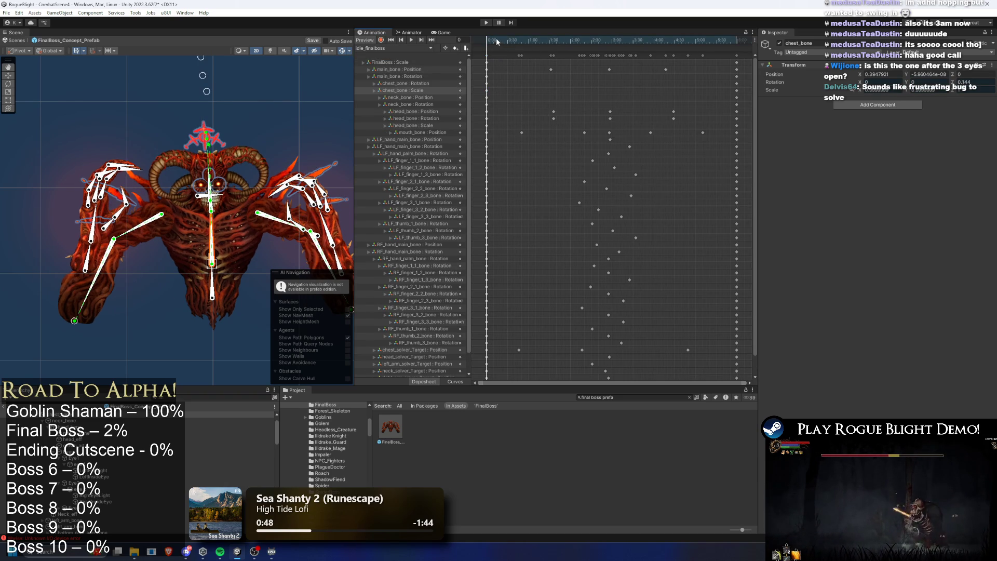
{"action": "left_click", "coordinate": [381, 40]}
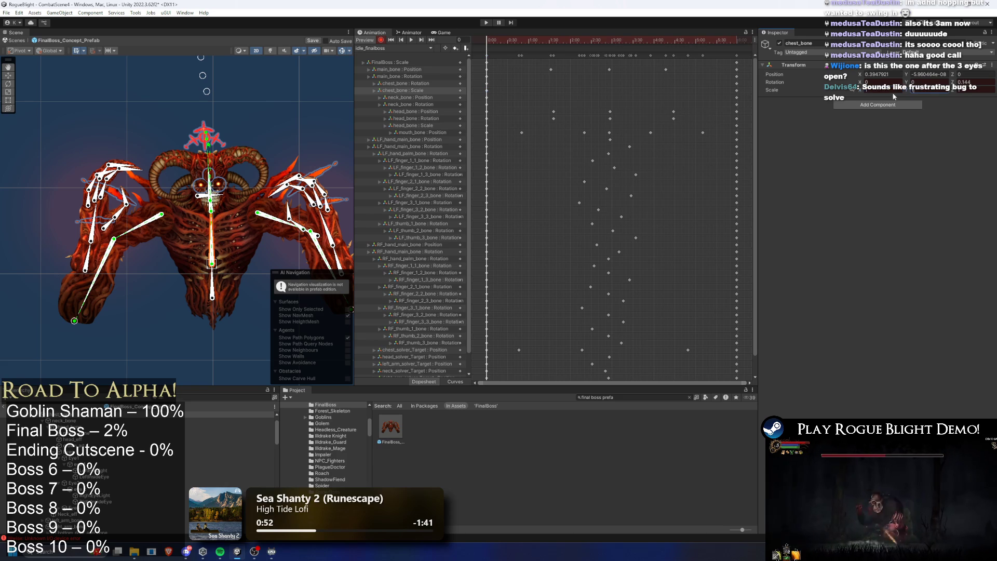
{"action": "key", "text": "space"}
{"action": "left_click", "coordinate": [458, 40]}
{"action": "mouse_move", "coordinate": [521, 41]}
{"action": "left_mouse_down"}
{"action": "mouse_move", "coordinate": [540, 41]}
{"action": "mouse_move", "coordinate": [516, 41]}
{"action": "left_mouse_up"}
{"action": "left_click", "coordinate": [397, 48]}
{"action": "left_click", "coordinate": [399, 64]}
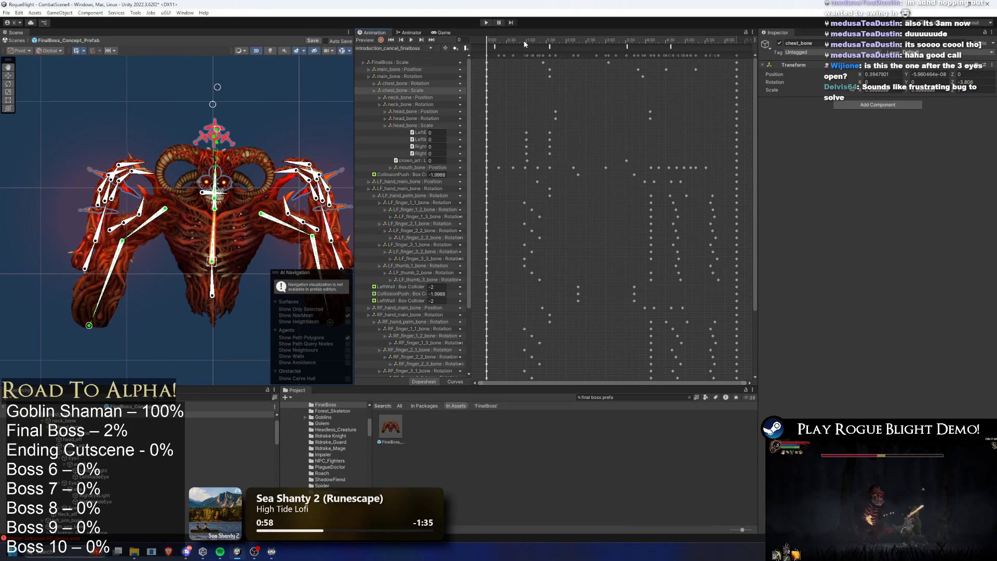
- Delete the chest_bone Scale and Rotation tracks around frame 50, then undo the deletions
{"action": "mouse_move", "coordinate": [517, 37]}
{"action": "left_mouse_down"}
{"action": "mouse_move", "coordinate": [741, 34]}
{"action": "mouse_move", "coordinate": [486, 36]}
{"action": "mouse_move", "coordinate": [524, 38]}
{"action": "left_mouse_up"}
{"action": "key", "text": "Delete"}
{"action": "mouse_move", "coordinate": [523, 48]}
{"action": "left_mouse_down"}
{"action": "mouse_move", "coordinate": [486, 47]}
{"action": "mouse_move", "coordinate": [557, 29]}
{"action": "mouse_move", "coordinate": [488, 37]}
{"action": "mouse_move", "coordinate": [517, 37]}
{"action": "left_mouse_up"}
{"action": "left_click", "coordinate": [421, 84]}
{"action": "key", "text": "Delete"}
{"action": "key", "text": "ctrl+z"}
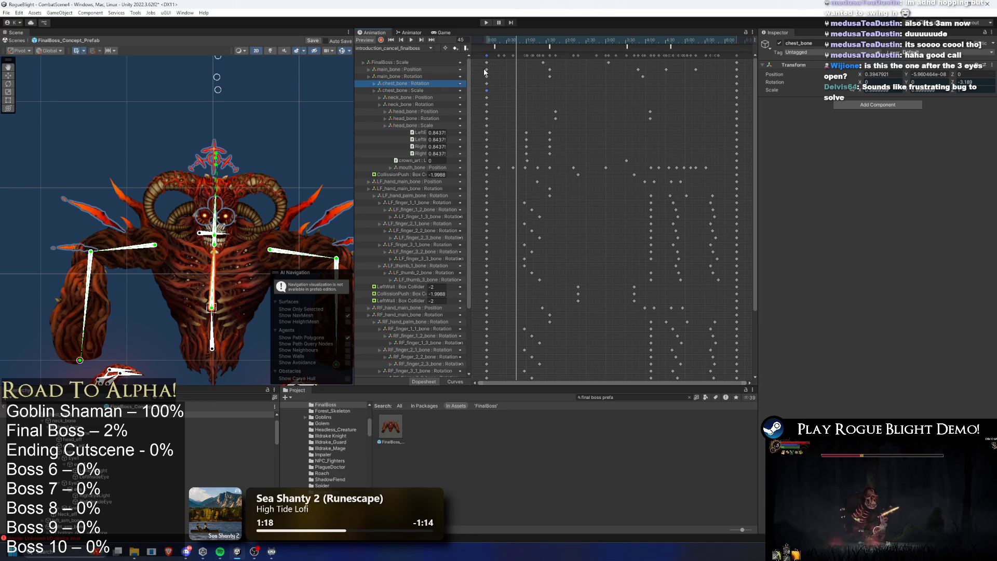
- Delete the chest_bone, neck_bone and head_bone Rotation tracks
{"action": "key", "text": "Delete"}
{"action": "left_click", "coordinate": [424, 97]}
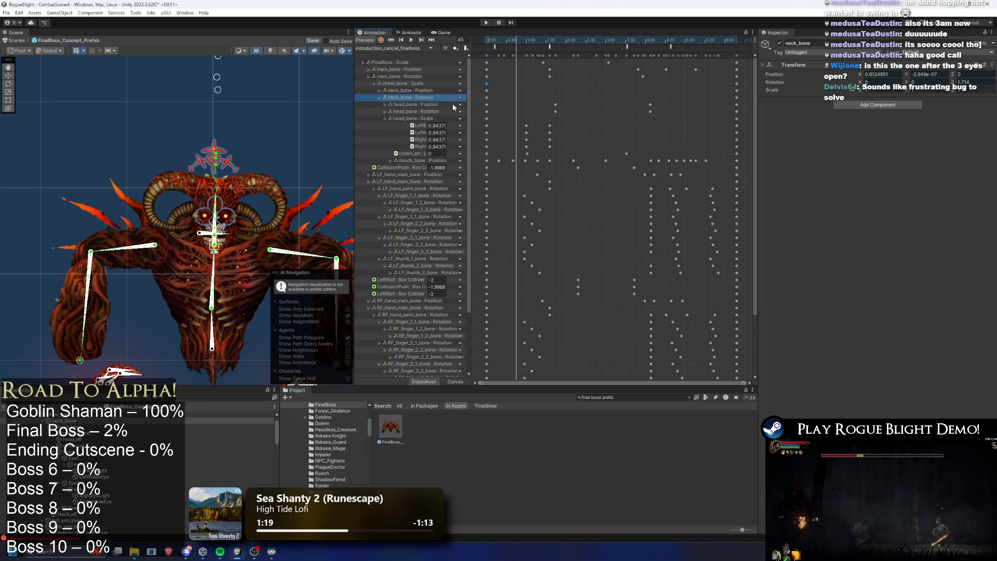
{"action": "key", "text": "Delete"}
{"action": "left_click", "coordinate": [434, 103]}
{"action": "key", "text": "Delete"}
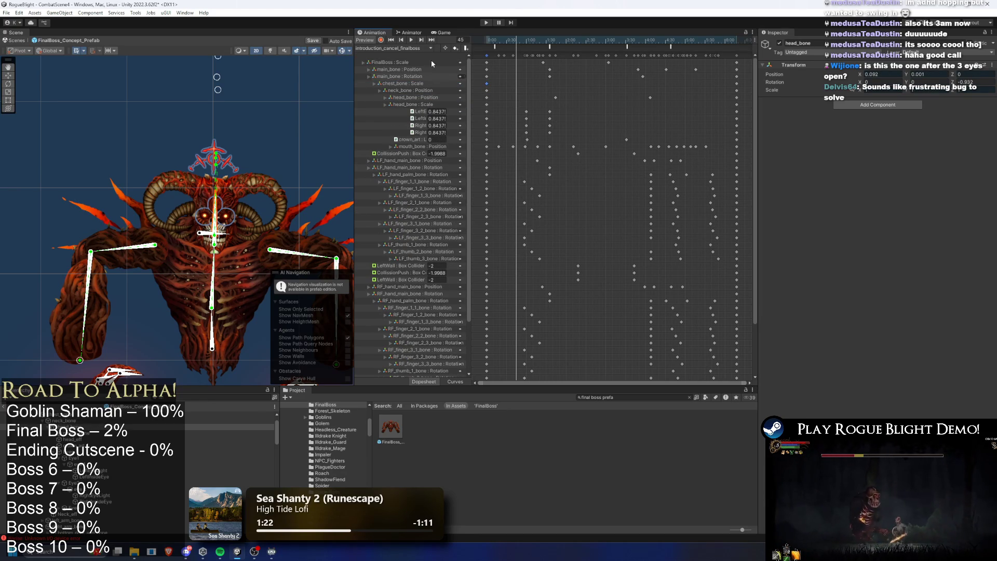
{"action": "left_click", "coordinate": [419, 51]}
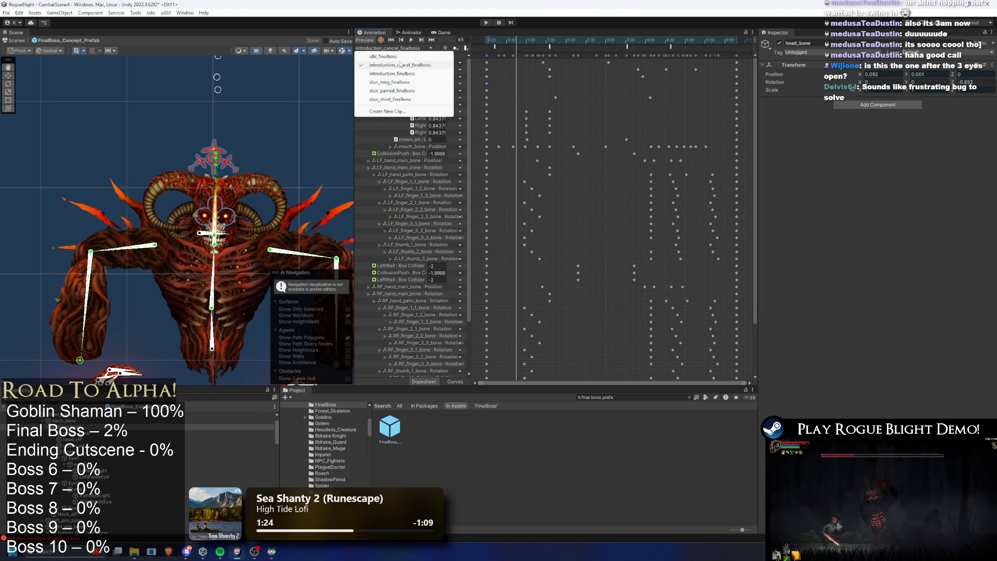
- In introduction_finalboss, delete the neck_bone, head_bone and chest_bone Rotation tracks
{"action": "left_click", "coordinate": [410, 74]}
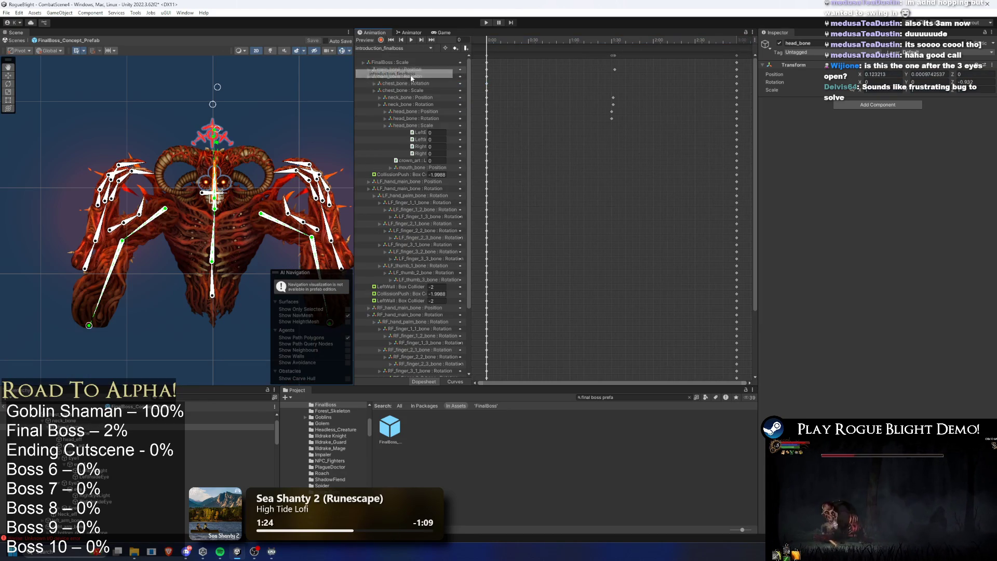
{"action": "left_click", "coordinate": [453, 104]}
{"action": "key", "text": "Delete"}
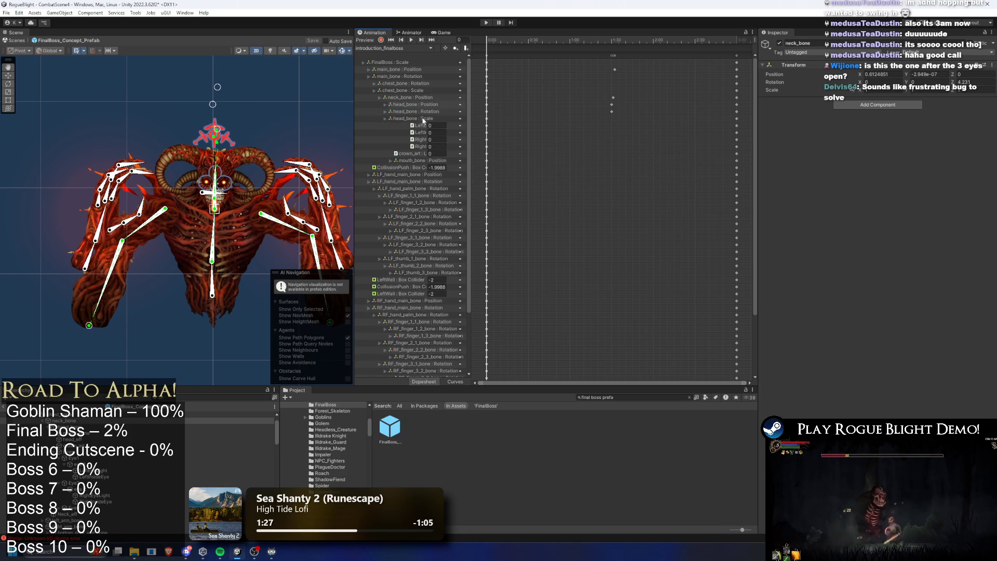
{"action": "left_click", "coordinate": [432, 111]}
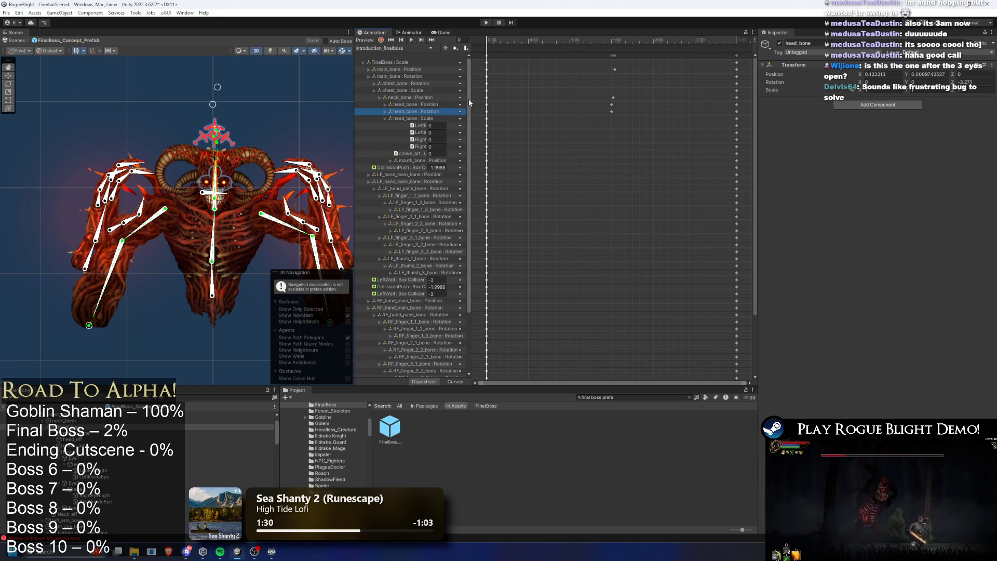
{"action": "key", "text": "Delete"}
{"action": "left_click", "coordinate": [453, 83]}
{"action": "key", "text": "Delete"}
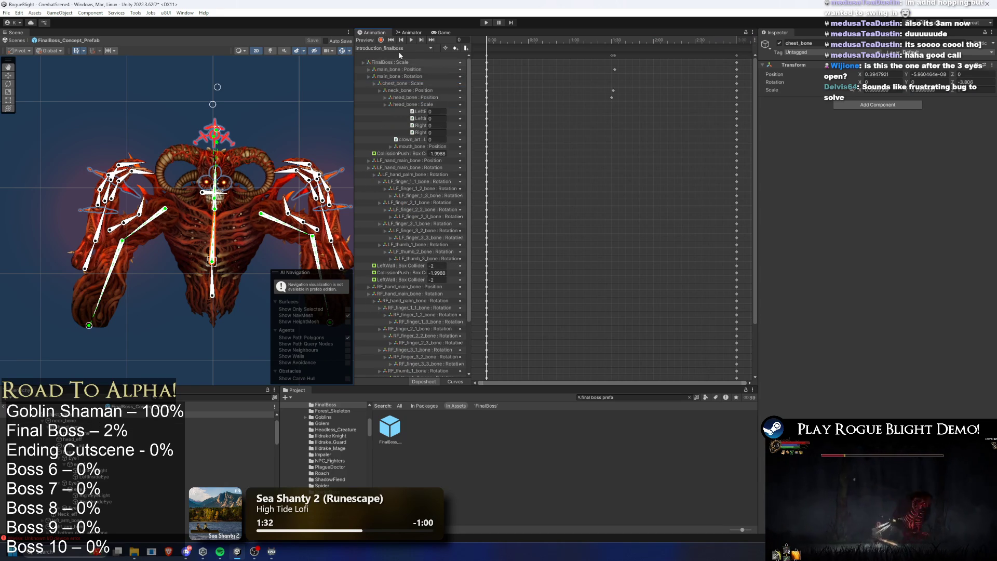
- In idle_finalboss, delete the neck_bone, head_bone and chest_bone Rotation tracks
{"action": "left_click", "coordinate": [400, 48]}
{"action": "left_click", "coordinate": [411, 57]}
{"action": "left_click", "coordinate": [428, 103]}
{"action": "key", "text": "Delete"}
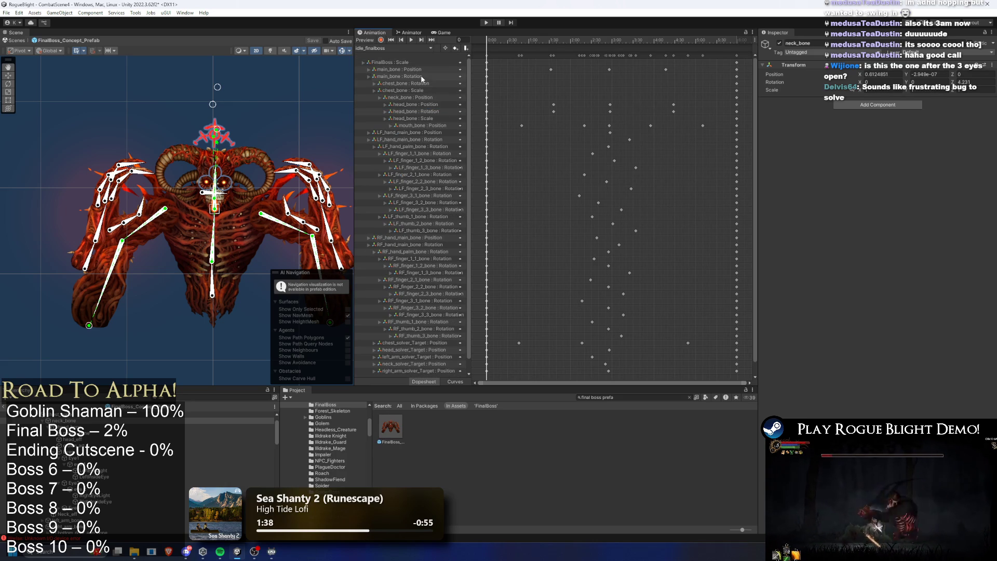
{"action": "left_click", "coordinate": [429, 111]}
{"action": "key", "text": "Delete"}
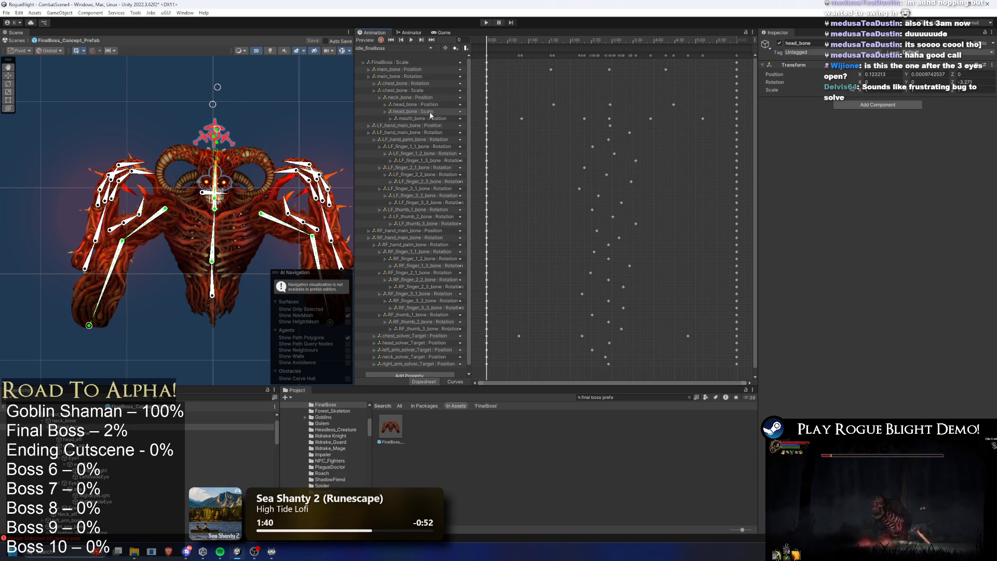
{"action": "left_click", "coordinate": [423, 83]}
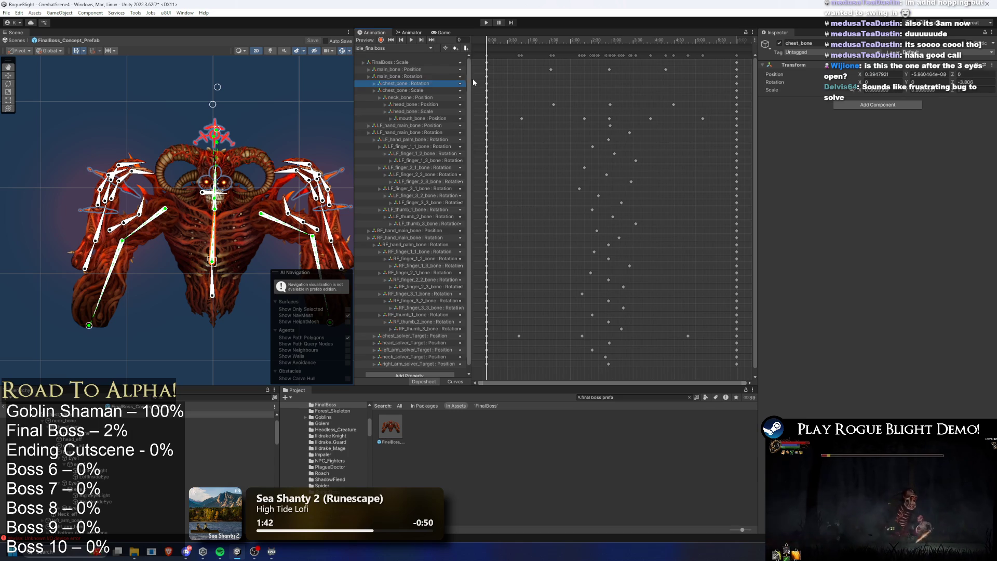
{"action": "key", "text": "Delete"}
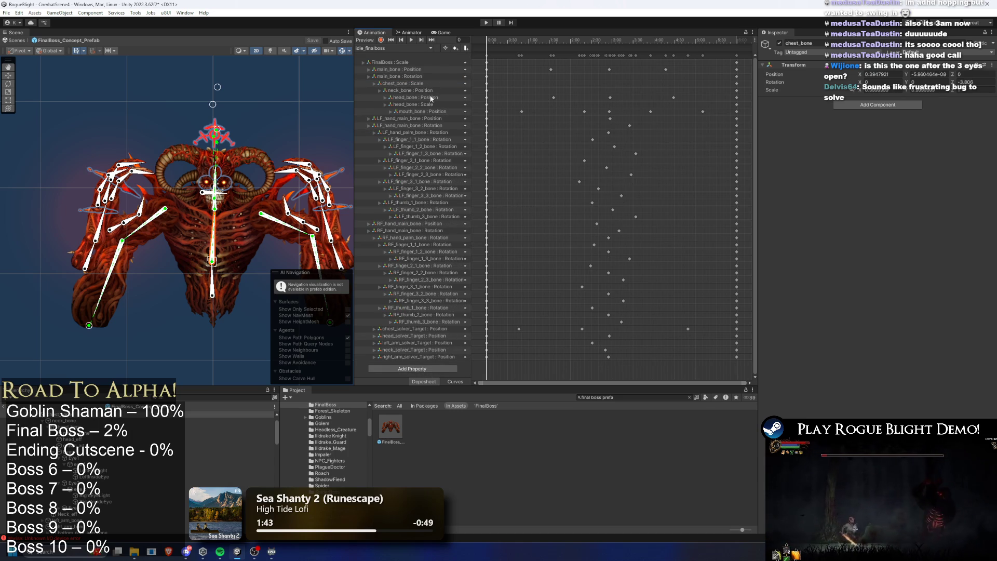
- Check the introduction, idle and introduction_cancel clips, then load stun_long_finalboss
{"action": "left_click", "coordinate": [405, 49]}
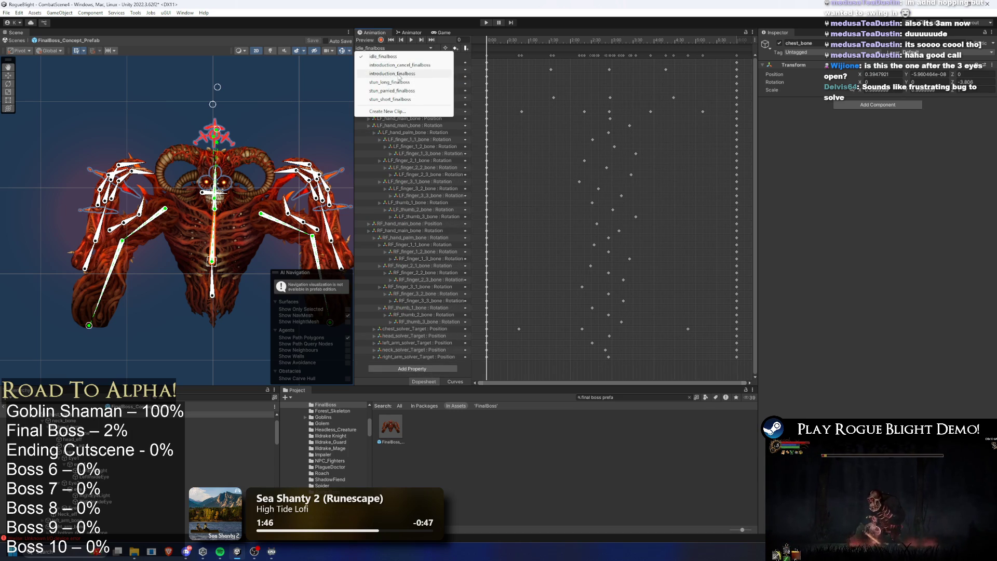
{"action": "left_click", "coordinate": [401, 74]}
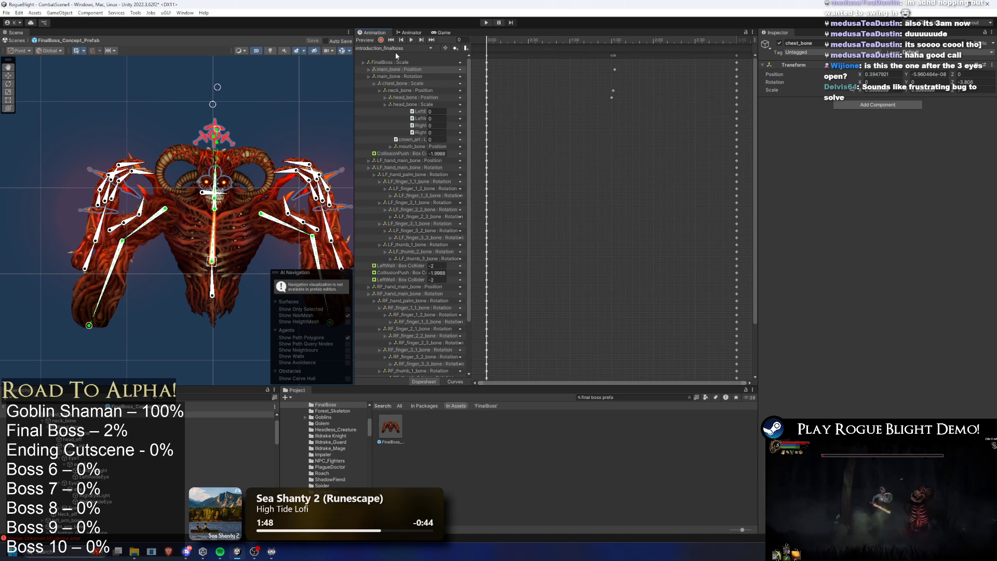
{"action": "left_click", "coordinate": [396, 50]}
{"action": "left_click", "coordinate": [405, 61]}
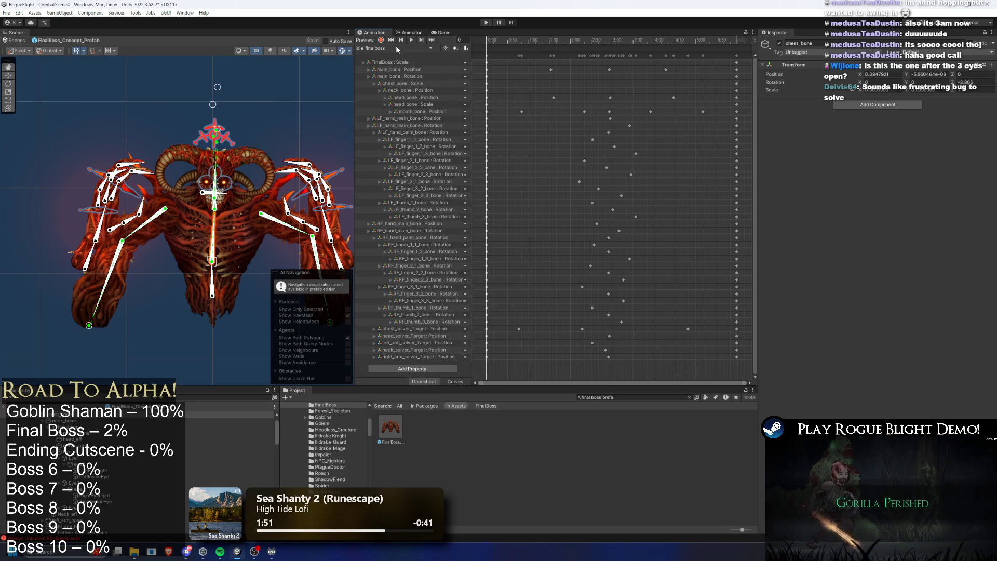
{"action": "left_click", "coordinate": [396, 49]}
{"action": "left_click", "coordinate": [410, 55]}
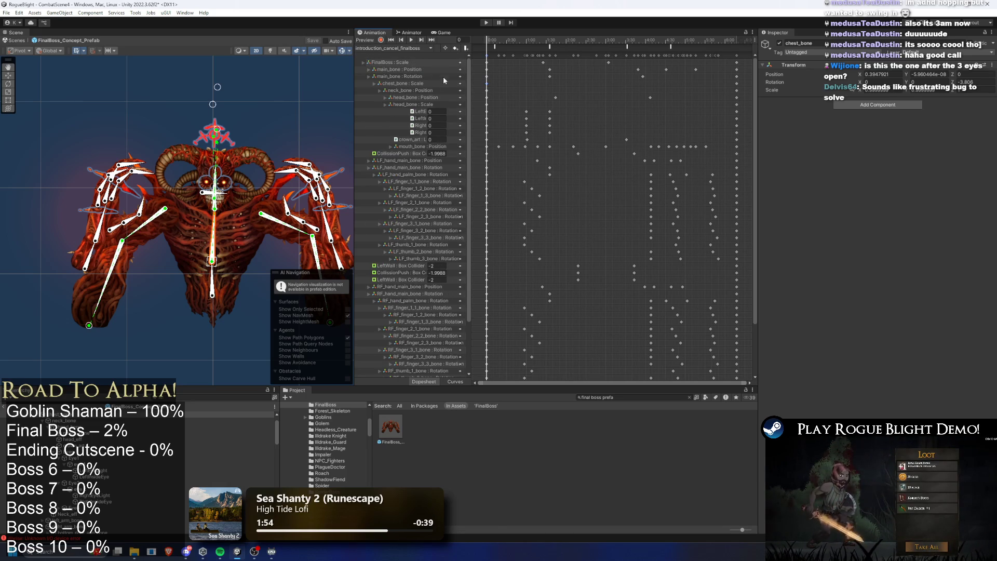
{"action": "left_click", "coordinate": [404, 49]}
{"action": "left_click", "coordinate": [408, 83]}
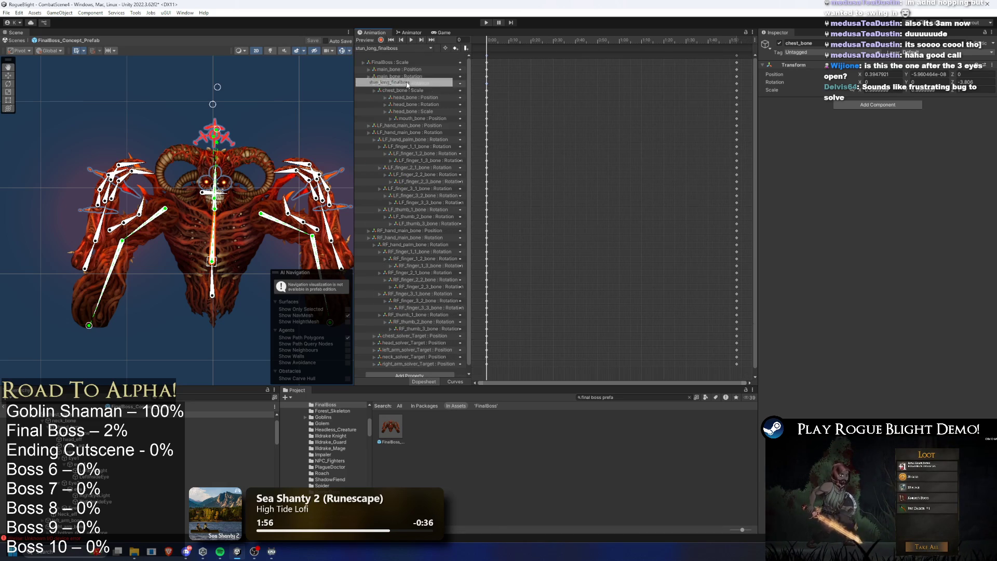
- Delete the head_bone Rotation track from stun_long_finalboss and move on to stun_short_finalboss
{"action": "left_click", "coordinate": [432, 104]}
{"action": "key", "text": "Delete"}
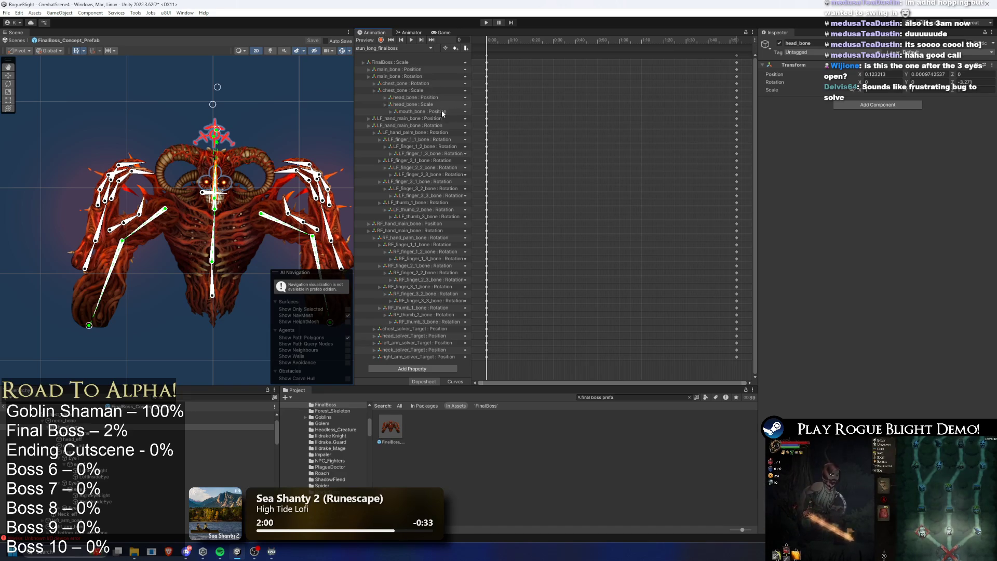
{"action": "left_click", "coordinate": [418, 76]}
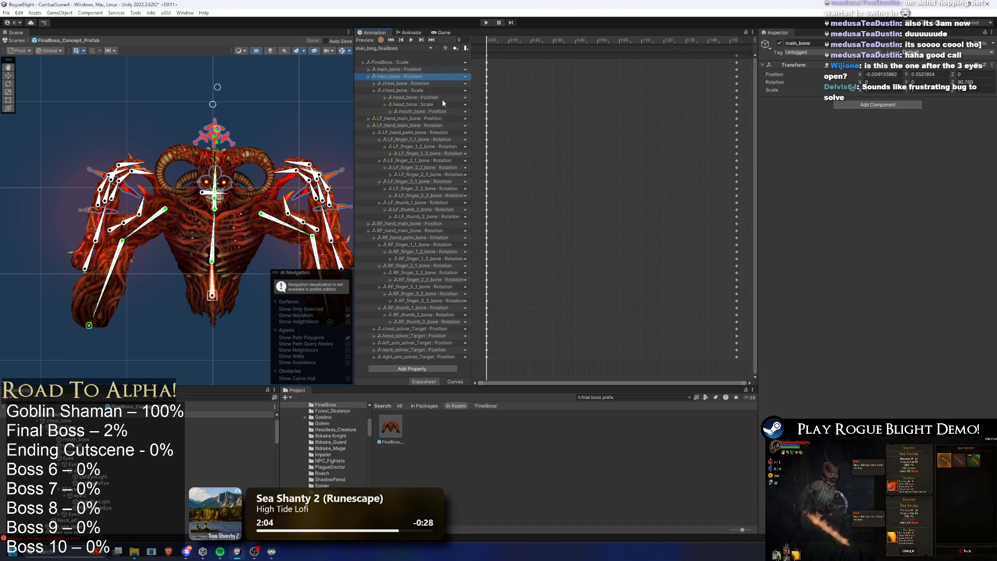
{"action": "left_click", "coordinate": [399, 48]}
{"action": "left_click", "coordinate": [397, 56]}
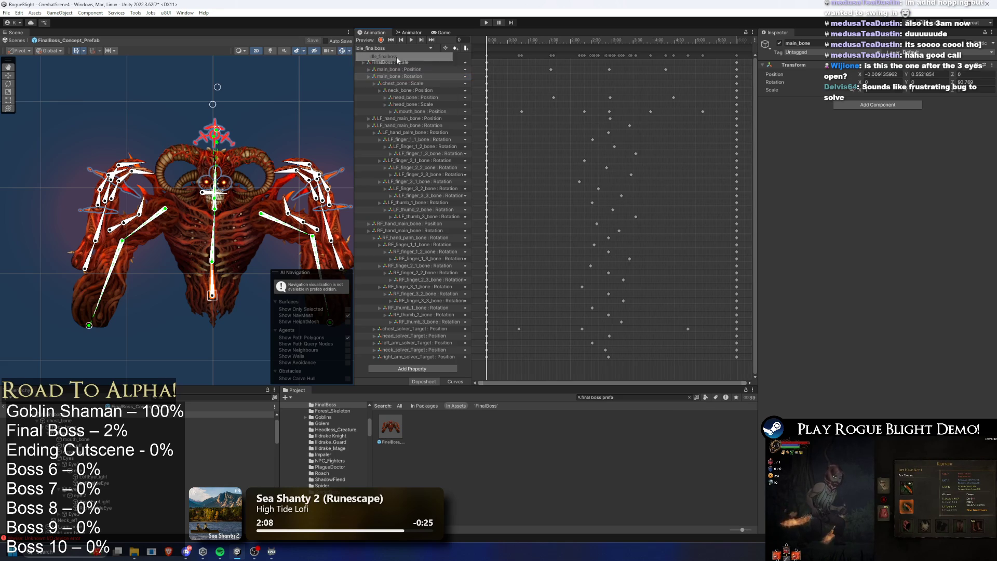
{"action": "left_click", "coordinate": [450, 62]}
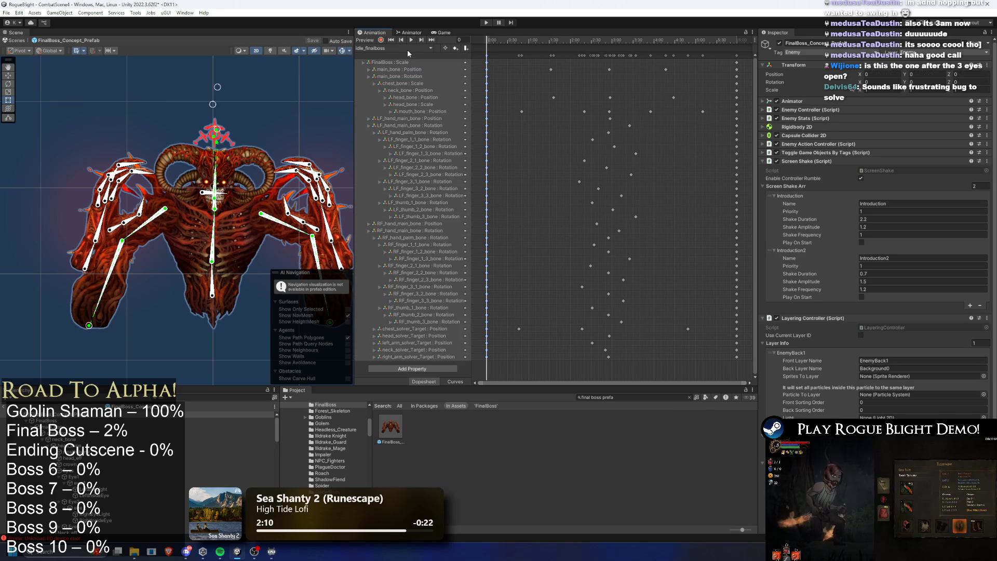
{"action": "left_click", "coordinate": [407, 49]}
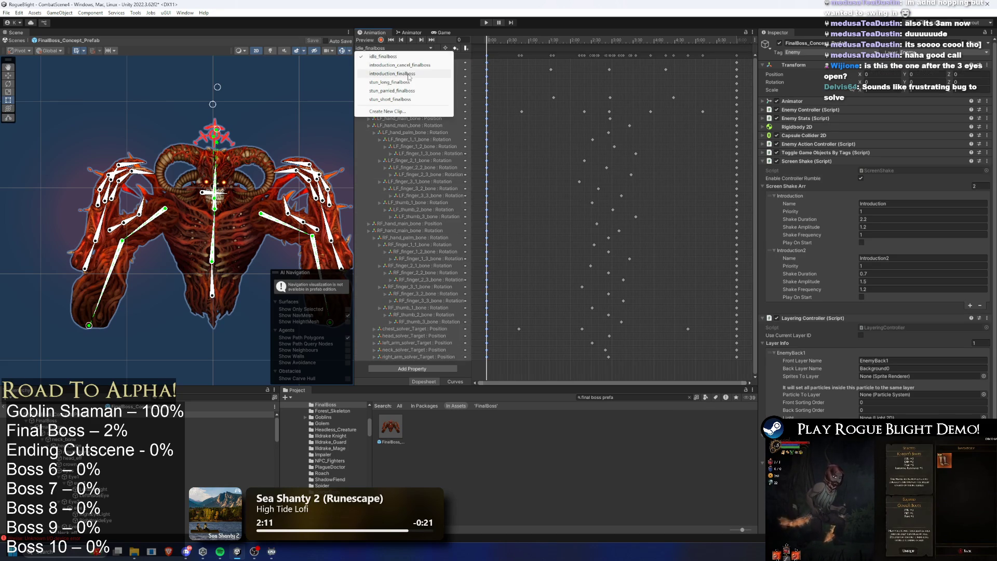
{"action": "left_click", "coordinate": [394, 99]}
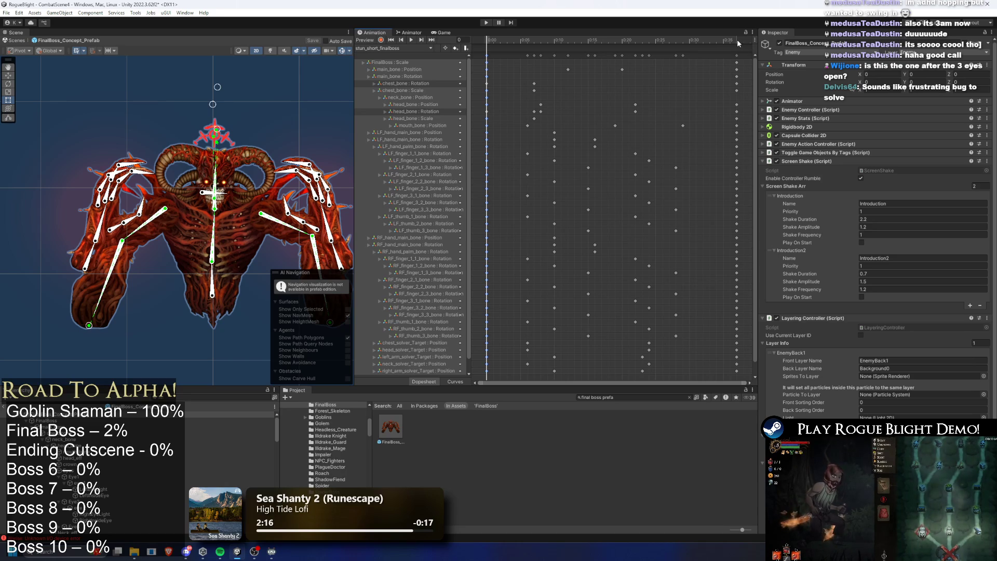
- Delete the head_bone and chest_bone Rotation tracks from stun_short_finalboss and play its preview
{"action": "left_click", "coordinate": [434, 118]}
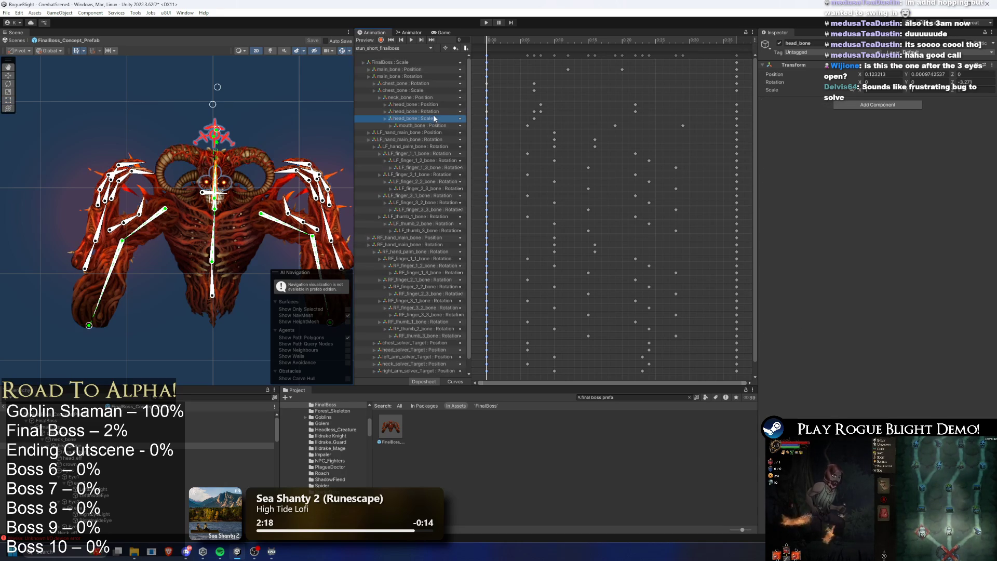
{"action": "left_click", "coordinate": [497, 48]}
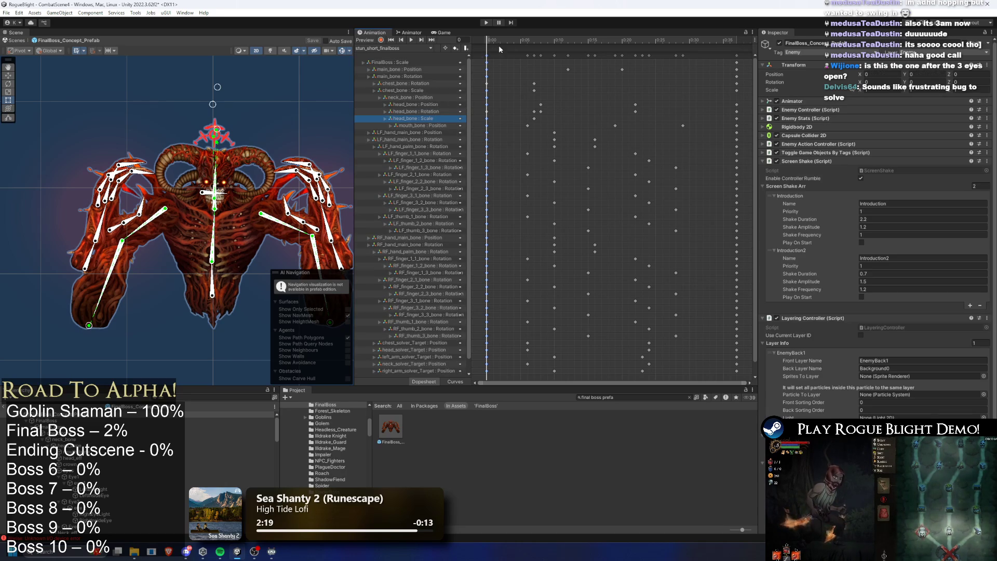
{"action": "left_click", "coordinate": [426, 110]}
{"action": "key", "text": "Delete"}
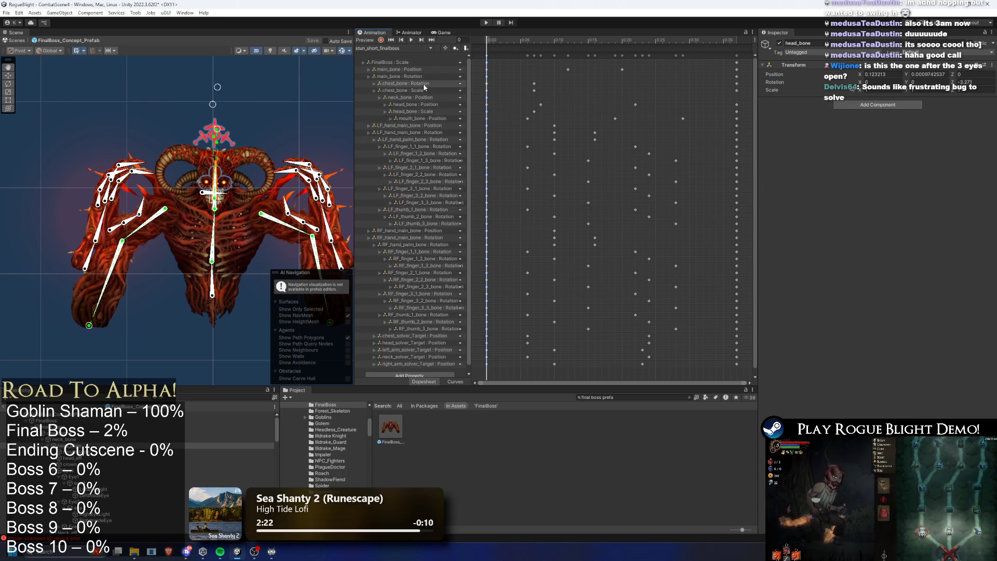
{"action": "left_click", "coordinate": [431, 83]}
{"action": "key", "text": "Delete"}
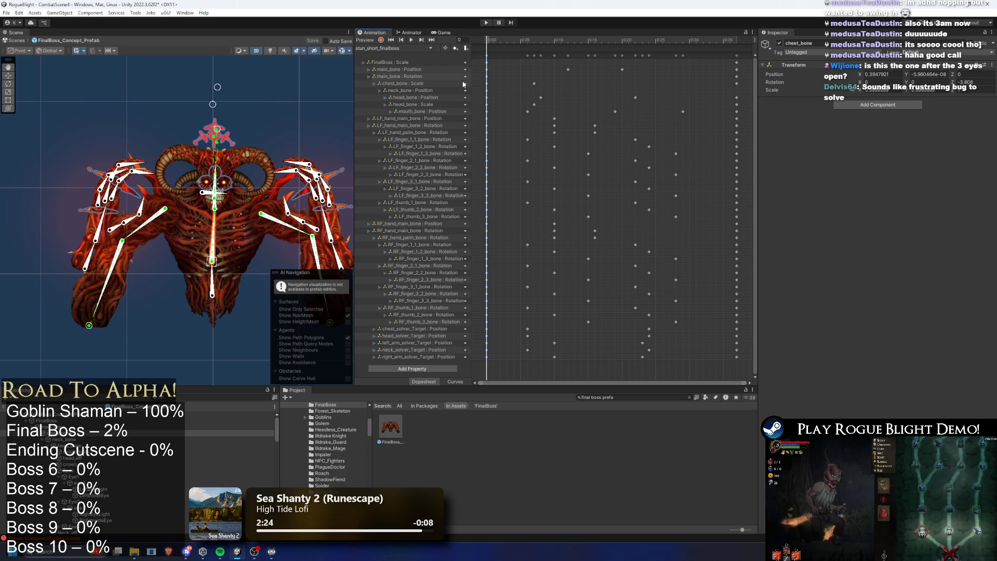
{"action": "left_click", "coordinate": [439, 91]}
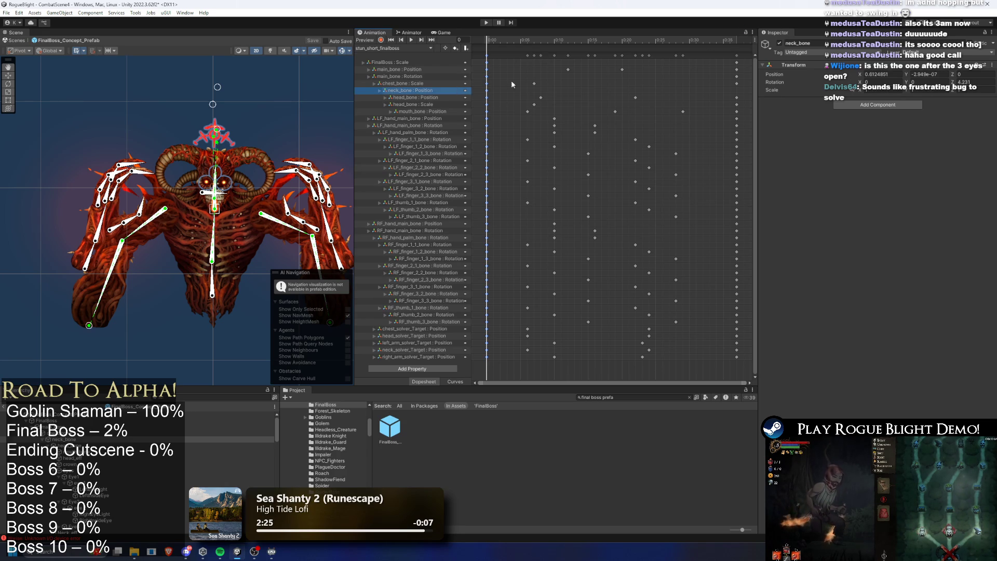
{"action": "key", "text": "space"}
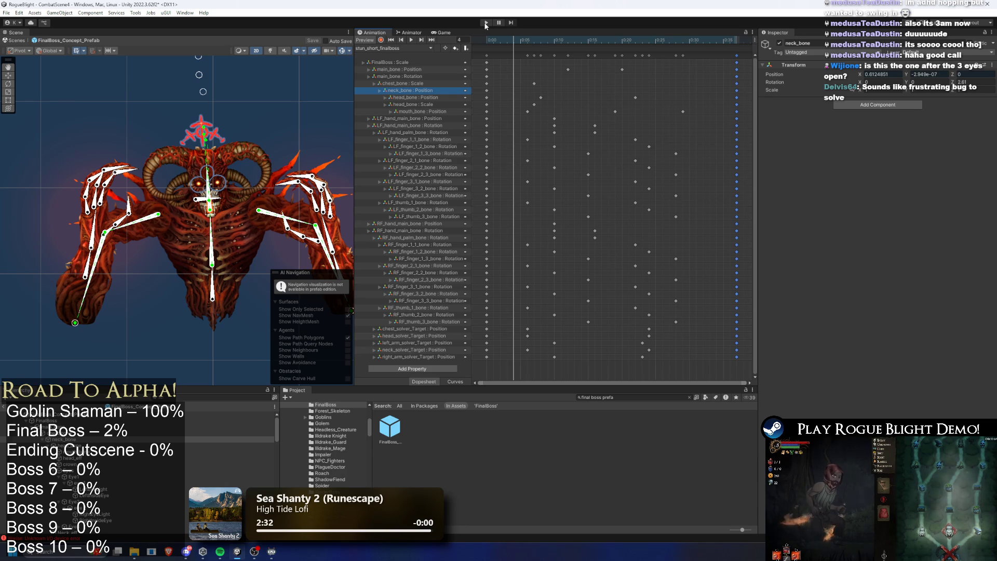
- Save, play-test the fight with a dash and slash, stop, and open the FinalBoss prefab
{"action": "key", "text": "ctrl+s"}
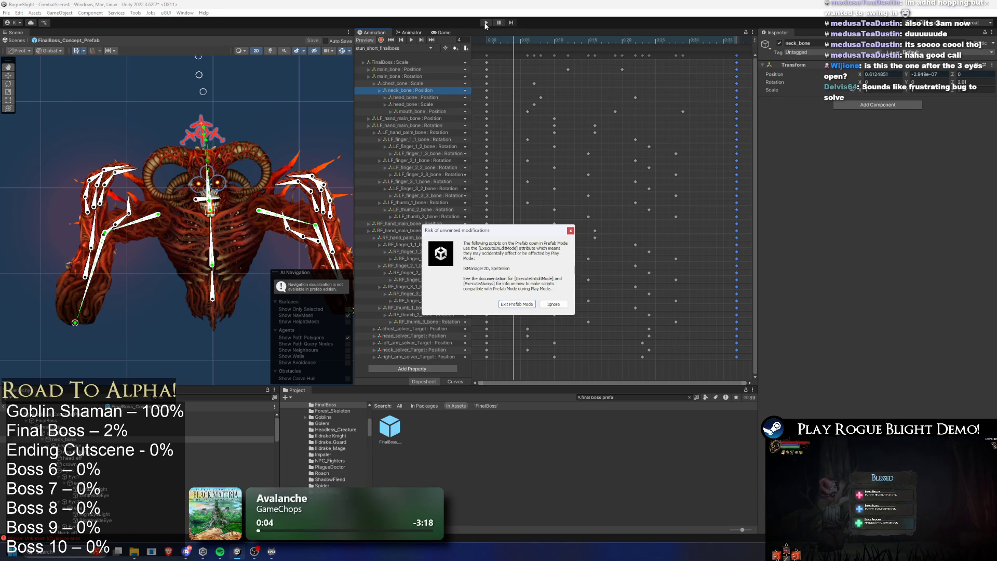
{"action": "key", "text": "Return"}
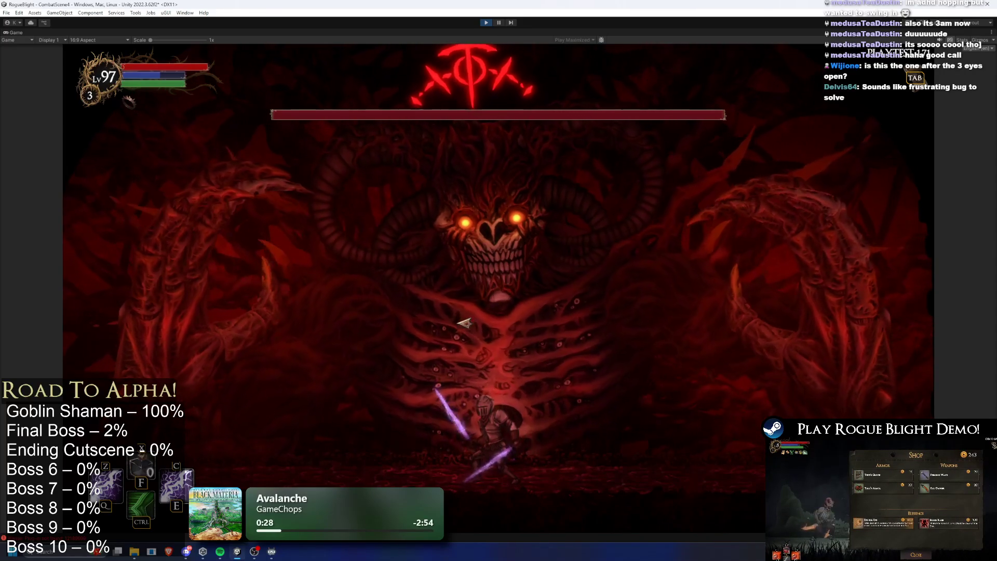
{"action": "key", "text": "ctrl"}
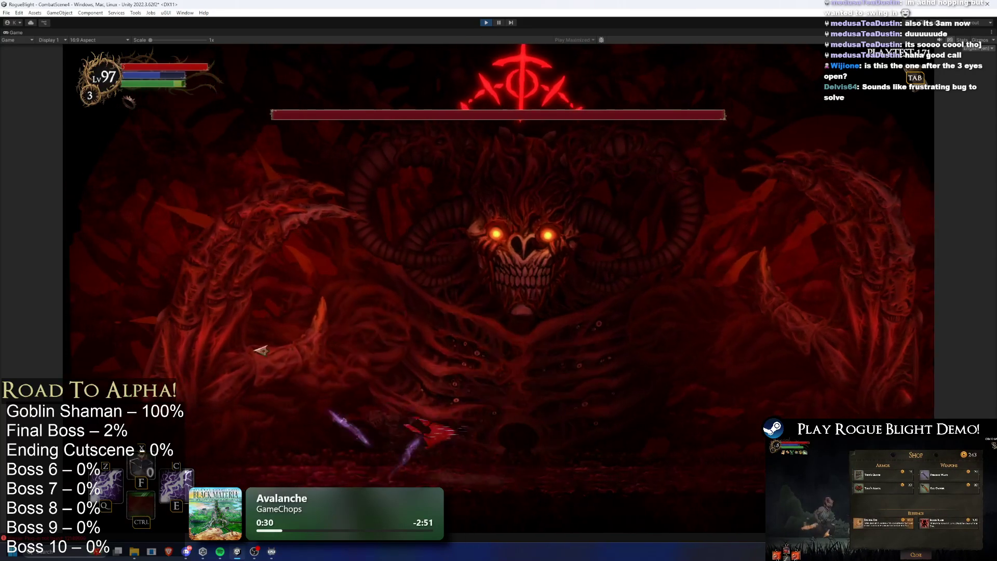
{"action": "key", "text": "d"}
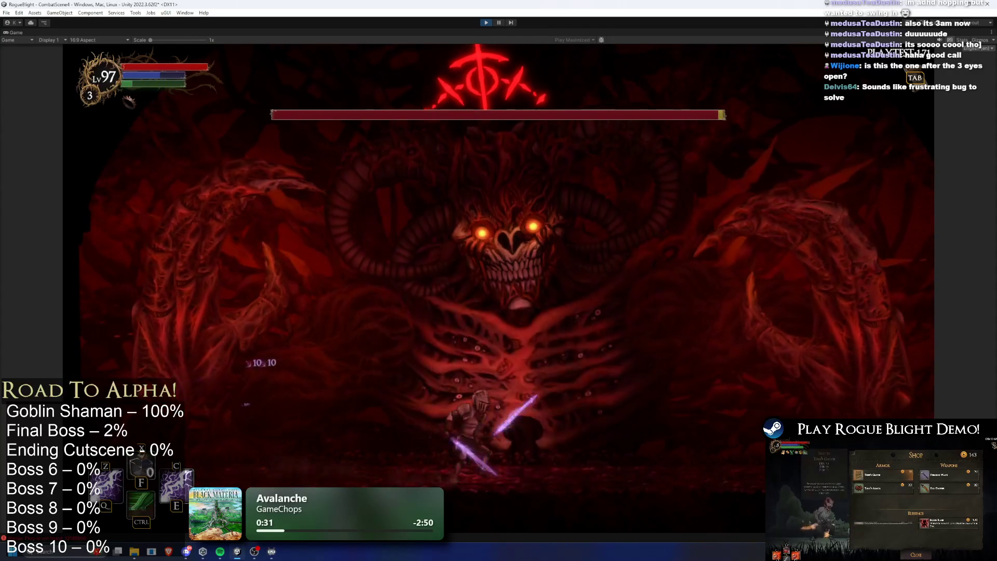
{"action": "key", "text": "ctrl+p"}
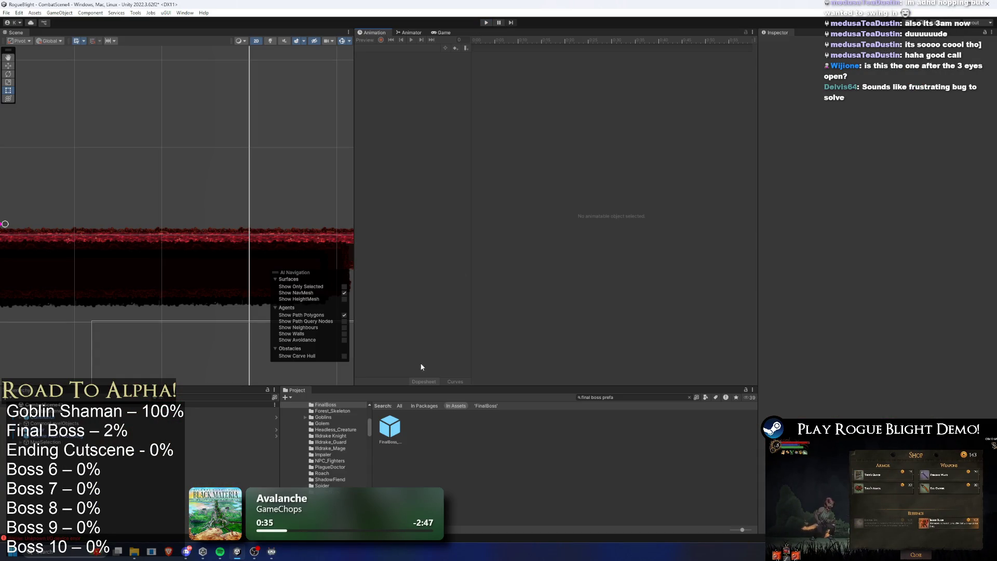
{"action": "double_click", "coordinate": [389, 427]}
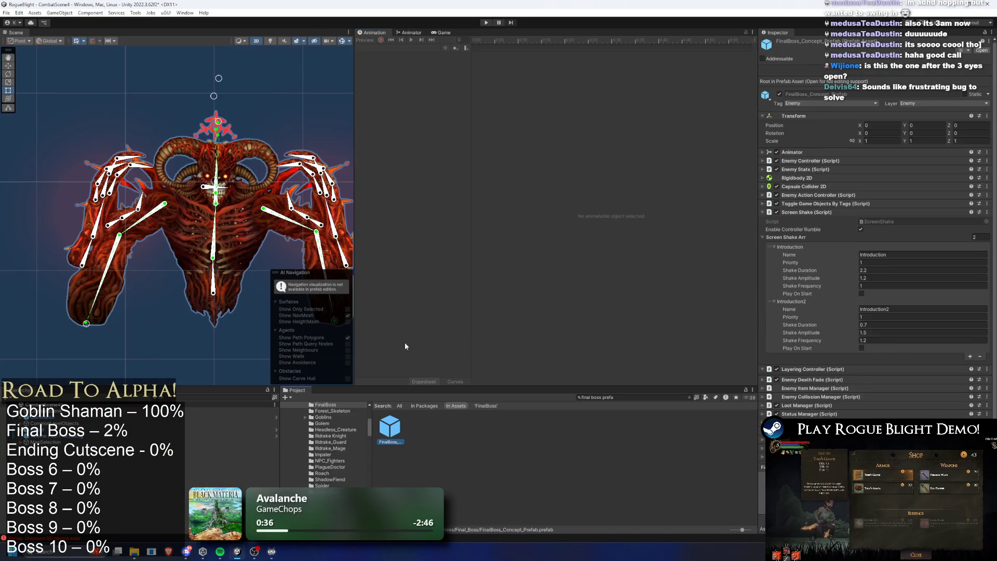
- Switch to idle_finalboss and record a raised head target pose at frame 88
{"action": "left_click", "coordinate": [386, 48]}
{"action": "left_click", "coordinate": [384, 56]}
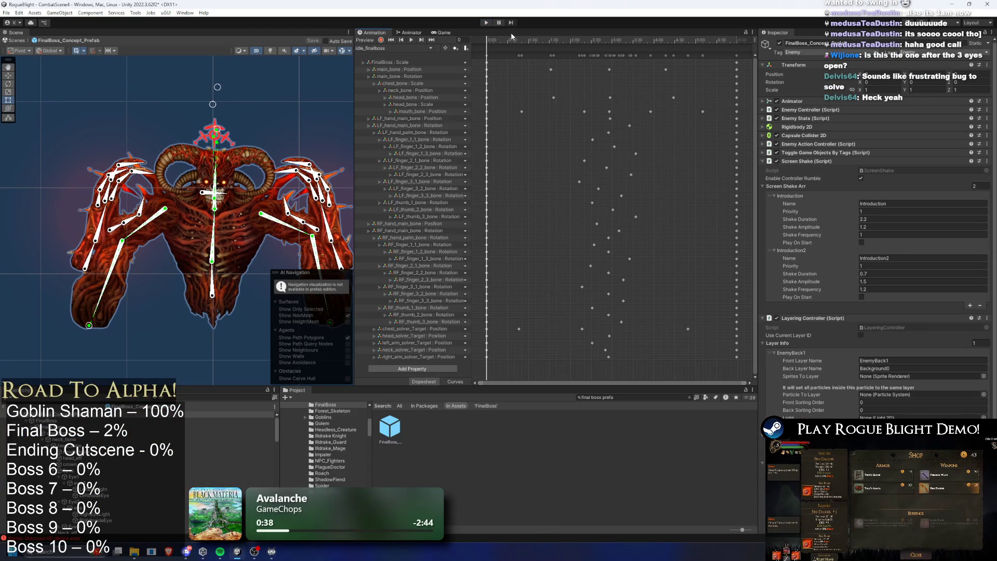
{"action": "mouse_move", "coordinate": [507, 40]}
{"action": "left_mouse_down"}
{"action": "mouse_move", "coordinate": [556, 37]}
{"action": "mouse_move", "coordinate": [547, 36]}
{"action": "left_mouse_up"}
{"action": "left_click", "coordinate": [381, 39]}
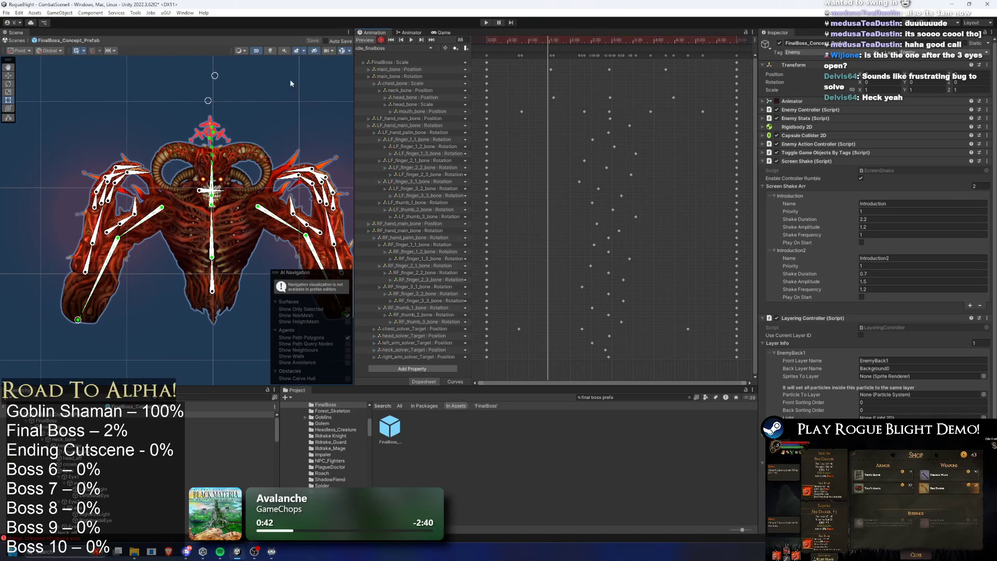
{"action": "scroll", "coordinate": [260, 99], "scroll_direction": "up", "scroll_amount": 2}
{"action": "left_click_drag", "start_coordinate": [204, 90], "coordinate": [204, 82]}
- Scrub through the idle_finalboss clip and play its preview to check the pose
{"action": "left_click_drag", "start_coordinate": [596, 39], "coordinate": [616, 42]}
{"action": "left_click", "coordinate": [488, 40]}
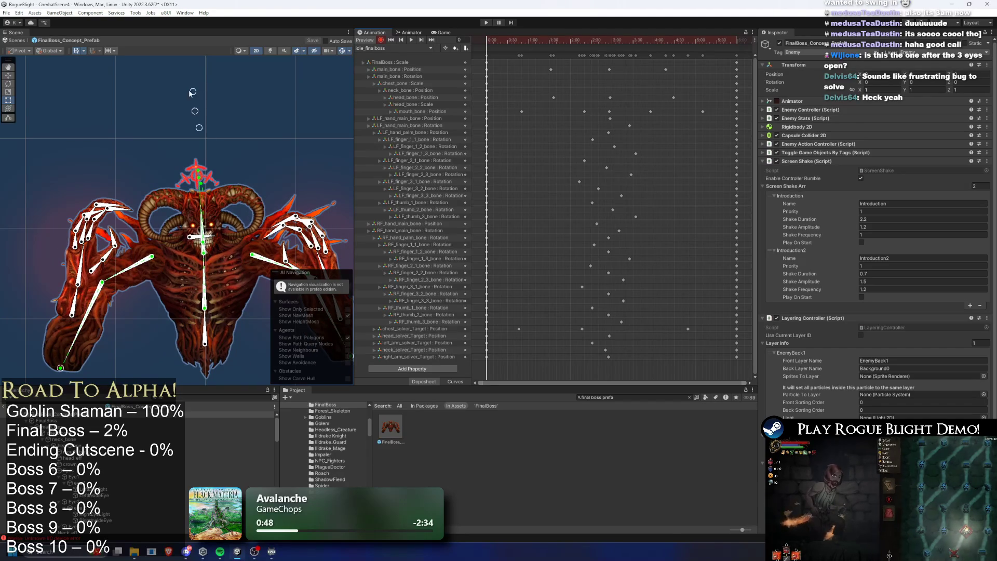
{"action": "left_click_drag", "start_coordinate": [572, 40], "coordinate": [638, 40]}
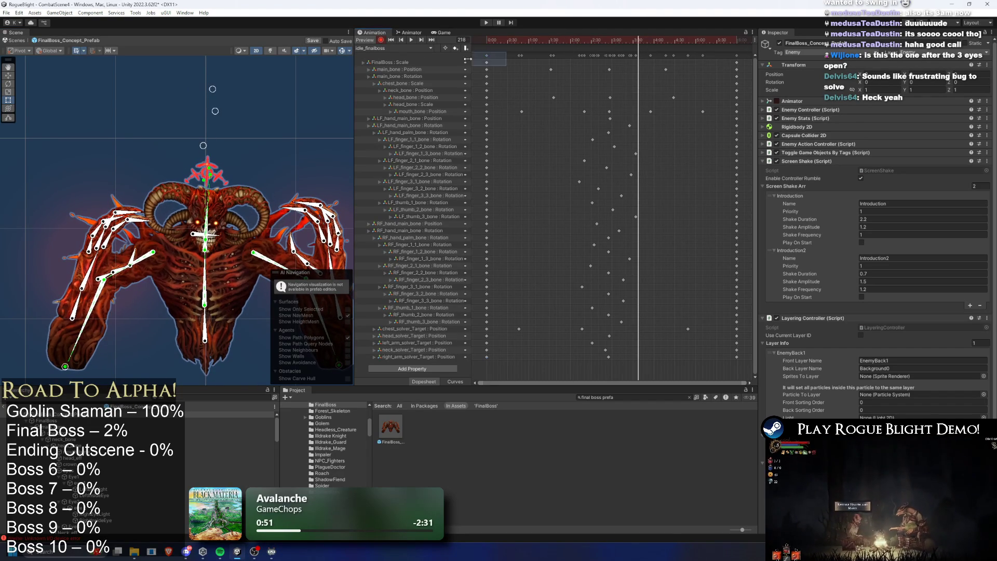
{"action": "left_click", "coordinate": [735, 41]}
{"action": "scroll", "coordinate": [736, 278], "scroll_direction": "up", "scroll_amount": 8}
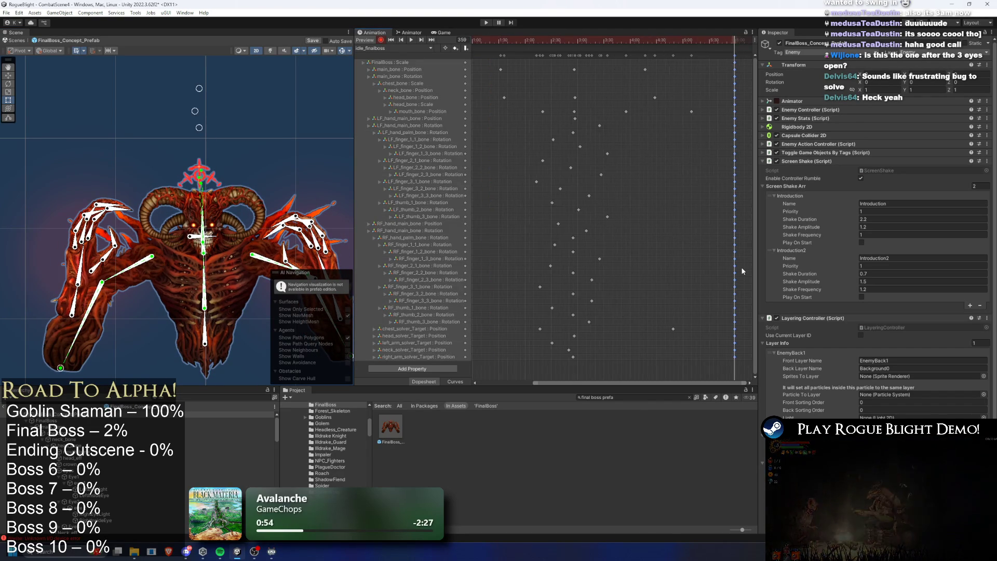
{"action": "scroll", "coordinate": [575, 146], "scroll_direction": "left", "scroll_amount": 5}
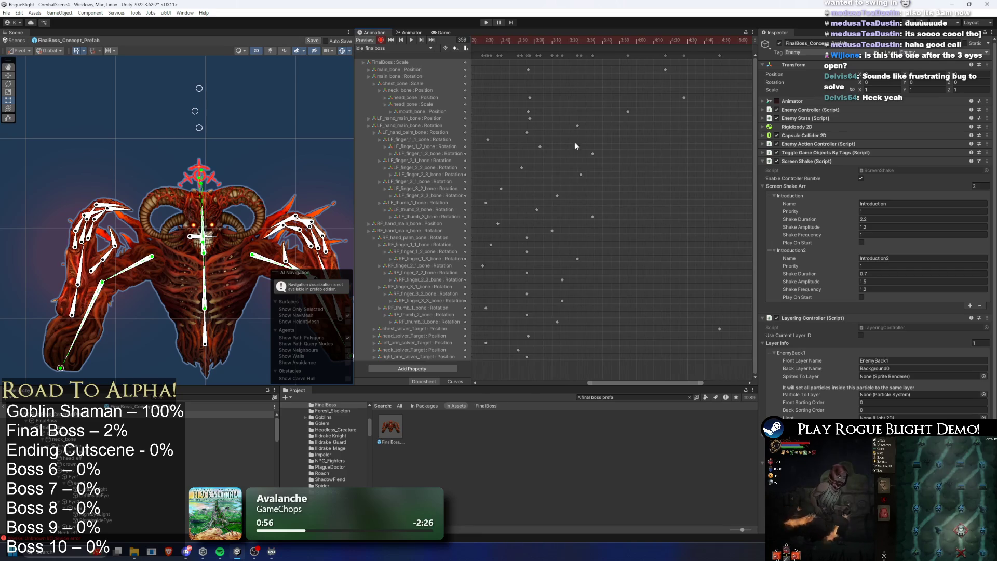
{"action": "left_click_drag", "start_coordinate": [653, 41], "coordinate": [661, 40]}
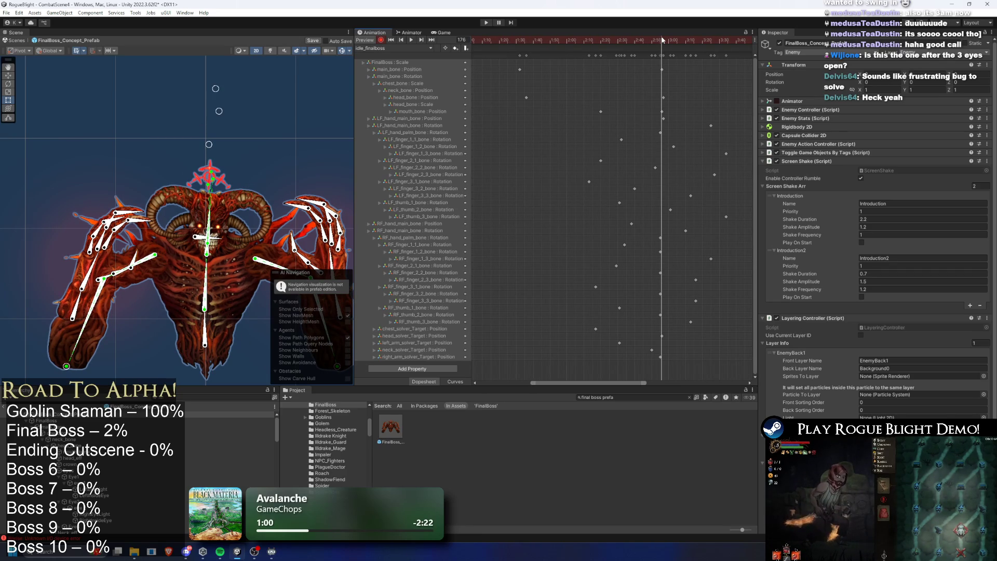
{"action": "left_click", "coordinate": [222, 94]}
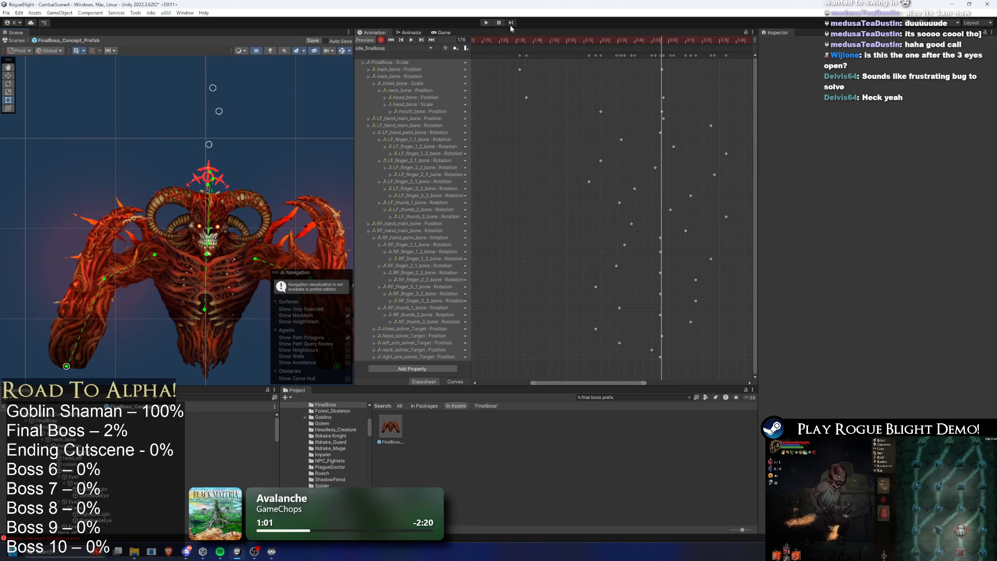
{"action": "left_click", "coordinate": [411, 40]}
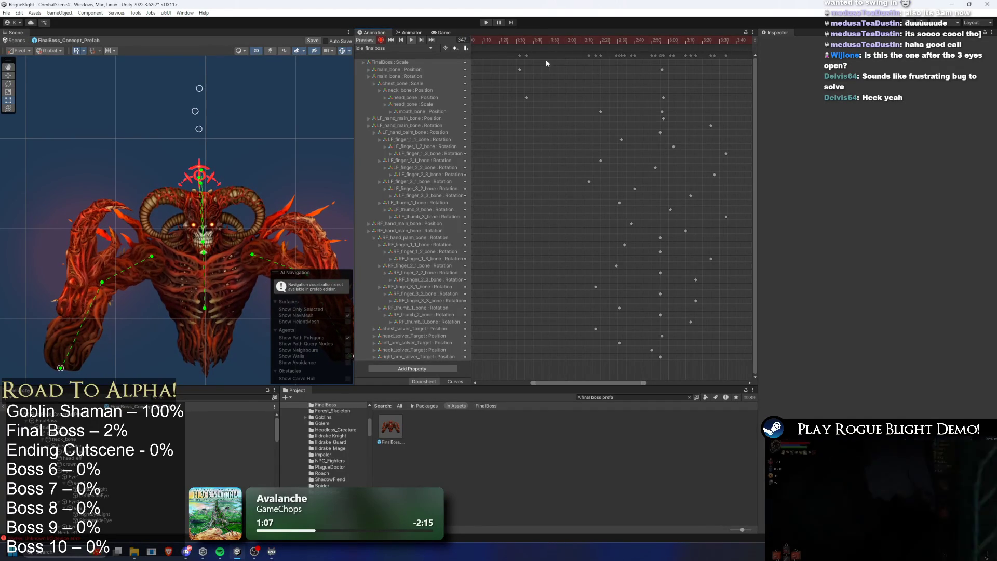
- Load the introduction_cancel_finalboss clip for review
{"action": "left_click", "coordinate": [400, 49]}
{"action": "left_click", "coordinate": [410, 65]}
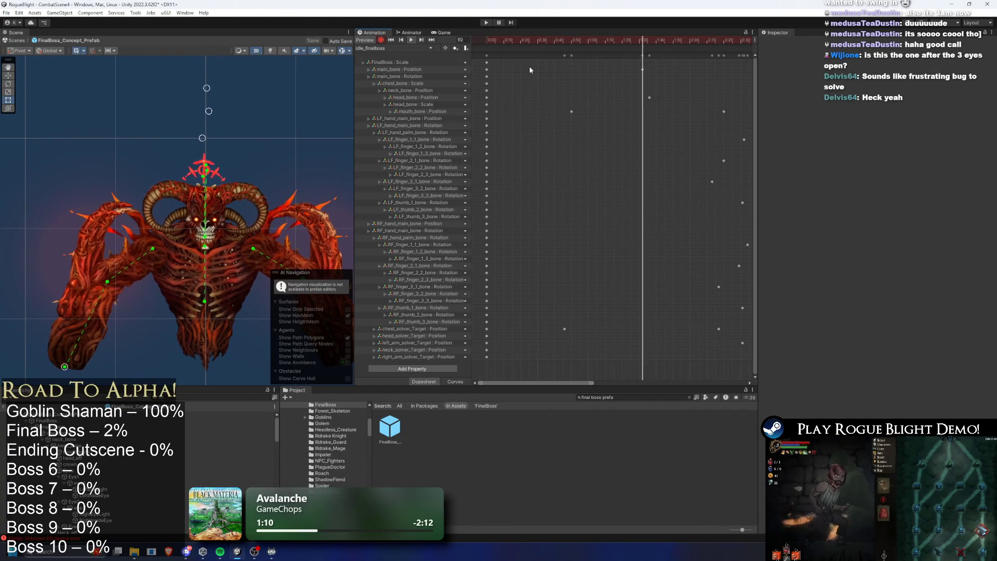
{"action": "left_click", "coordinate": [388, 48]}
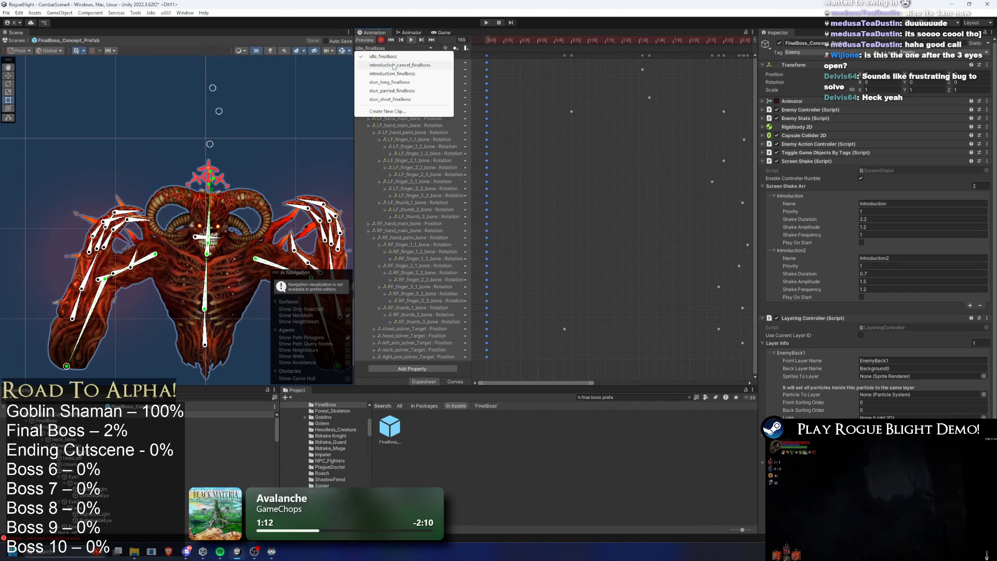
{"action": "left_click", "coordinate": [402, 65]}
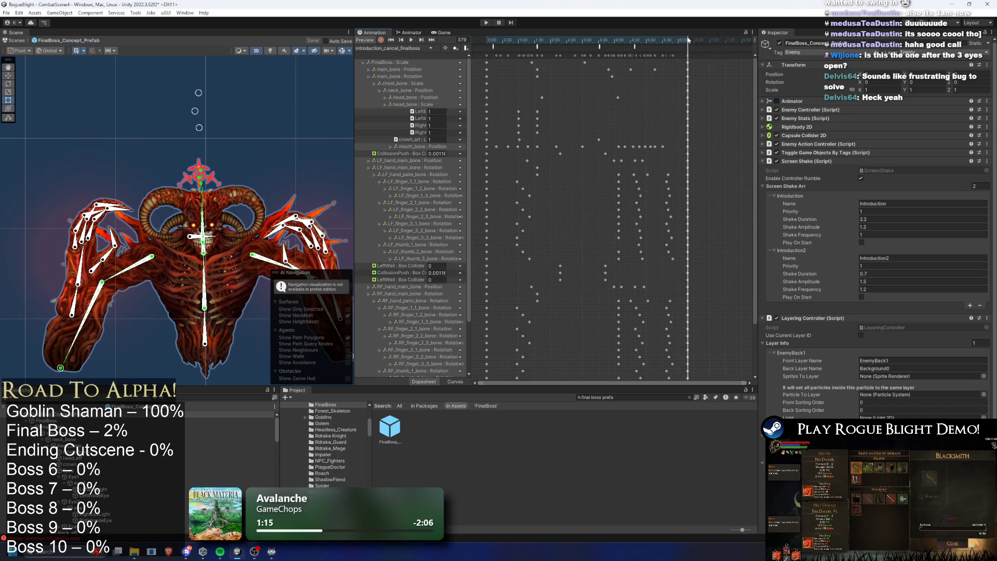
{"action": "scroll", "coordinate": [687, 214], "scroll_direction": "up", "scroll_amount": 5}
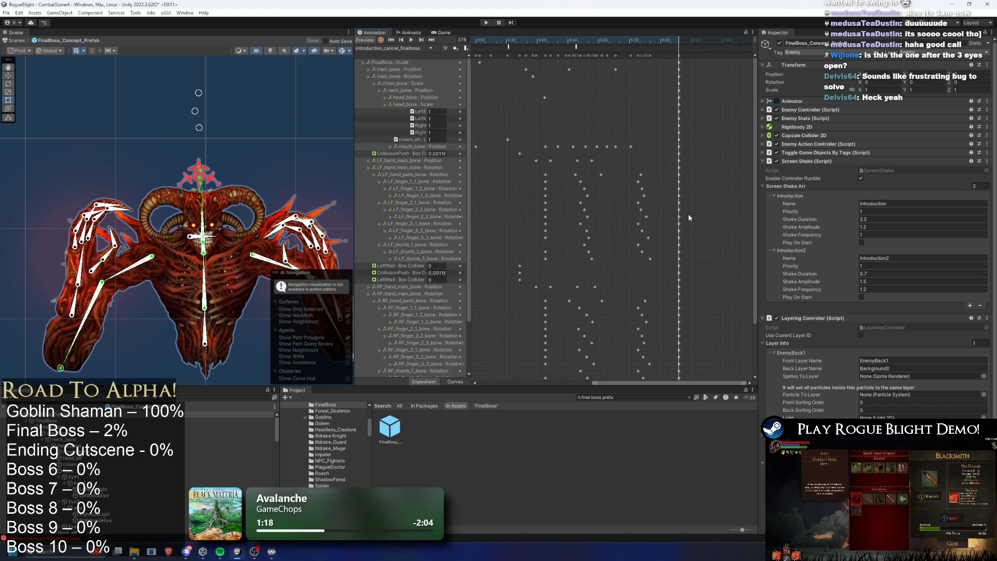
{"action": "left_click", "coordinate": [387, 48]}
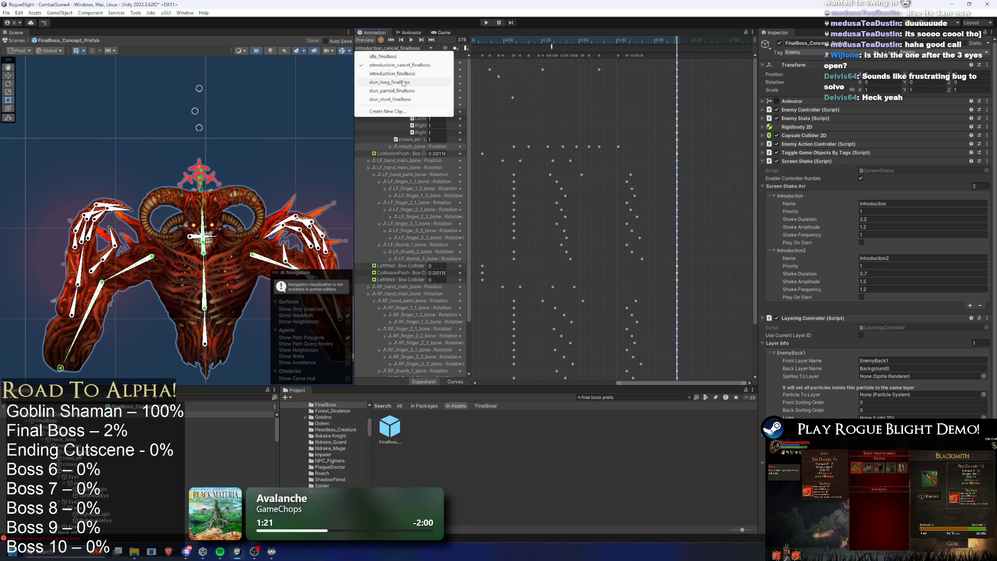
- Delete the chest_bone Rotation track from stun_long_finalboss and check its last frame
{"action": "left_click", "coordinate": [403, 82]}
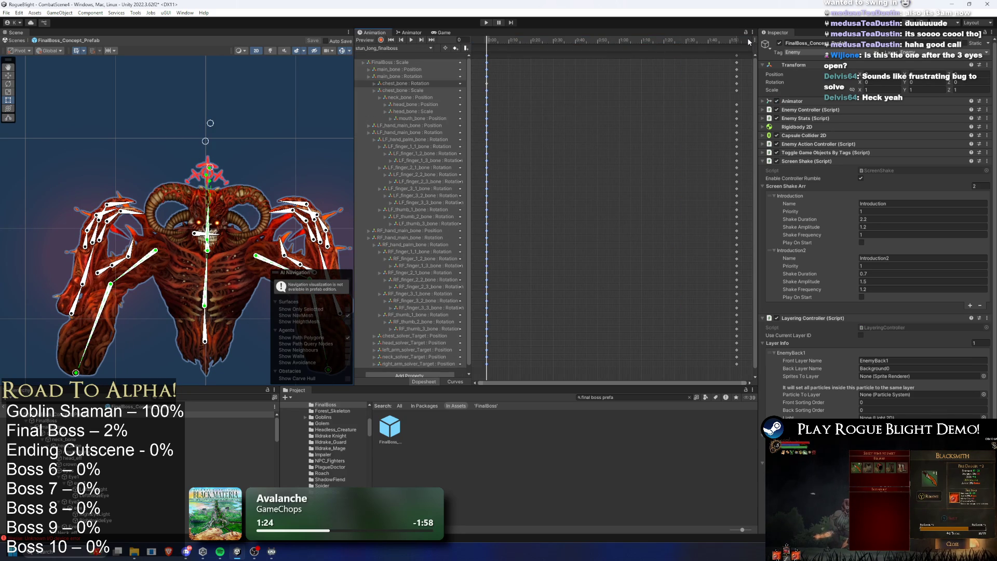
{"action": "key", "text": "Delete"}
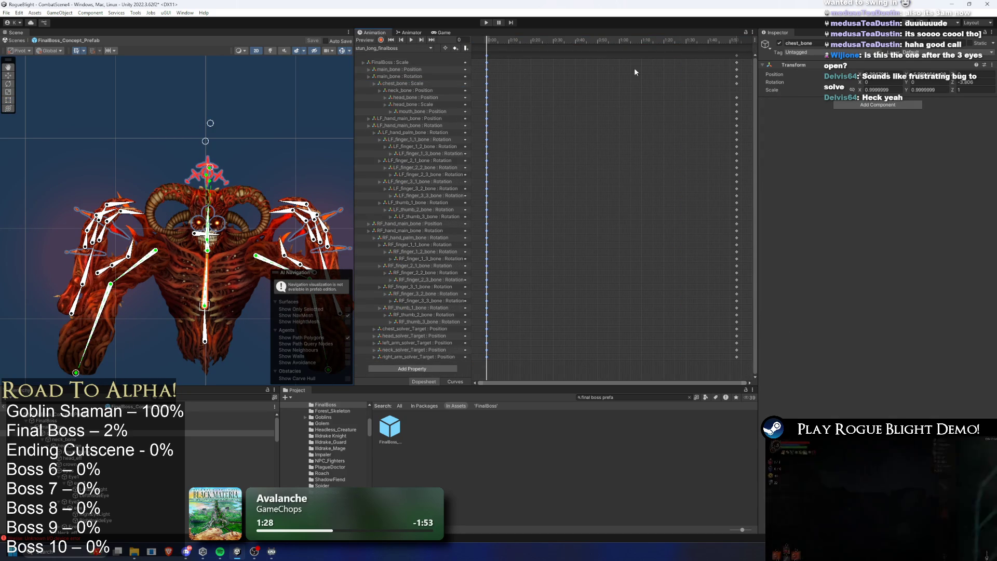
{"action": "key", "text": "ctrl+z"}
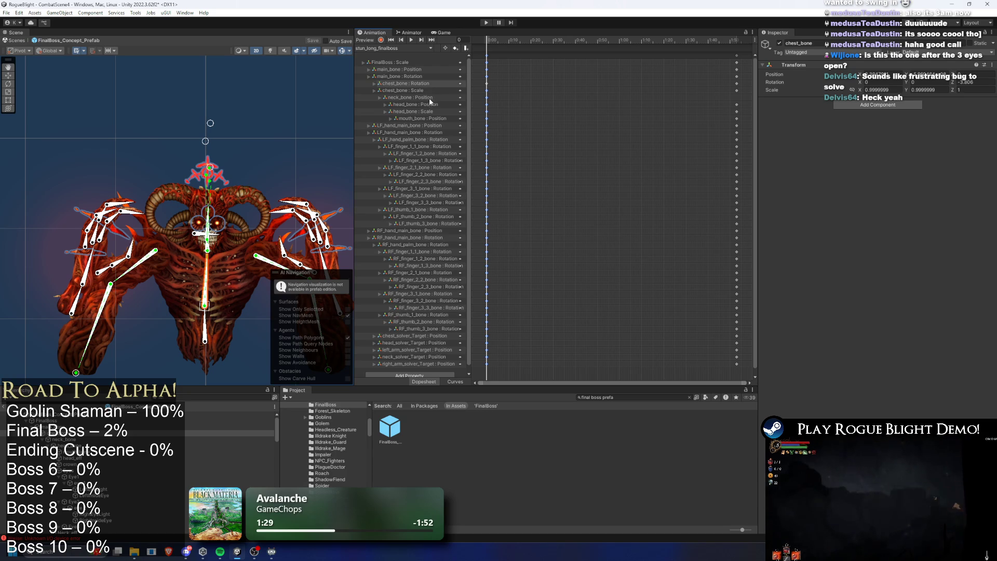
{"action": "left_click", "coordinate": [427, 97]}
{"action": "left_click", "coordinate": [429, 84]}
{"action": "key", "text": "Delete"}
{"action": "left_click", "coordinate": [746, 61]}
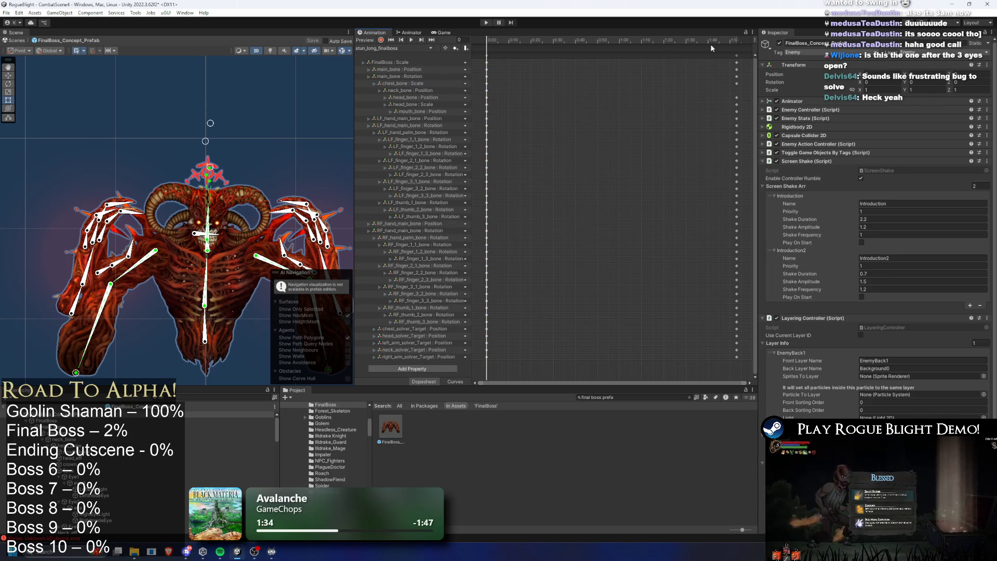
{"action": "left_click", "coordinate": [735, 42]}
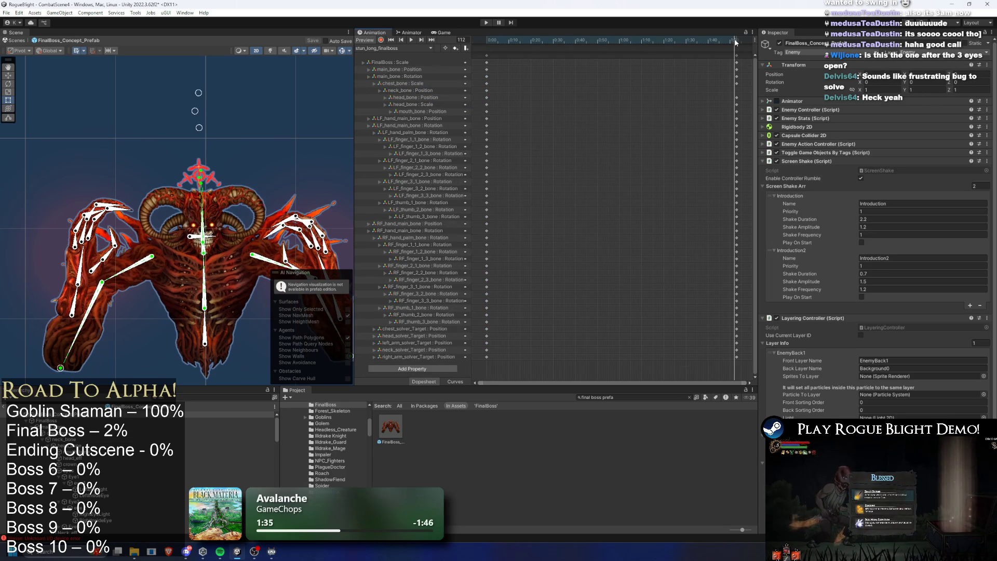
{"action": "left_click_drag", "start_coordinate": [761, 101], "coordinate": [754, 101]}
- Delete the chest_bone and head_bone Rotation tracks from stun_parried_finalboss
{"action": "left_click", "coordinate": [391, 50]}
{"action": "left_click", "coordinate": [426, 74]}
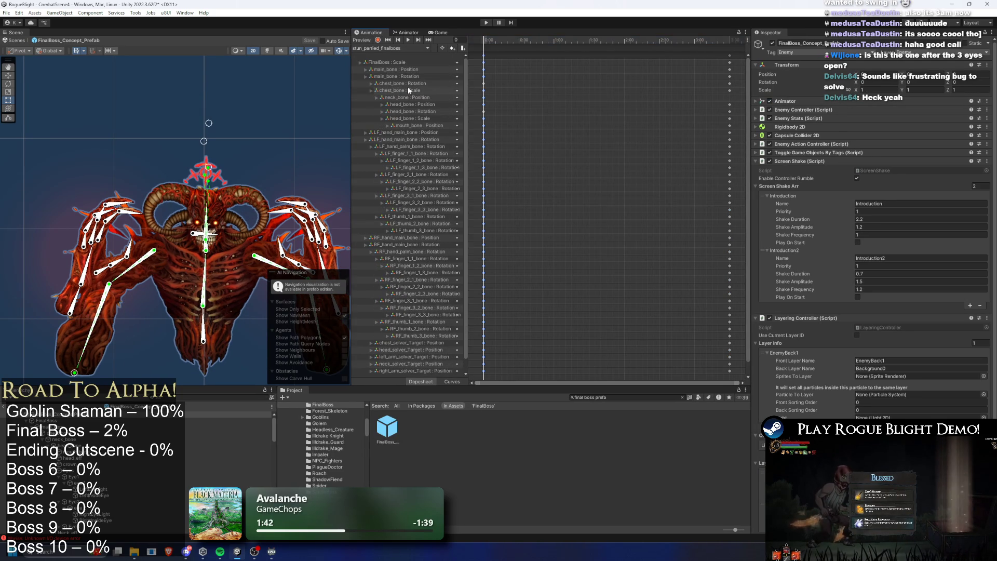
{"action": "left_click", "coordinate": [407, 85]}
{"action": "key", "text": "Delete"}
{"action": "left_click", "coordinate": [429, 105]}
{"action": "key", "text": "Delete"}
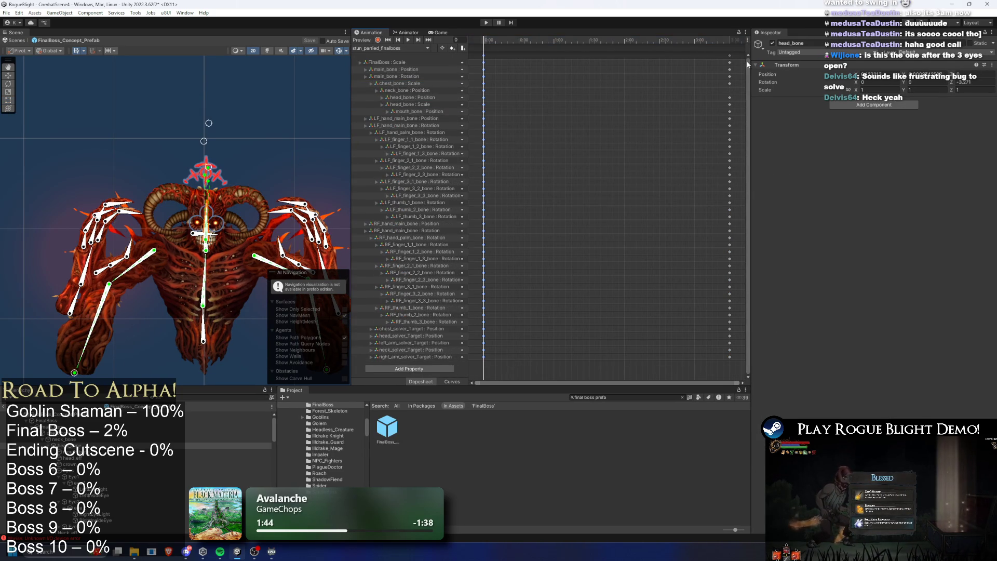
{"action": "left_click", "coordinate": [402, 91]}
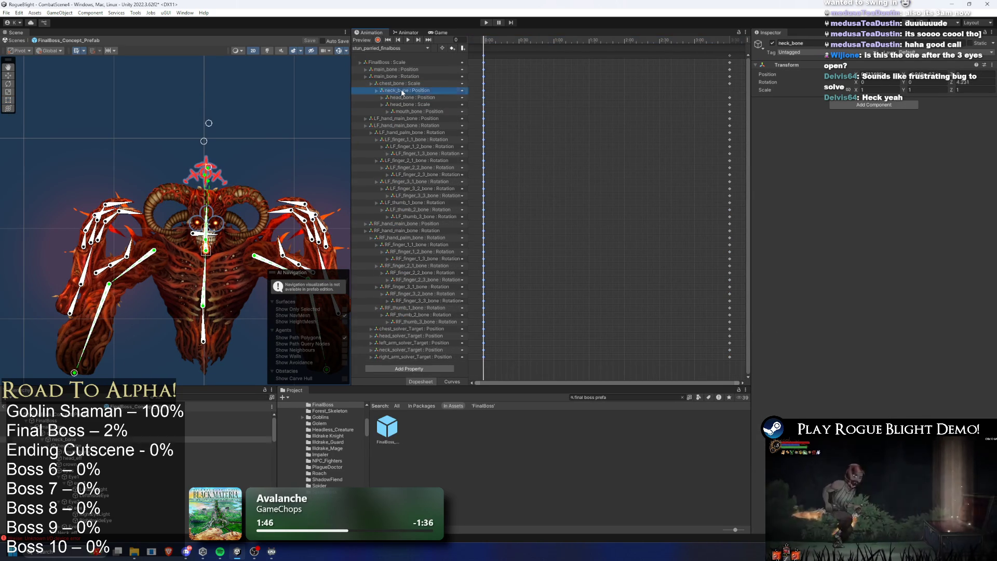
{"action": "left_click", "coordinate": [729, 40]}
{"action": "scroll", "coordinate": [743, 142], "scroll_direction": "up", "scroll_amount": 5}
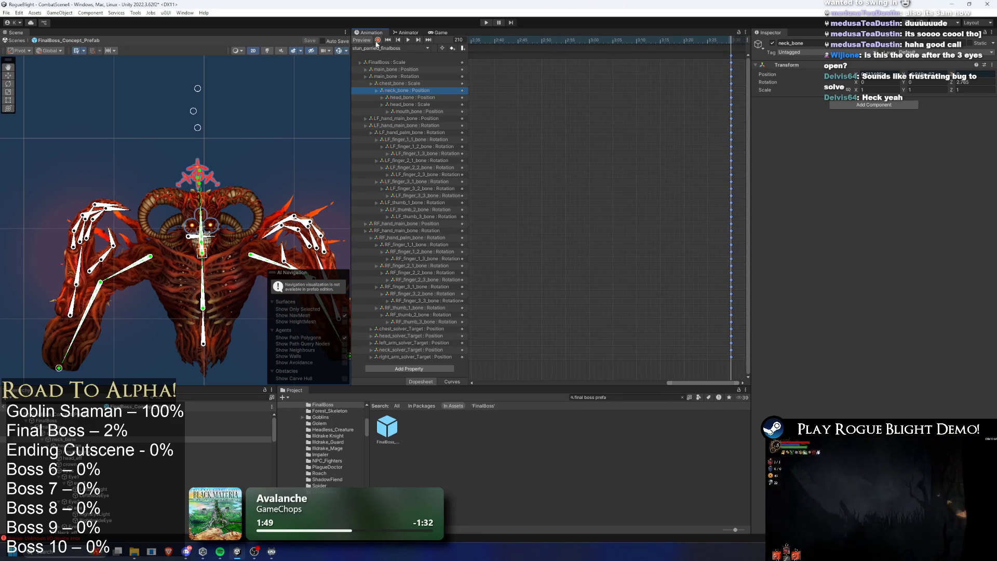
- Check stun_short_finalboss's last frame, return to idle_finalboss, and start Play mode
{"action": "left_click", "coordinate": [389, 48]}
{"action": "left_click", "coordinate": [395, 100]}
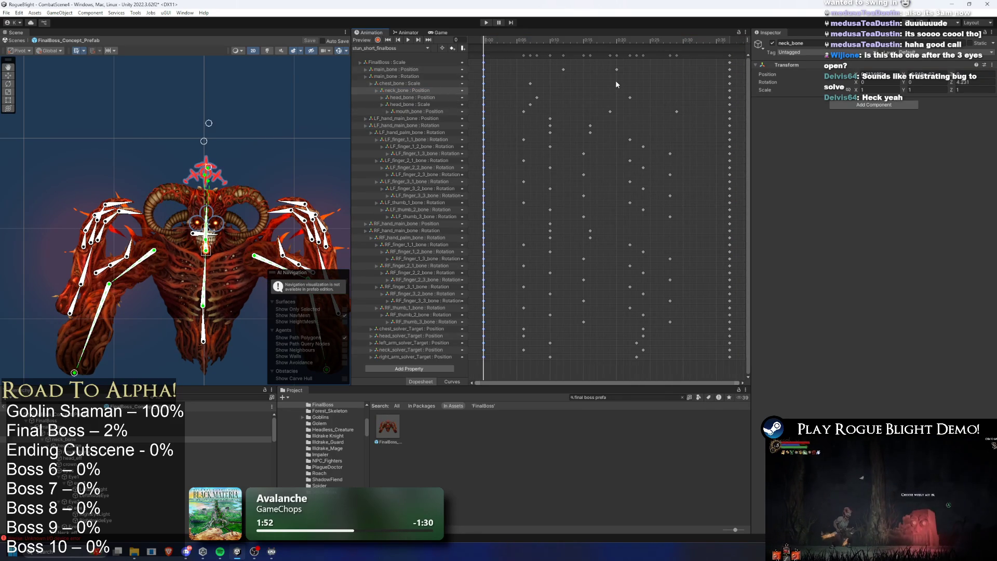
{"action": "left_click", "coordinate": [728, 39]}
{"action": "scroll", "coordinate": [740, 101], "scroll_direction": "up", "scroll_amount": 1}
{"action": "left_click", "coordinate": [410, 49]}
{"action": "left_click", "coordinate": [412, 63]}
{"action": "left_click", "coordinate": [485, 22]}
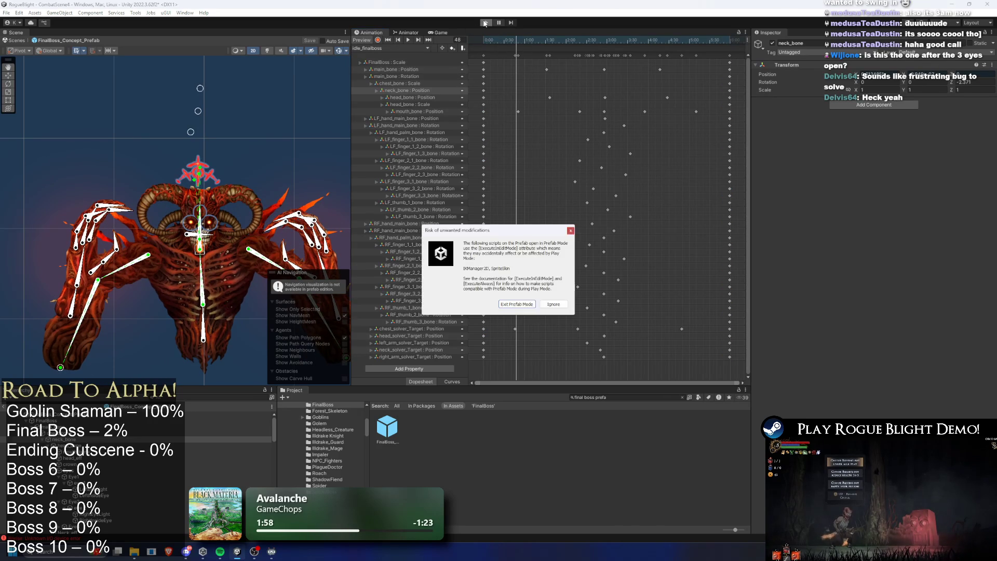
- Ignore the prefab-mode warning and start fighting the Blight Core boss
{"action": "key", "text": "Return"}
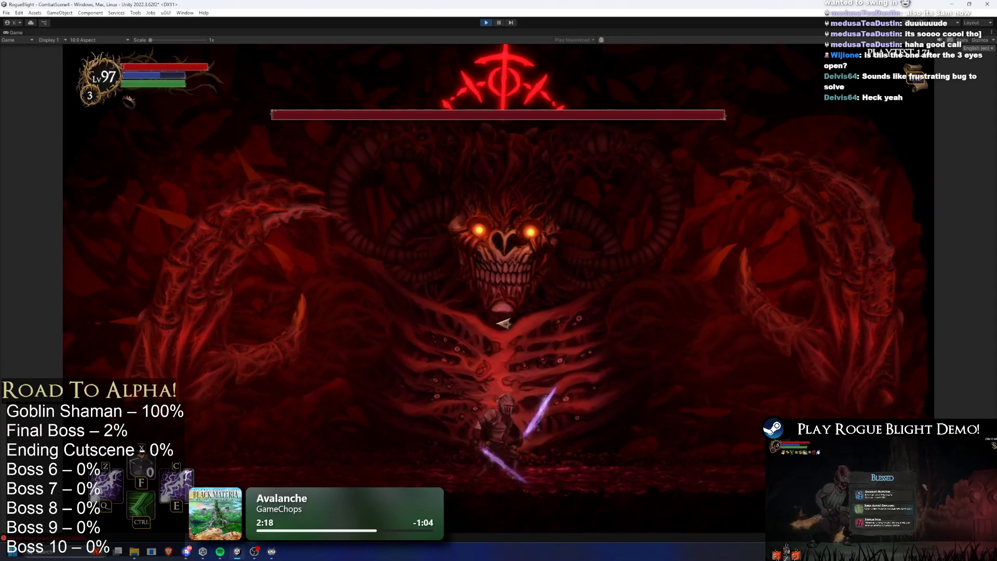
{"action": "key", "text": "ctrl"}
- Attack the boss, then briefly open and close the equipment menus
{"action": "key", "text": "z"}
{"action": "key", "text": "c"}
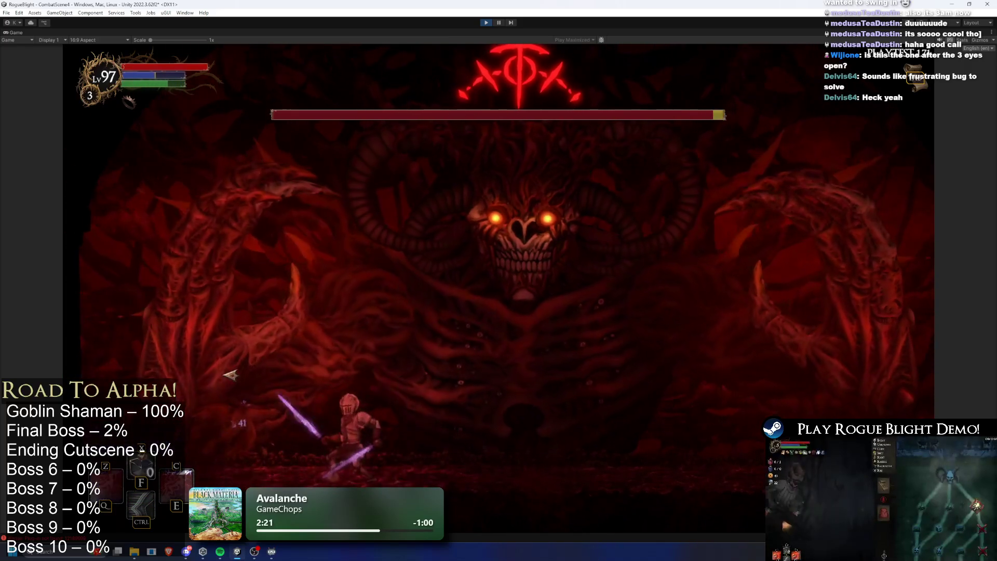
{"action": "key", "text": "d"}
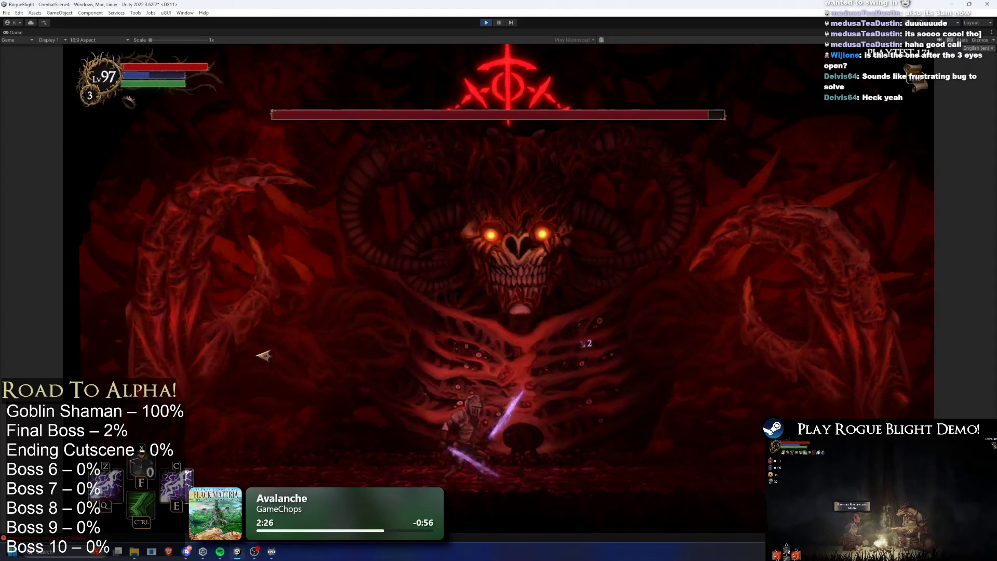
{"action": "key", "text": "Escape"}
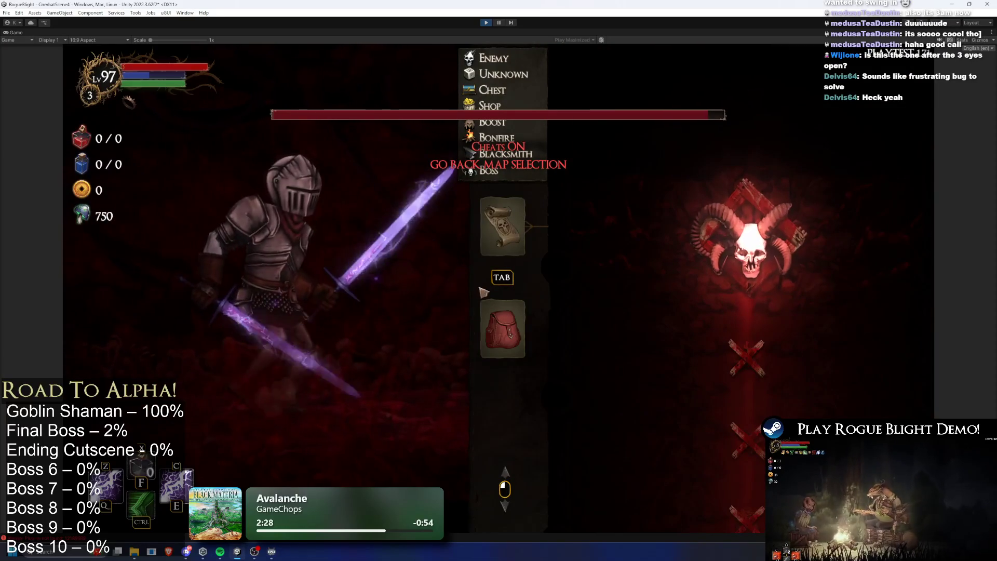
{"action": "left_click", "coordinate": [517, 332]}
{"action": "key", "text": "Escape"}
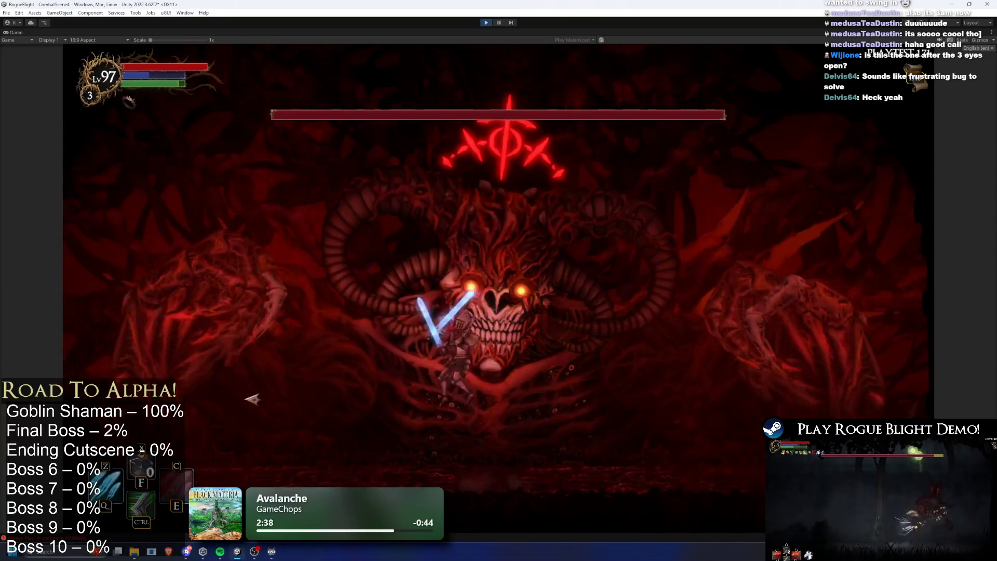
- Slash the boss with the twin ice swords while running left and right
{"action": "left_click", "coordinate": [254, 395]}
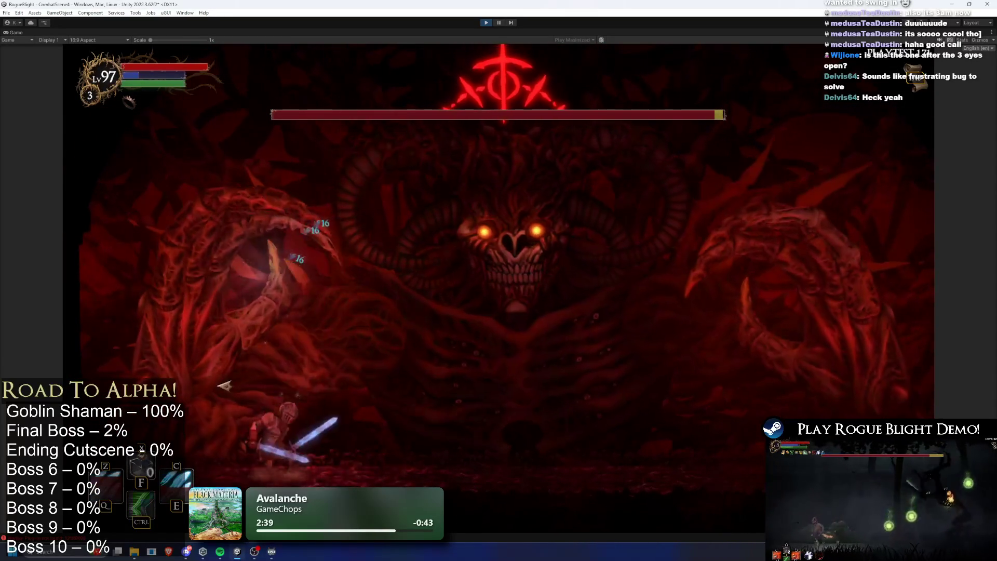
{"action": "left_click", "coordinate": [204, 390]}
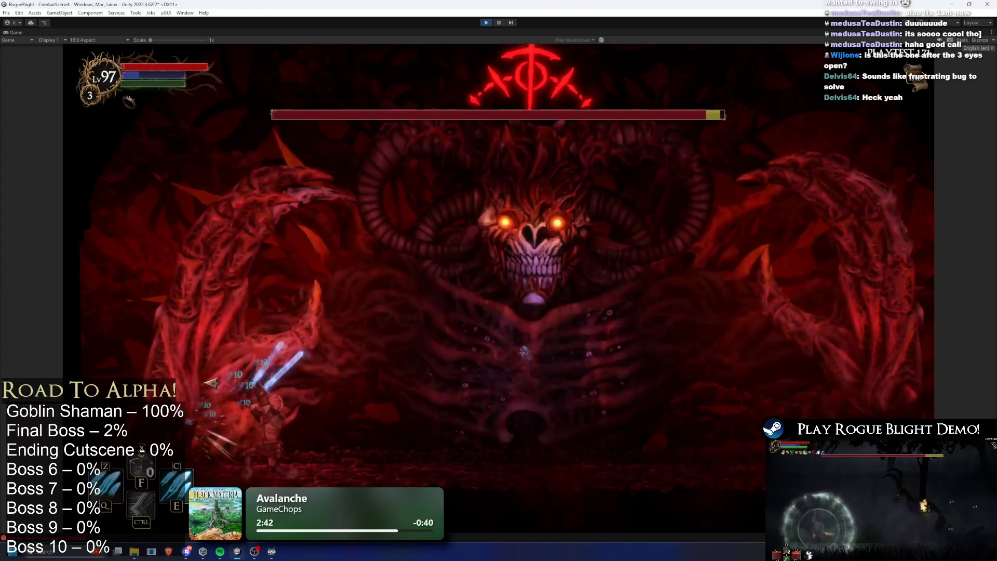
{"action": "key", "text": "d"}
{"action": "left_click", "coordinate": [540, 385]}
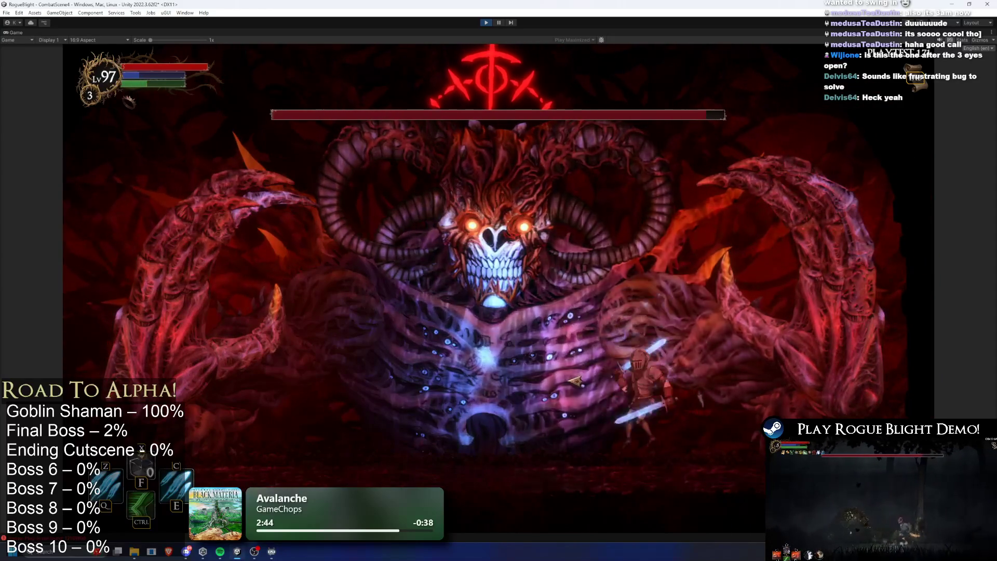
{"action": "key", "text": "a"}
{"action": "left_click", "coordinate": [485, 379]}
{"action": "key", "text": "d"}
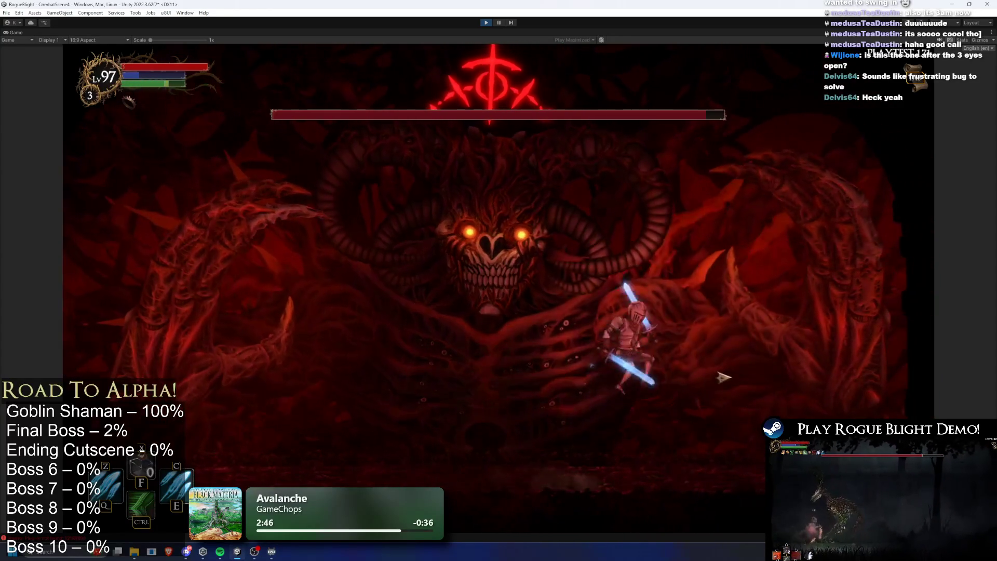
{"action": "left_click", "coordinate": [779, 329]}
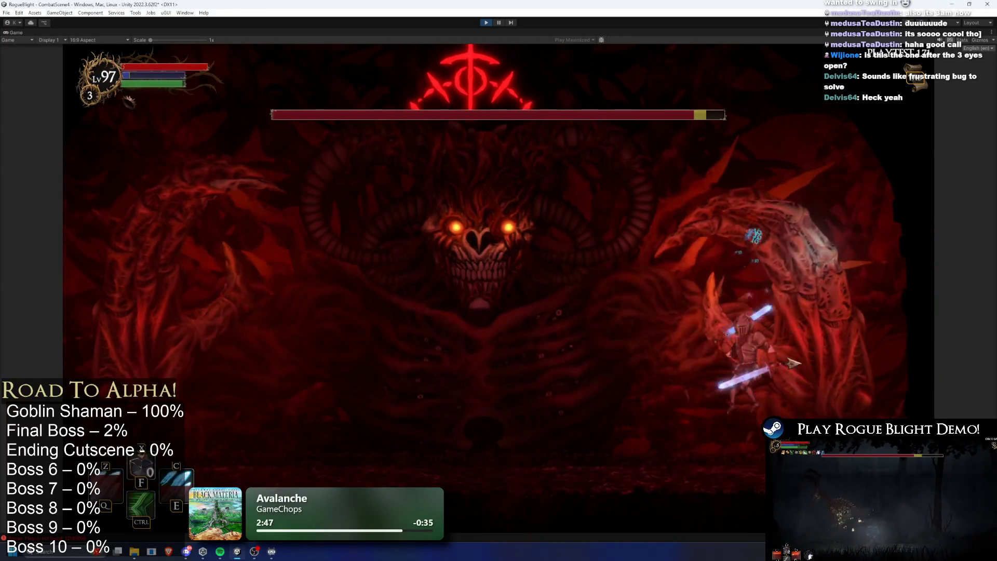
{"action": "left_click", "coordinate": [794, 364]}
{"action": "key", "text": "a"}
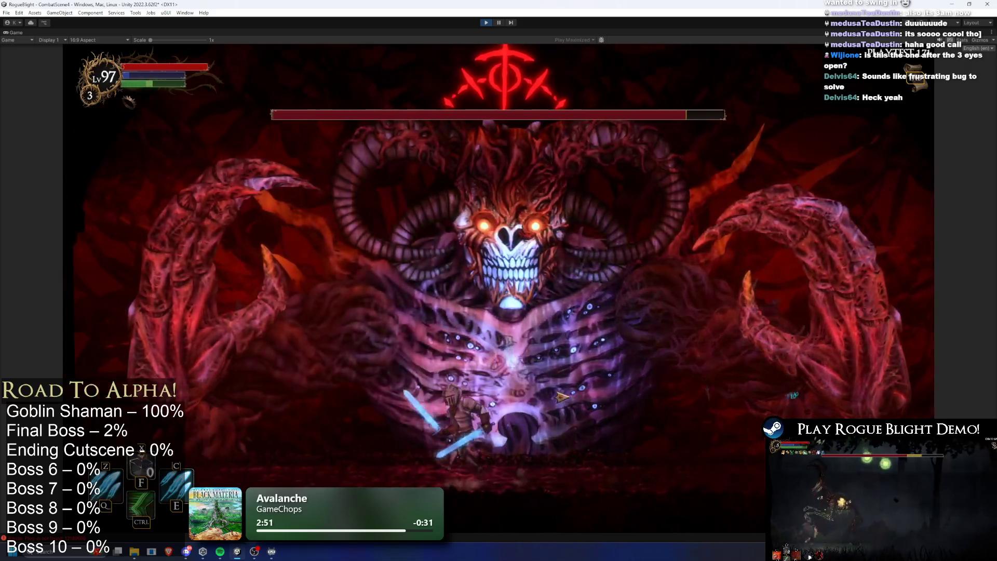
{"action": "left_click", "coordinate": [236, 323]}
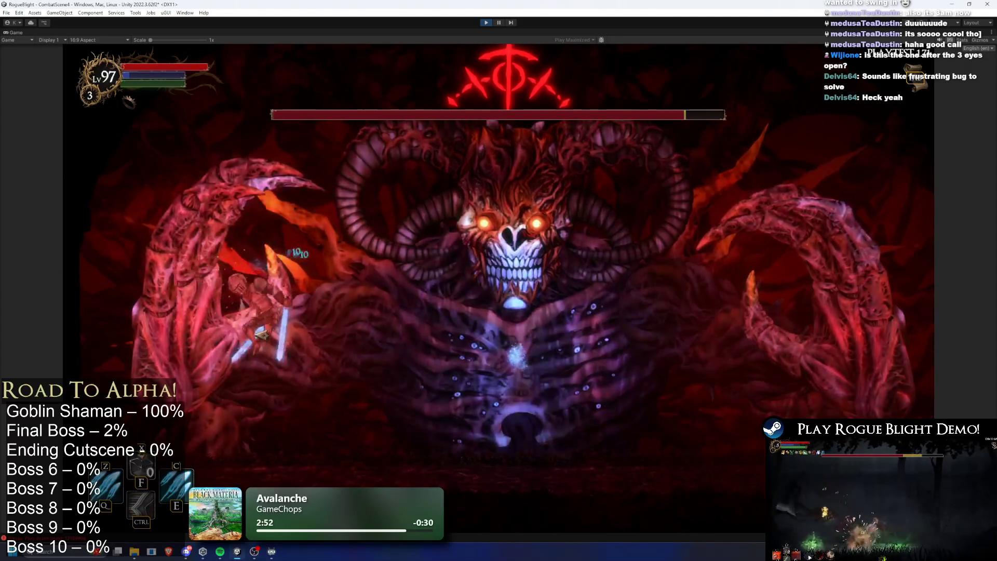
- Use the upward twin-blade skill and a dash, landing more hits before leaving the fight
{"action": "key", "text": "c"}
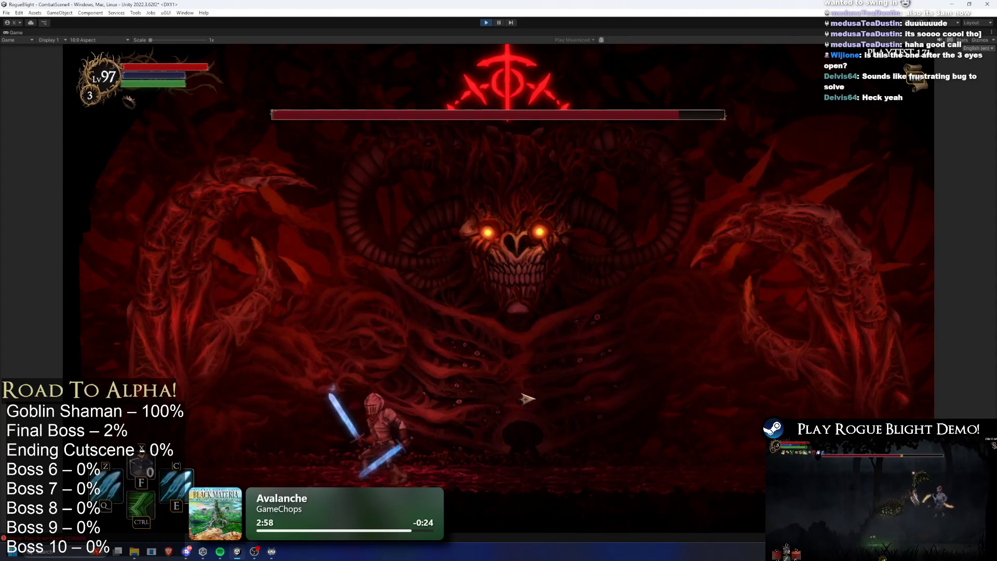
{"action": "key", "text": "ctrl"}
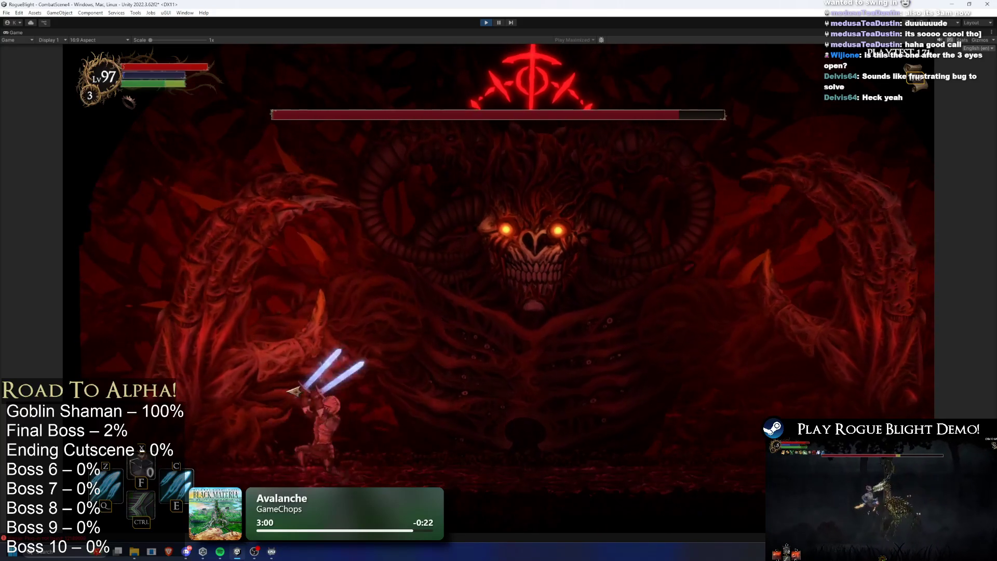
{"action": "left_click", "coordinate": [296, 375]}
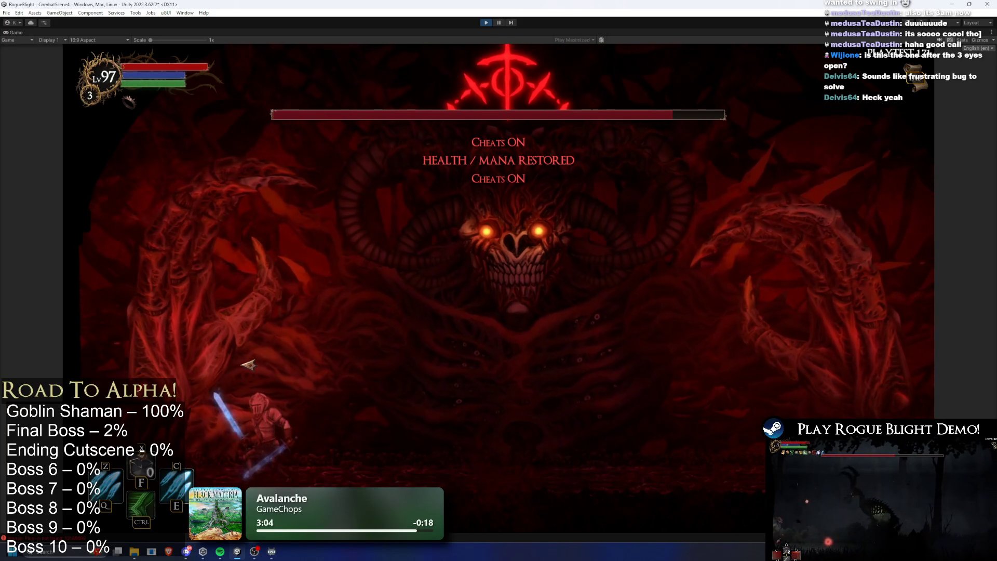
{"action": "left_click", "coordinate": [545, 366]}
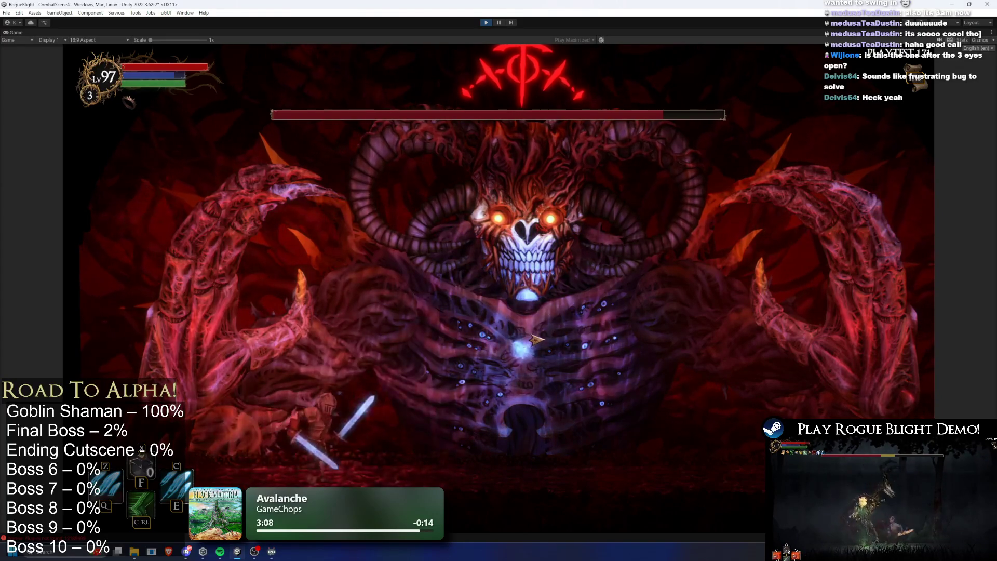
{"action": "key", "text": "d"}
{"action": "key", "text": "Escape"}
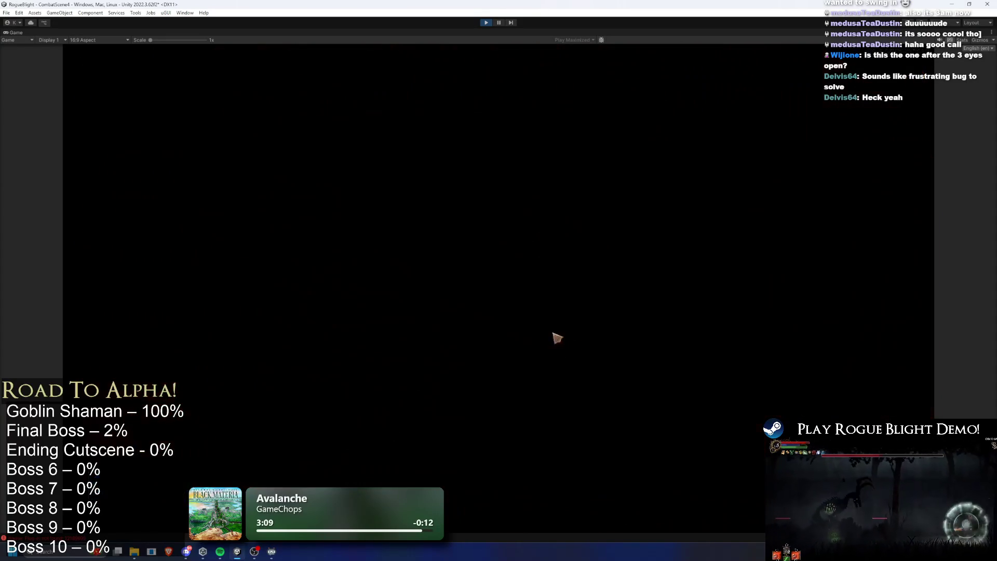
- Equip a Fire Sword in both hand slots and resume the fight
{"action": "left_click", "coordinate": [600, 254]}
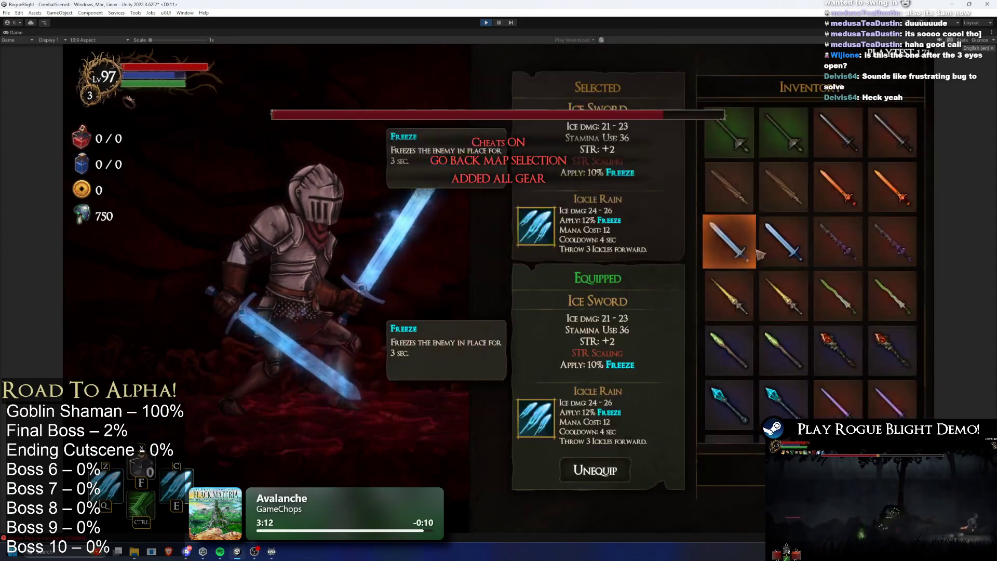
{"action": "left_click", "coordinate": [838, 184]}
{"action": "left_click", "coordinate": [588, 304]}
{"action": "left_click", "coordinate": [838, 184]}
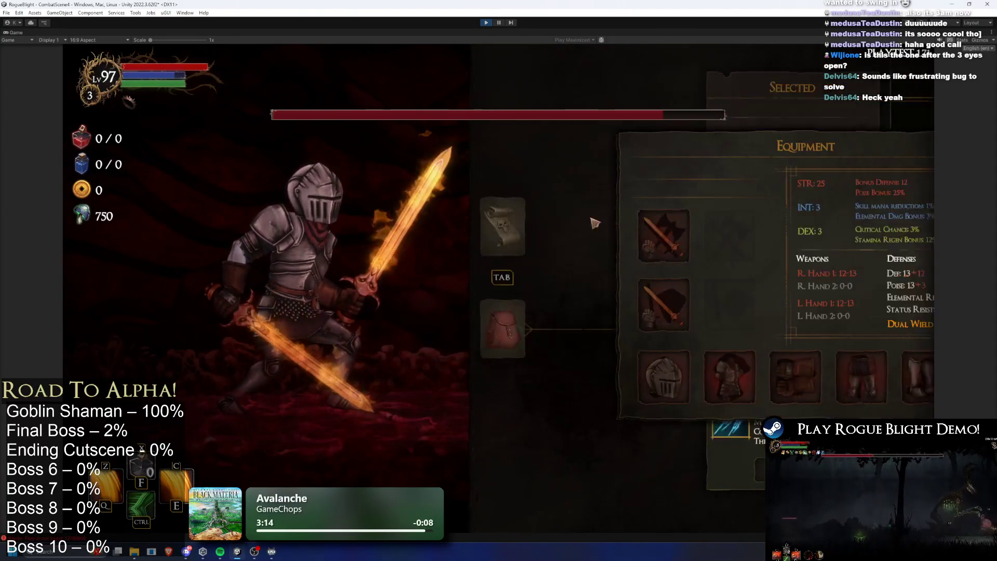
{"action": "key", "text": "Escape"}
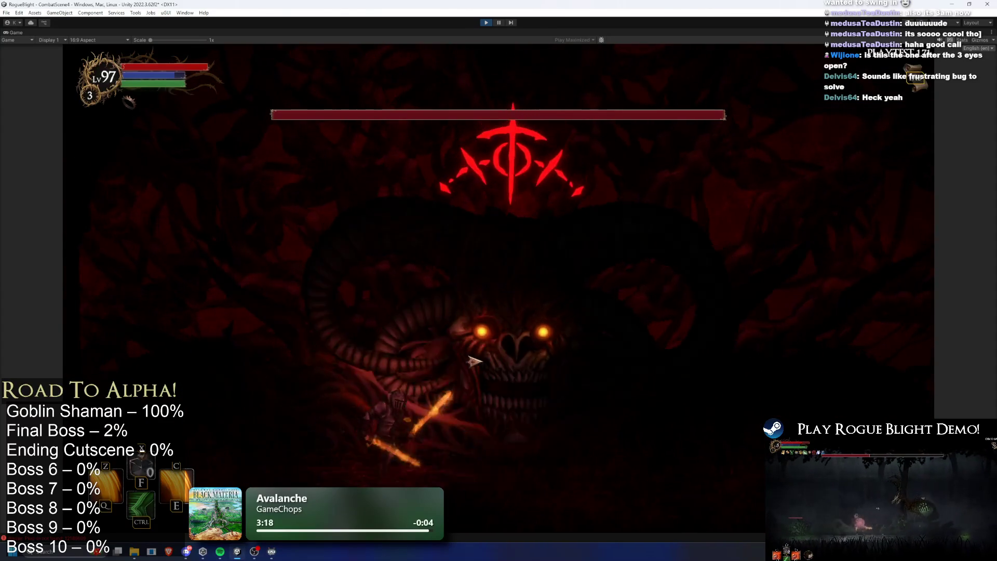
- Fight the boss with the fire swords' spinning slash and jumps, then exit to map selection
{"action": "key", "text": "c"}
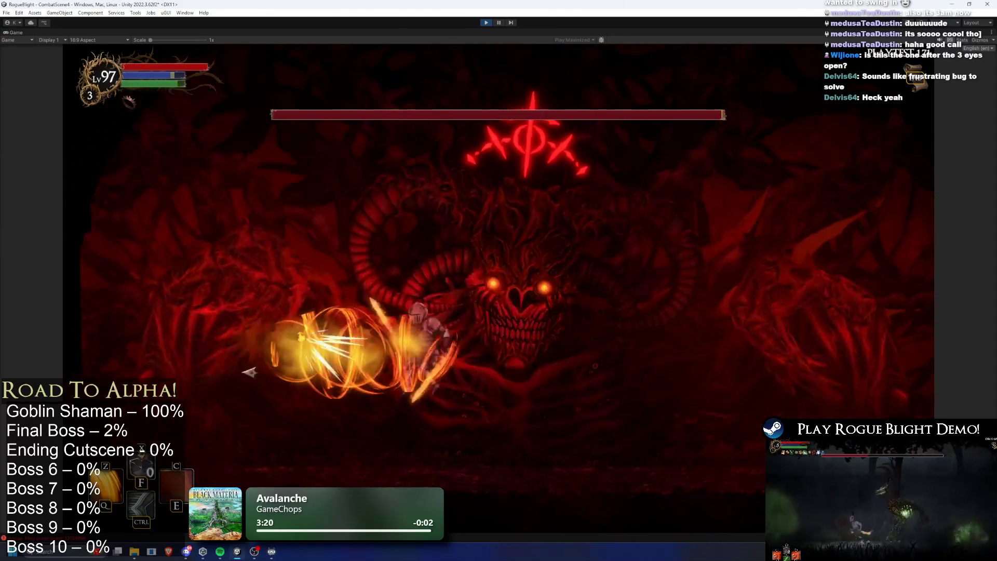
{"action": "key", "text": "a"}
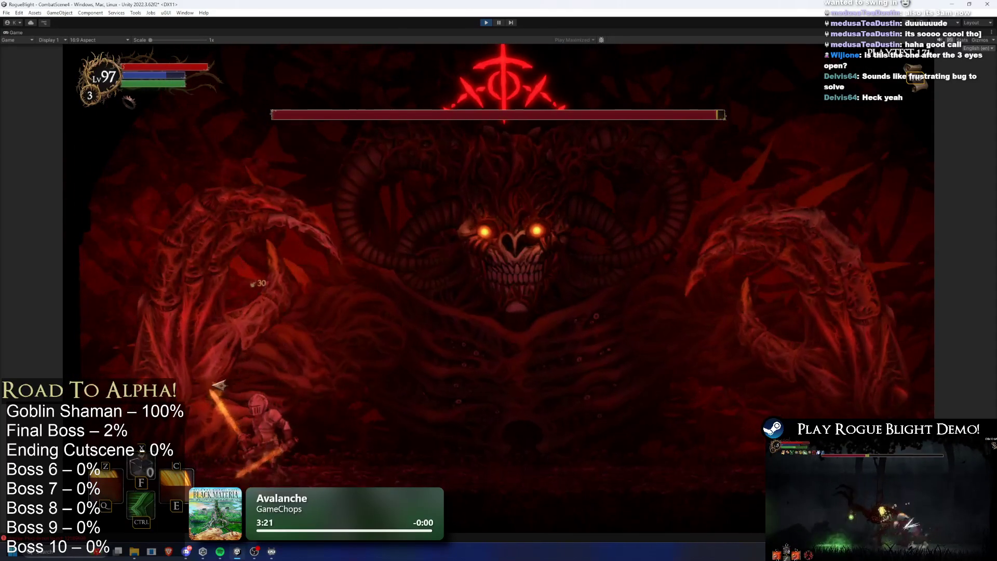
{"action": "key", "text": "d"}
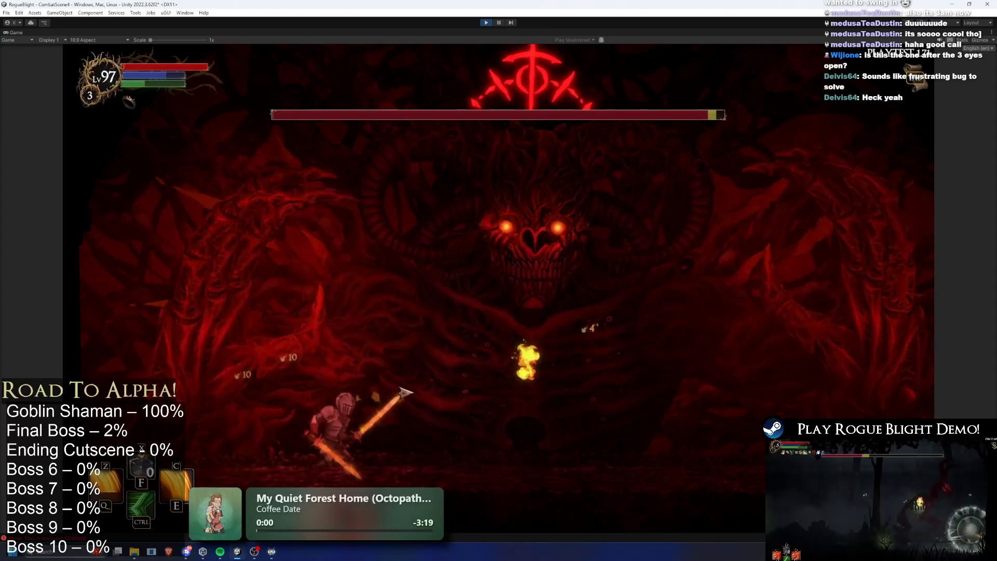
{"action": "key", "text": "a"}
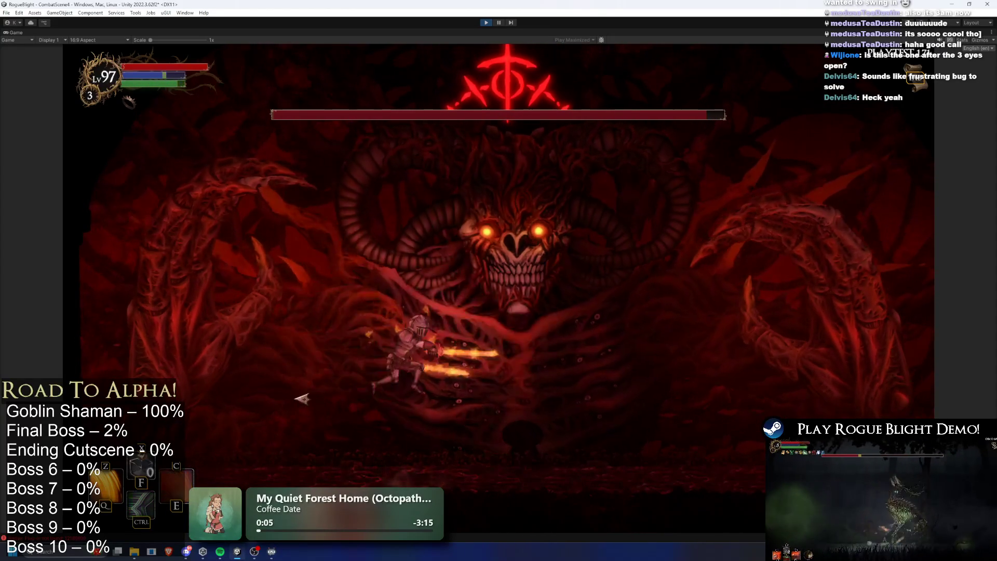
{"action": "key", "text": "space"}
{"action": "left_click", "coordinate": [523, 356]}
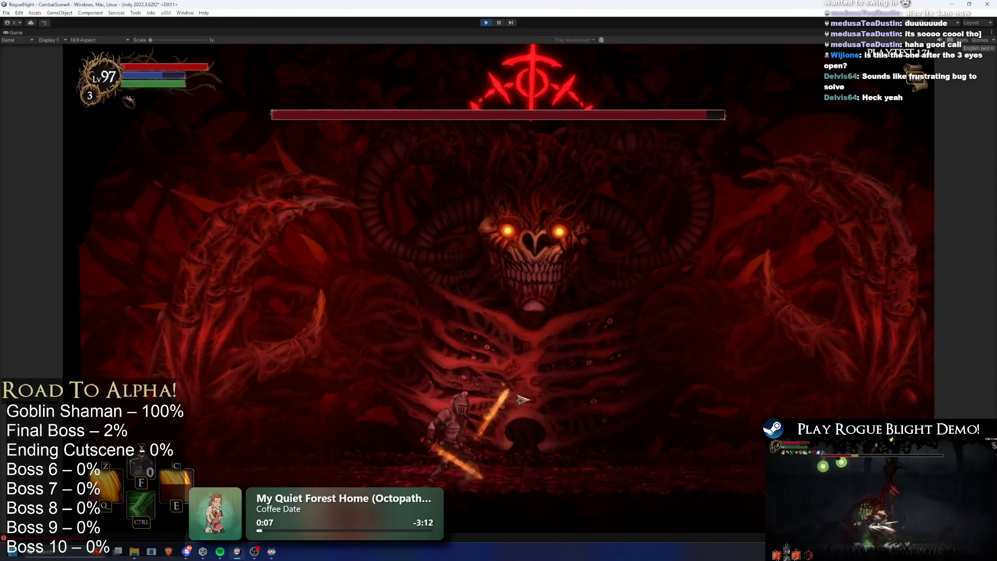
{"action": "key", "text": "Tab"}
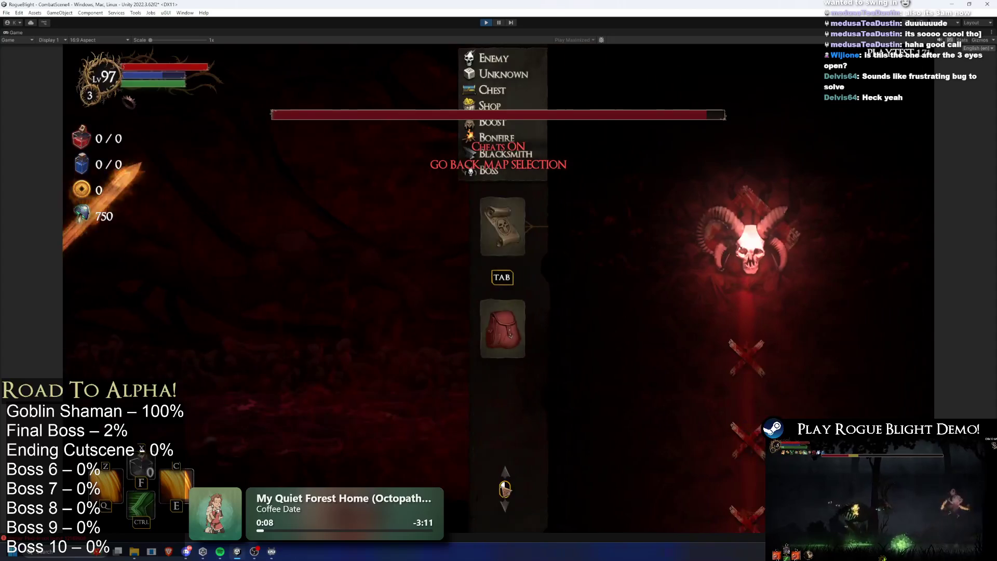
- Add all gear via cheat, then equip the Water Wand and a second wand
{"action": "left_click", "coordinate": [502, 328]}
{"action": "left_click", "coordinate": [585, 307]}
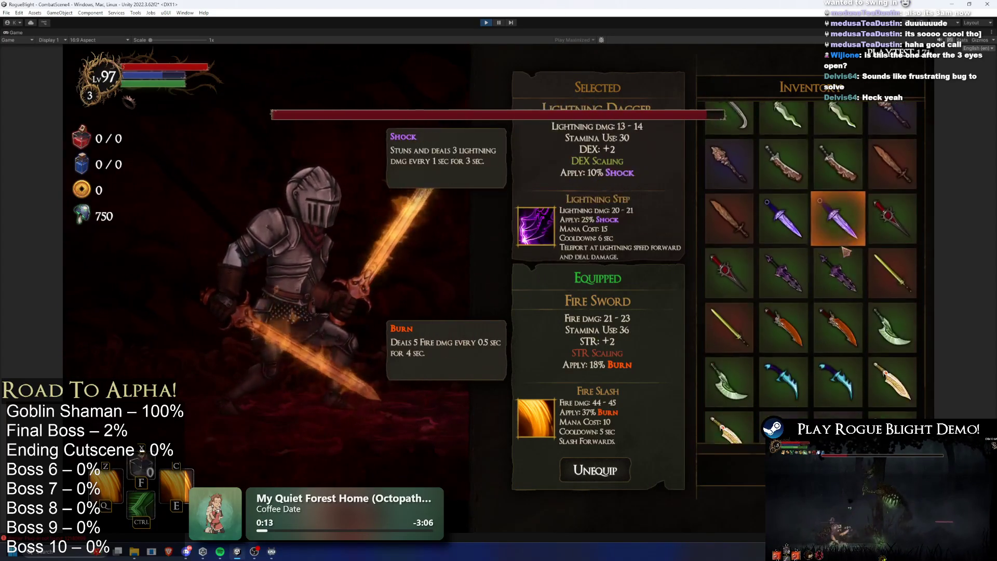
{"action": "left_click", "coordinate": [783, 266]}
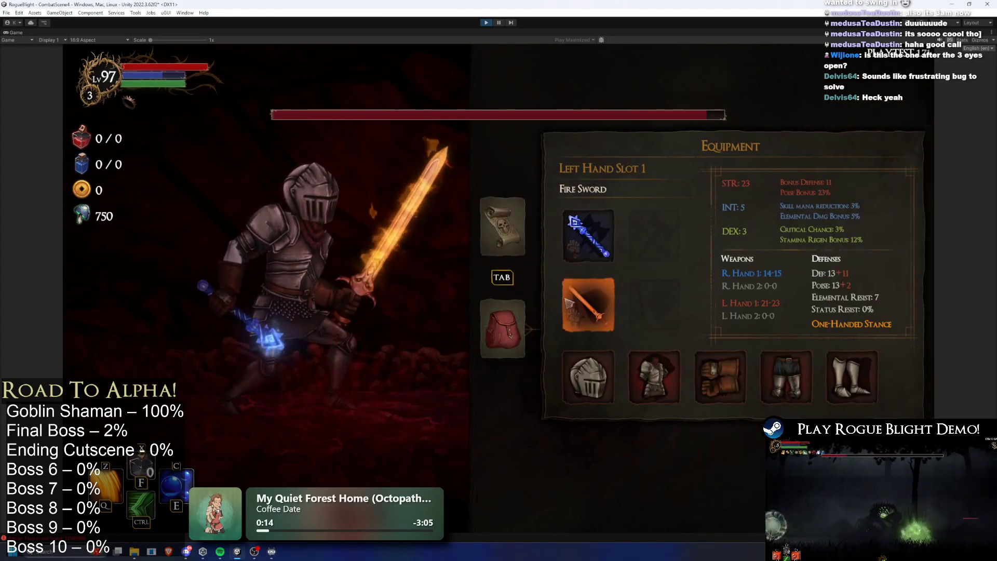
{"action": "left_click", "coordinate": [808, 237]}
{"action": "scroll", "coordinate": [836, 203], "scroll_direction": "down", "scroll_amount": 3}
{"action": "scroll", "coordinate": [825, 260], "scroll_direction": "down", "scroll_amount": 1}
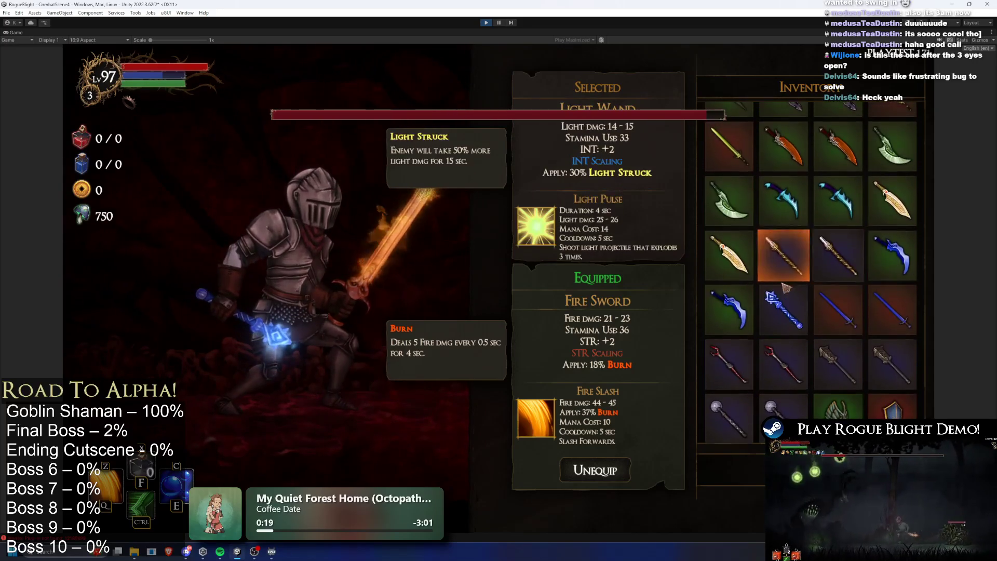
{"action": "left_click", "coordinate": [823, 312]}
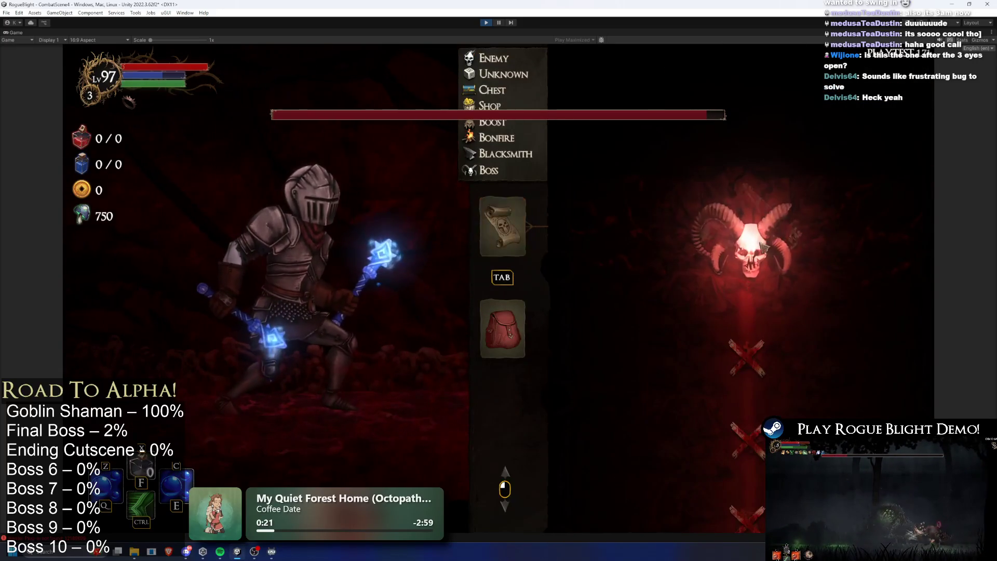
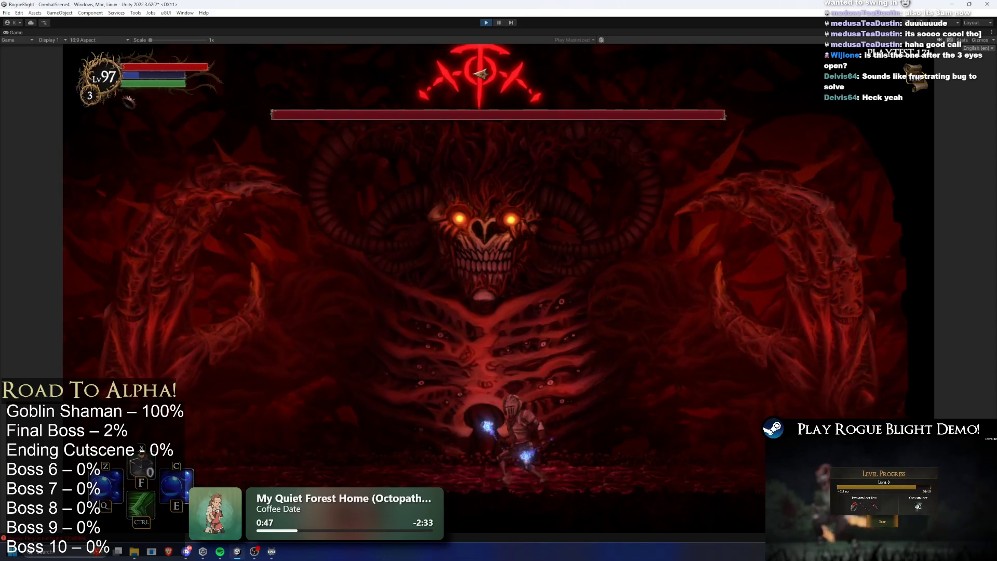
- Stop play mode, search the project assets for 'TODO', and select the TODO text file
{"action": "left_click", "coordinate": [486, 23]}
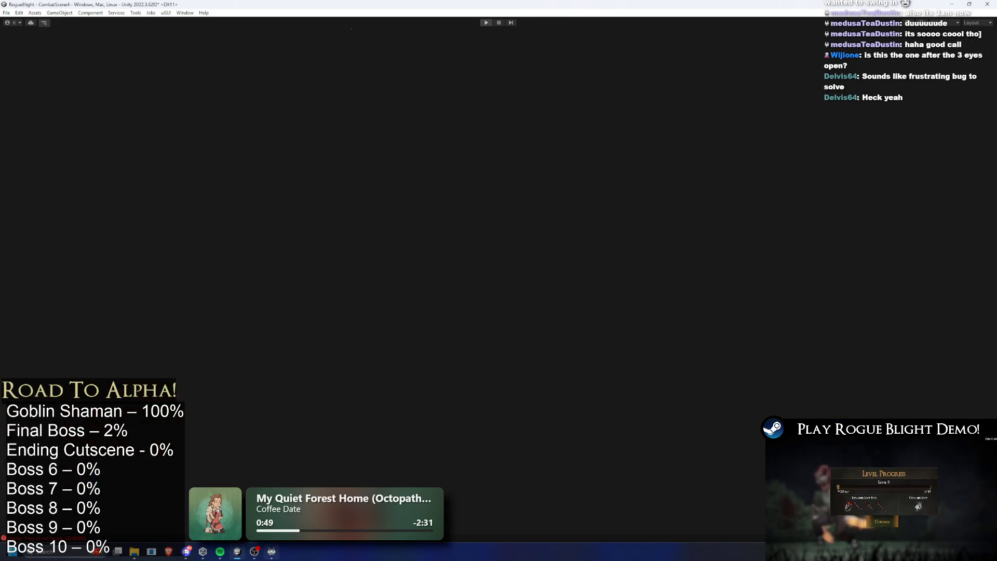
{"action": "left_click", "coordinate": [617, 397]}
{"action": "type", "text": "T"}
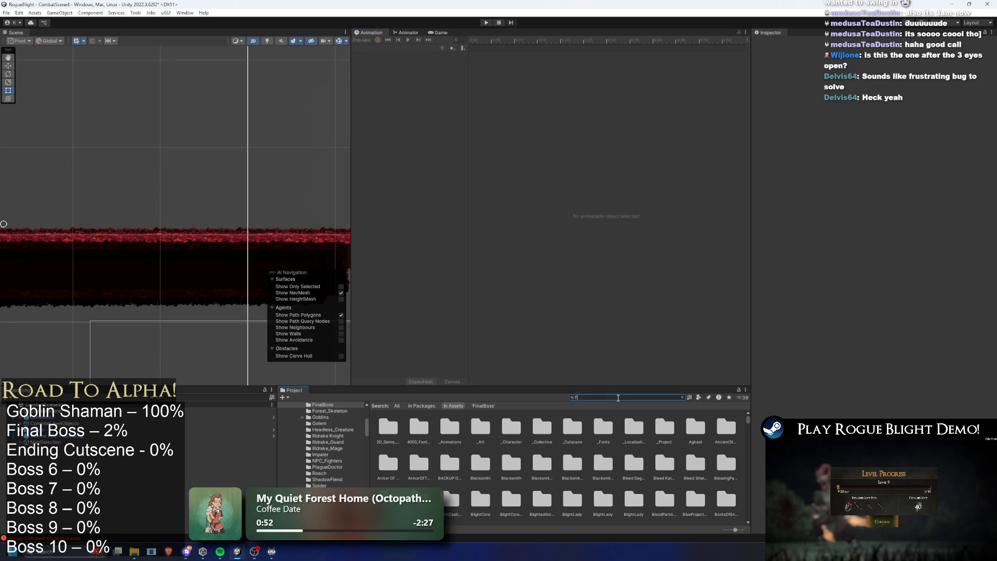
{"action": "type", "text": "ODO"}
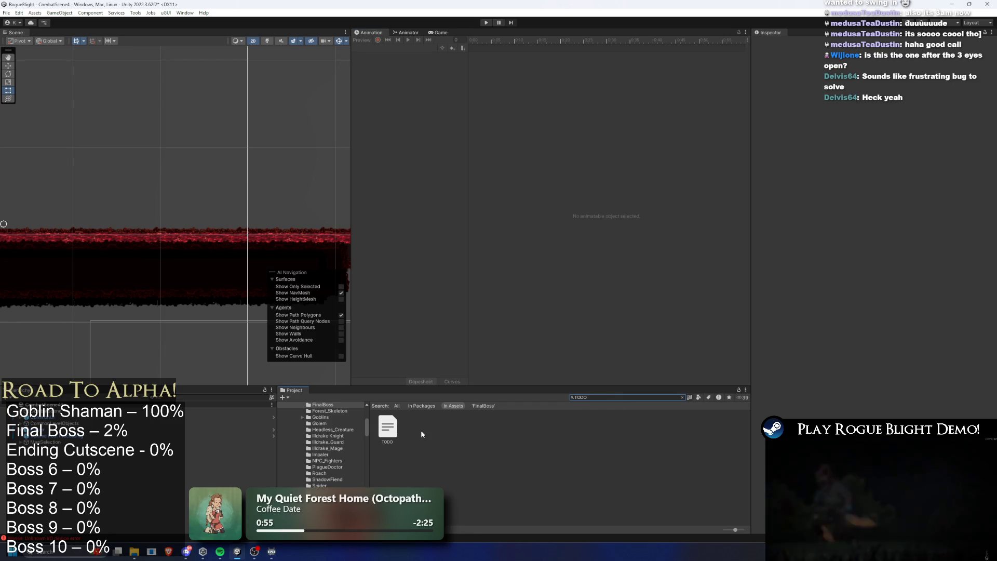
{"action": "left_click", "coordinate": [388, 427]}
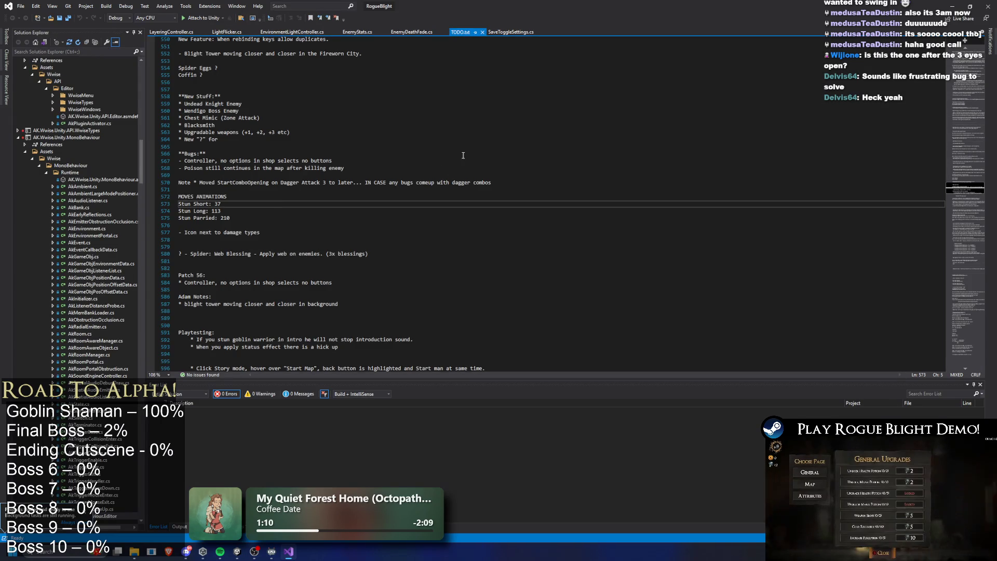
- Scroll the TODO notes back to the first line, then return to Unity
{"action": "scroll", "coordinate": [586, 143], "scroll_direction": "up", "scroll_amount": 7}
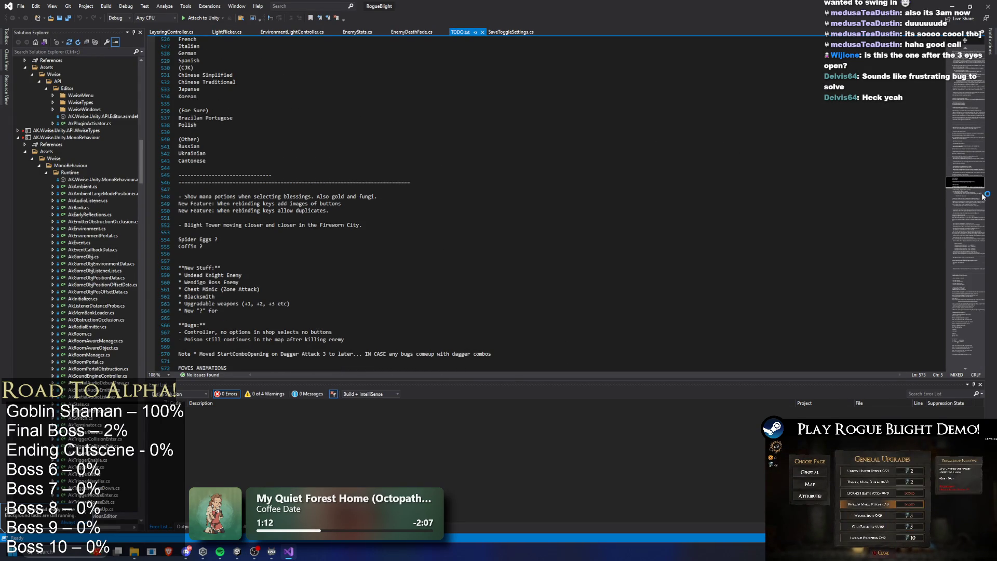
{"action": "left_click_drag", "start_coordinate": [964, 183], "coordinate": [976, 12]}
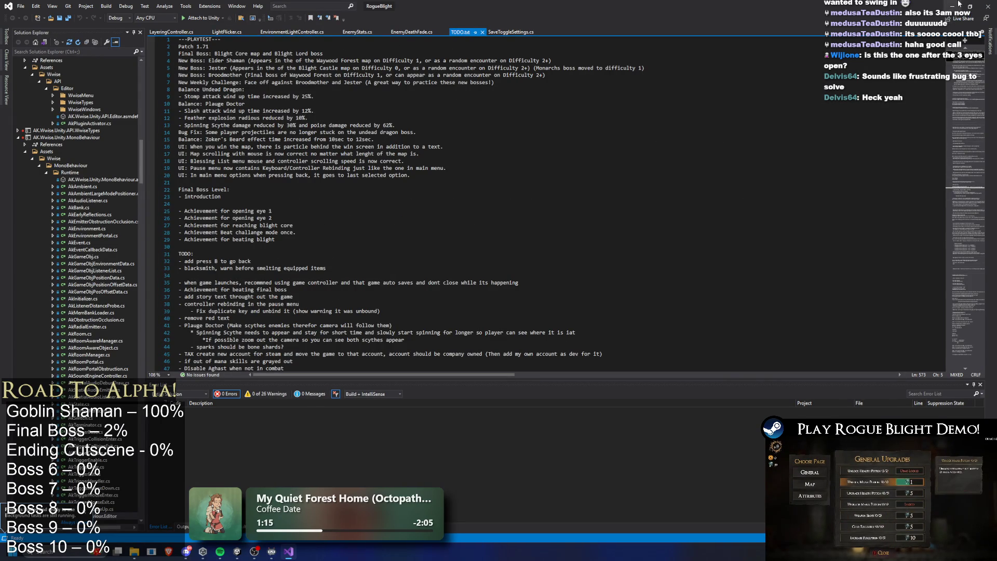
{"action": "left_click", "coordinate": [951, 6]}
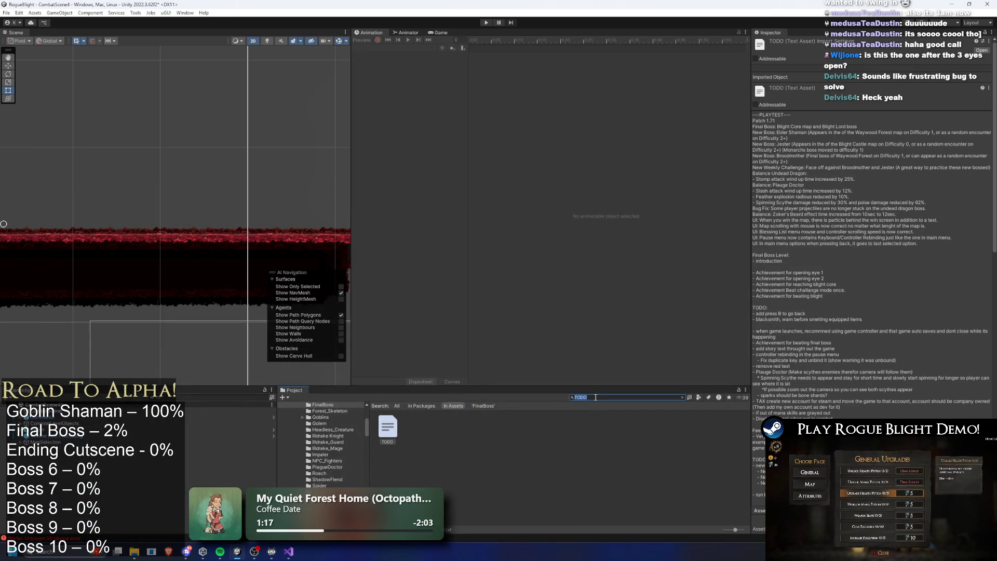
- Search for 'final boss', open FinalBoss_Concept_Prefab, and tidy the Inspector component sections
{"action": "type", "text": "final boss prefa"}
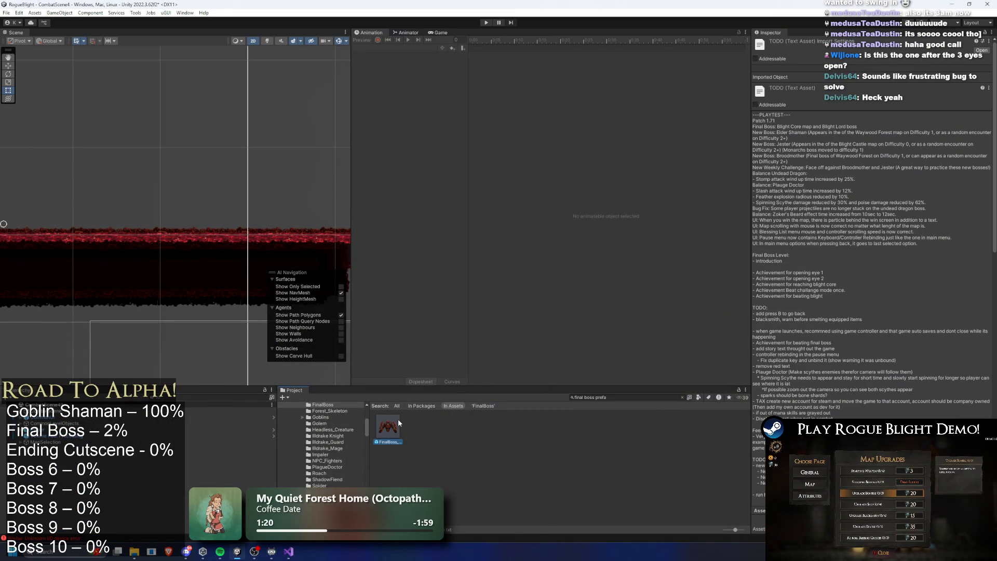
{"action": "double_click", "coordinate": [397, 418]}
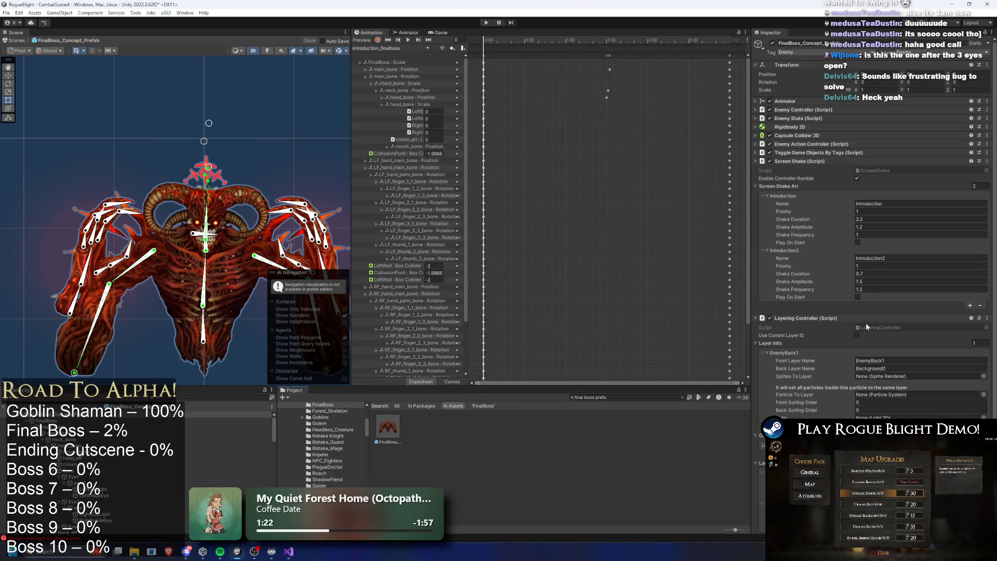
{"action": "left_click", "coordinate": [815, 161]}
{"action": "left_click", "coordinate": [820, 170]}
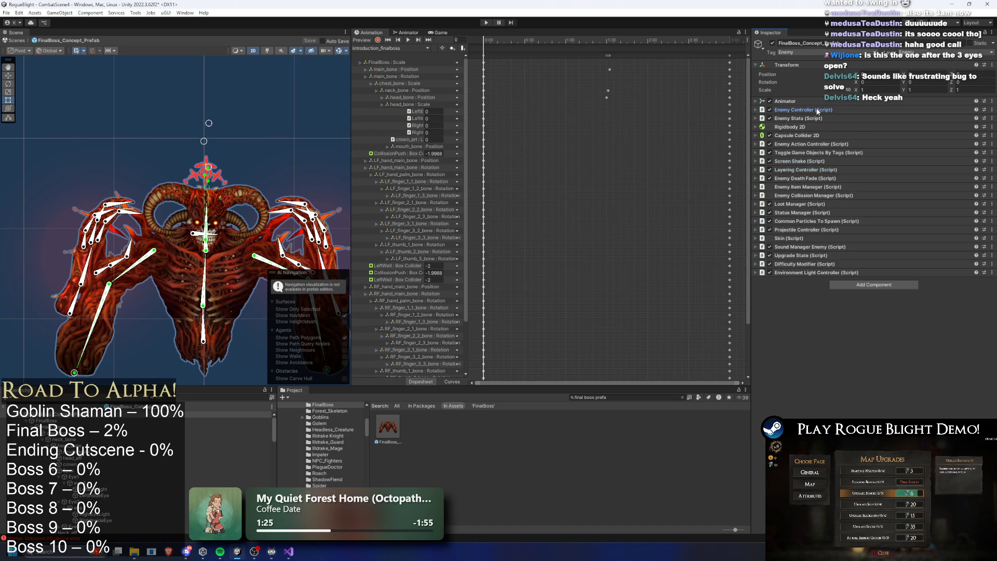
{"action": "left_click", "coordinate": [823, 110]}
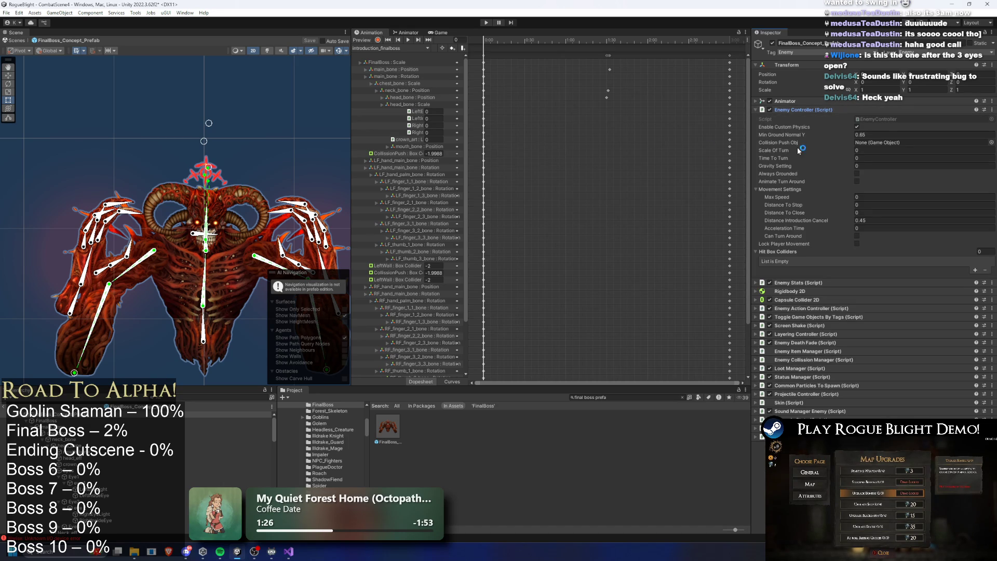
- Expand Status Manager and locate EnemyCenterPoint, its status effect particle parent
{"action": "left_click", "coordinate": [829, 377]}
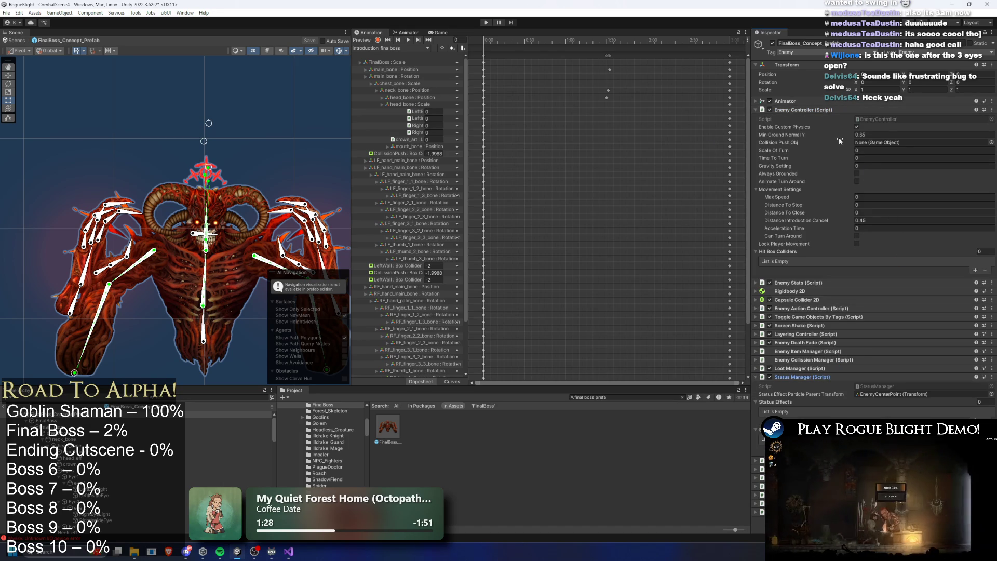
{"action": "left_click", "coordinate": [823, 110]}
{"action": "left_click", "coordinate": [884, 229]}
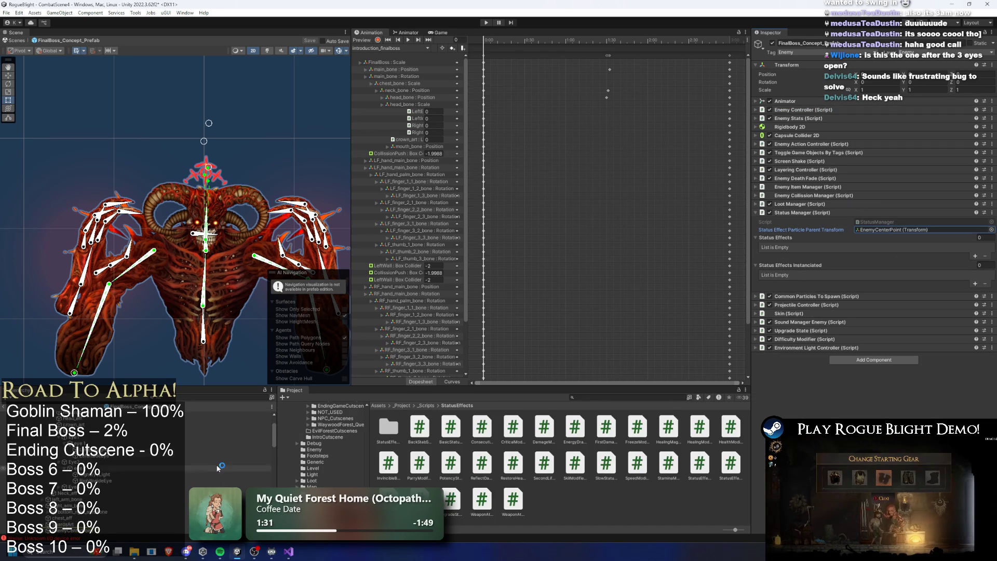
{"action": "left_click", "coordinate": [199, 466]}
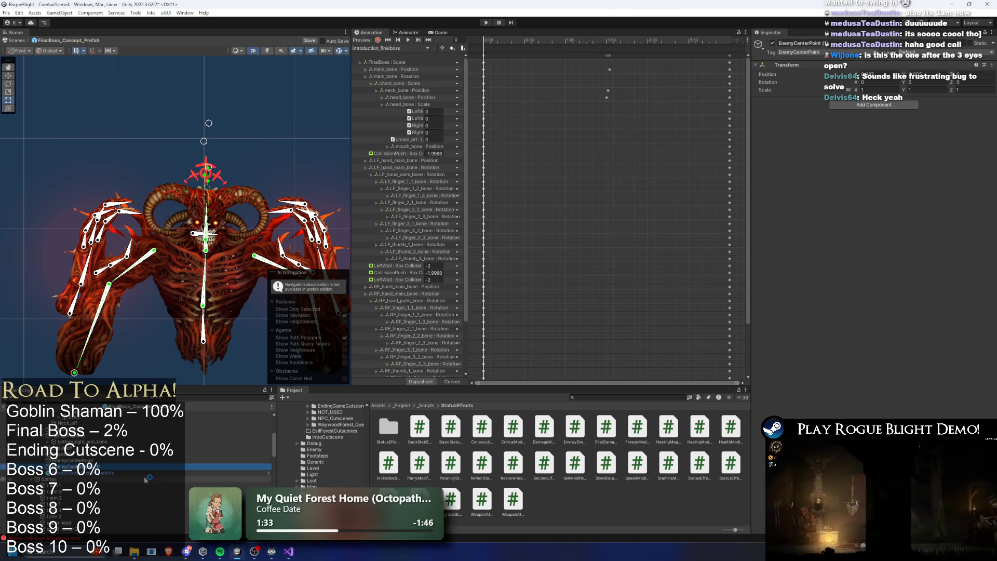
- Start renaming EnemyCenterPoint and set the object's tag to Untagged
{"action": "right_click", "coordinate": [98, 466]}
{"action": "left_click", "coordinate": [147, 173]}
{"action": "type", "text": "FinalBoss"}
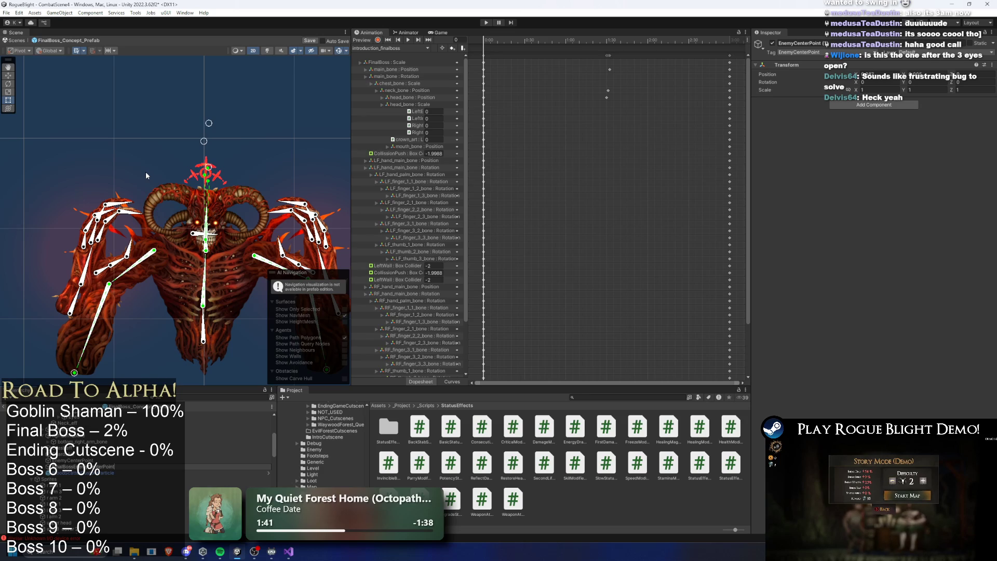
{"action": "left_click", "coordinate": [794, 52]}
{"action": "left_click", "coordinate": [795, 52]}
{"action": "left_click", "coordinate": [794, 52]}
{"action": "left_click", "coordinate": [825, 13]}
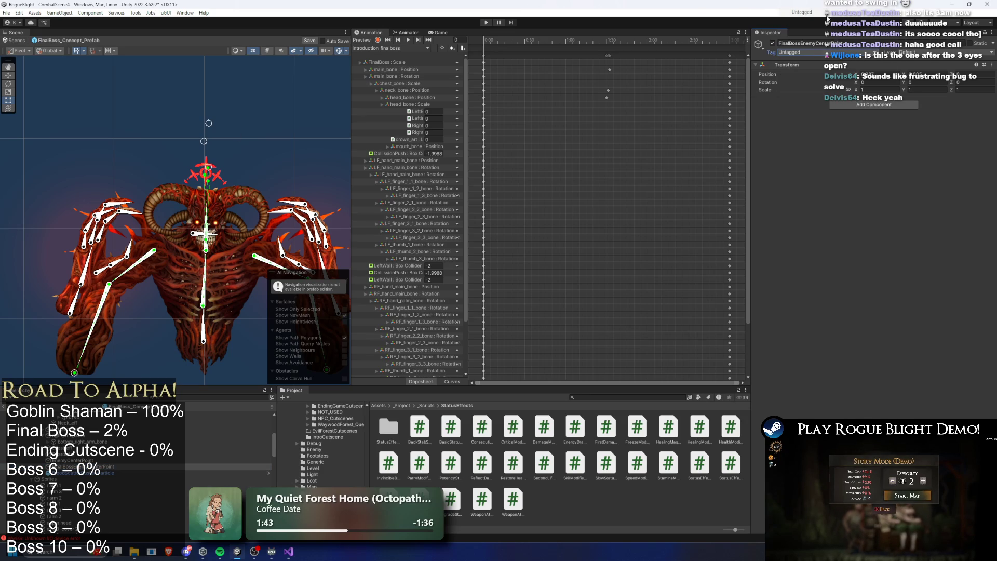
- Move the original EnemyCenterPoint under the left hand's bones and frame it in the scene
{"action": "left_click", "coordinate": [93, 460]}
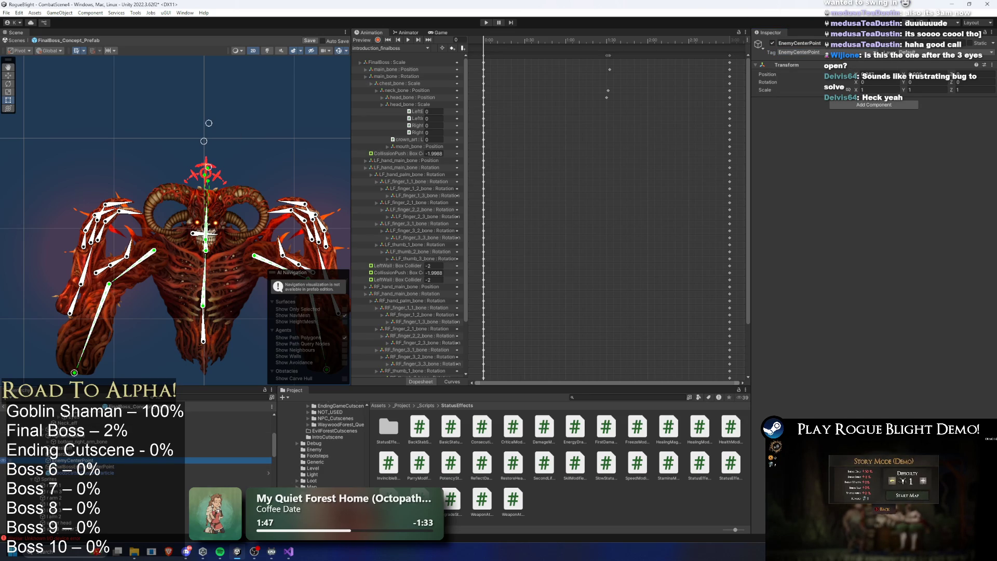
{"action": "left_click", "coordinate": [32, 478]}
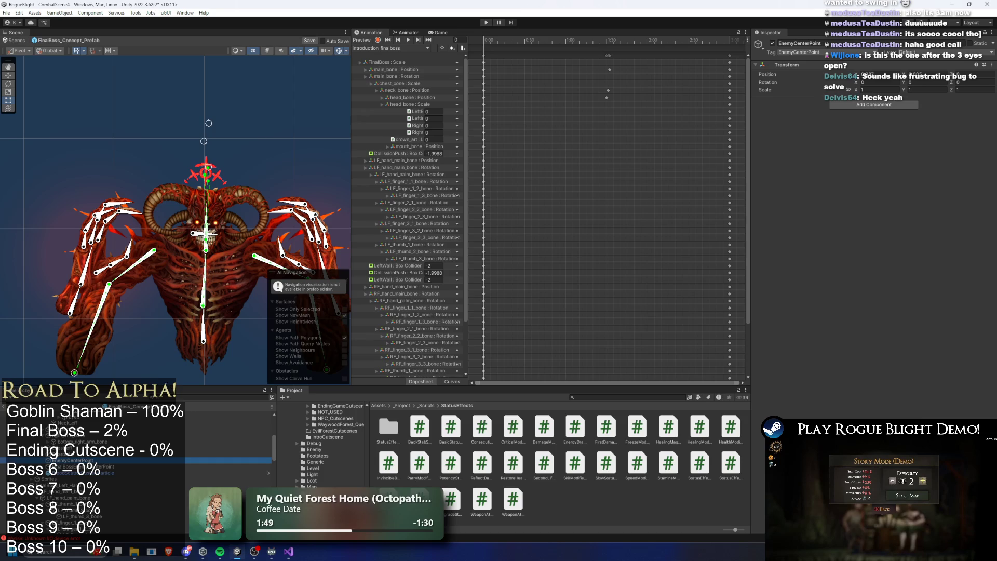
{"action": "left_click_drag", "start_coordinate": [175, 385], "coordinate": [175, 257]}
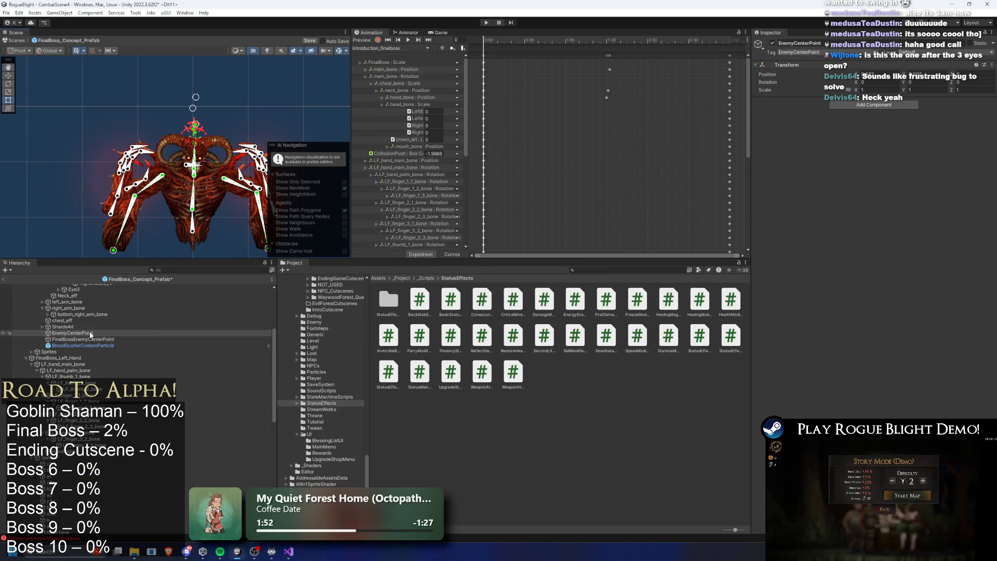
{"action": "left_click", "coordinate": [73, 332]}
{"action": "left_click_drag", "start_coordinate": [72, 368], "coordinate": [73, 373]}
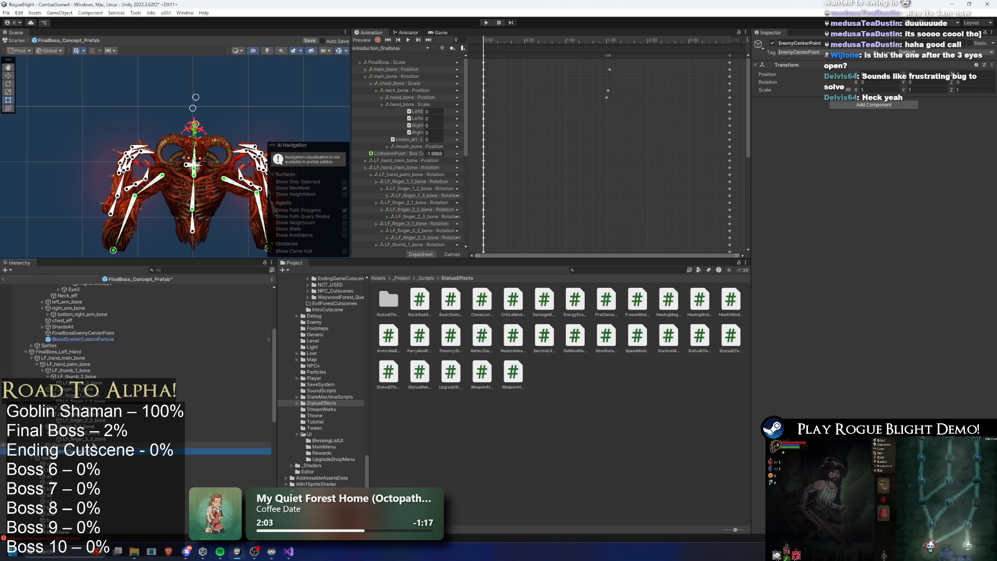
{"action": "key", "text": "f"}
{"action": "scroll", "coordinate": [202, 128], "scroll_direction": "up", "scroll_amount": 3}
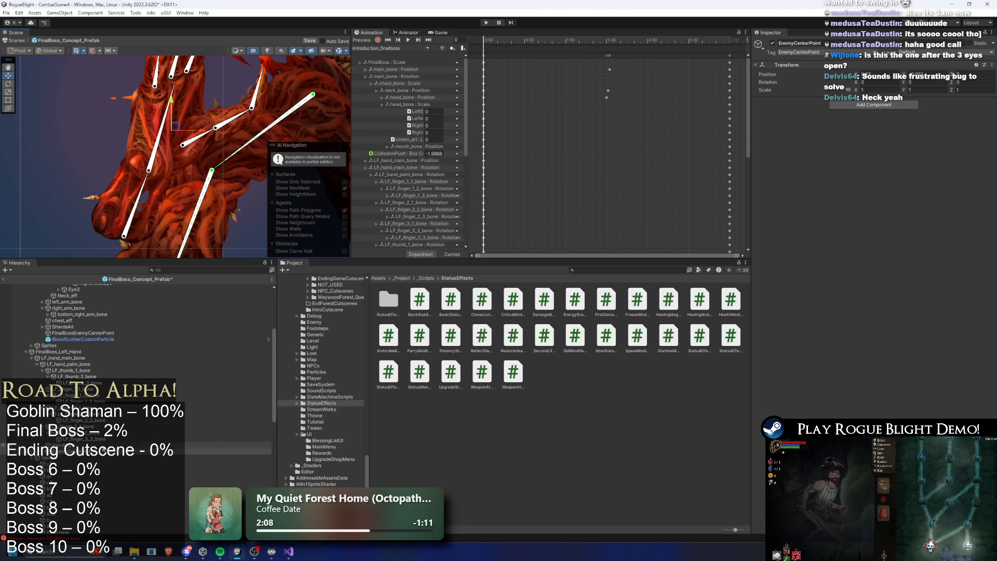
- Re-parent EnemyCenterPoint under RF_hand_main_bone, save the prefab, and start play mode
{"action": "left_click", "coordinate": [51, 462]}
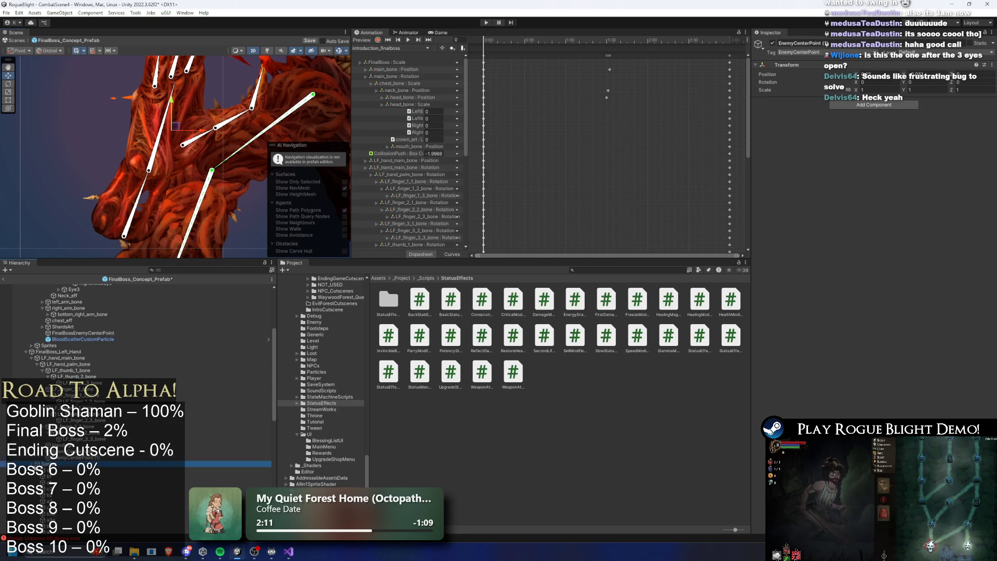
{"action": "key", "text": "Left"}
{"action": "left_click", "coordinate": [78, 451]}
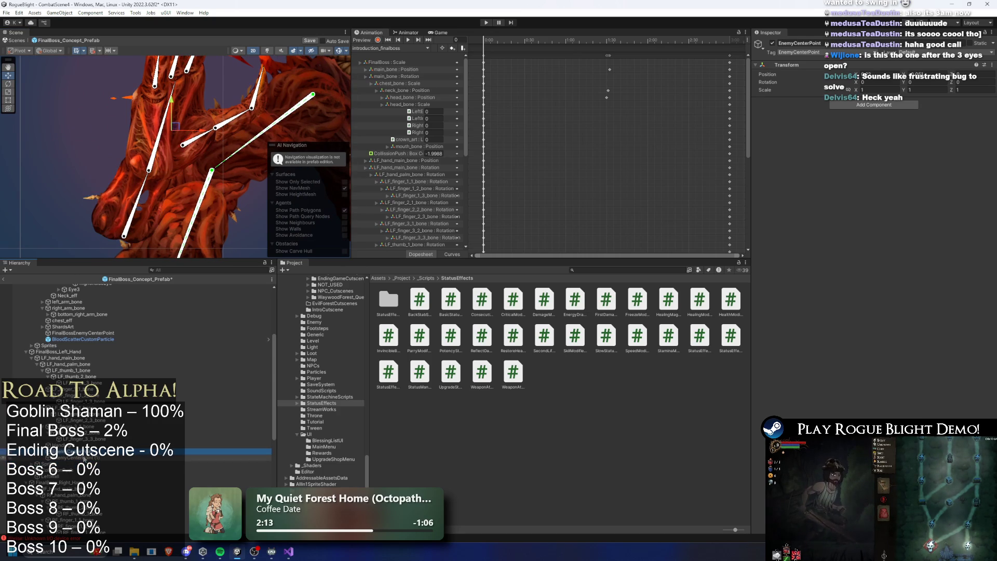
{"action": "right_click", "coordinate": [788, 65]}
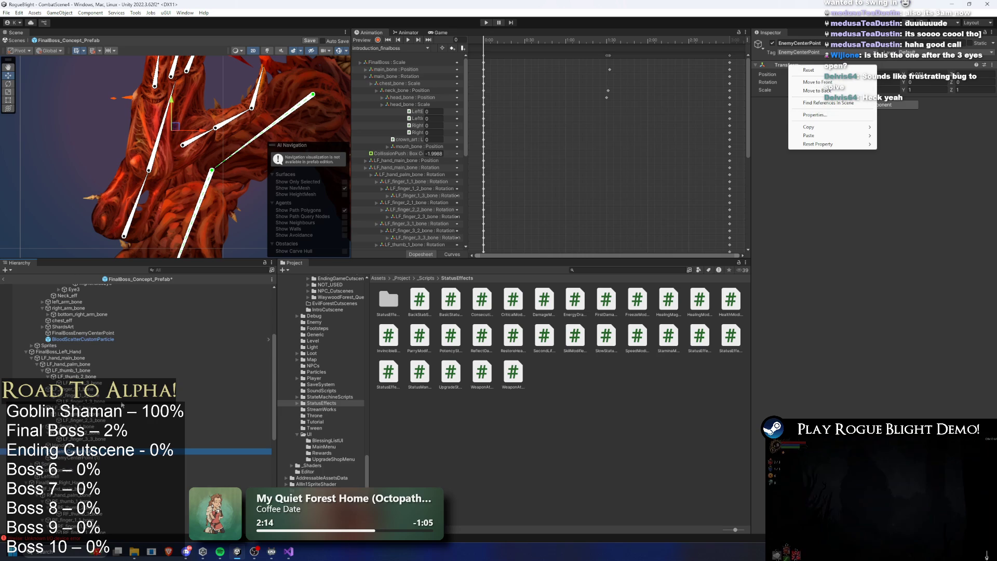
{"action": "right_click", "coordinate": [78, 451]}
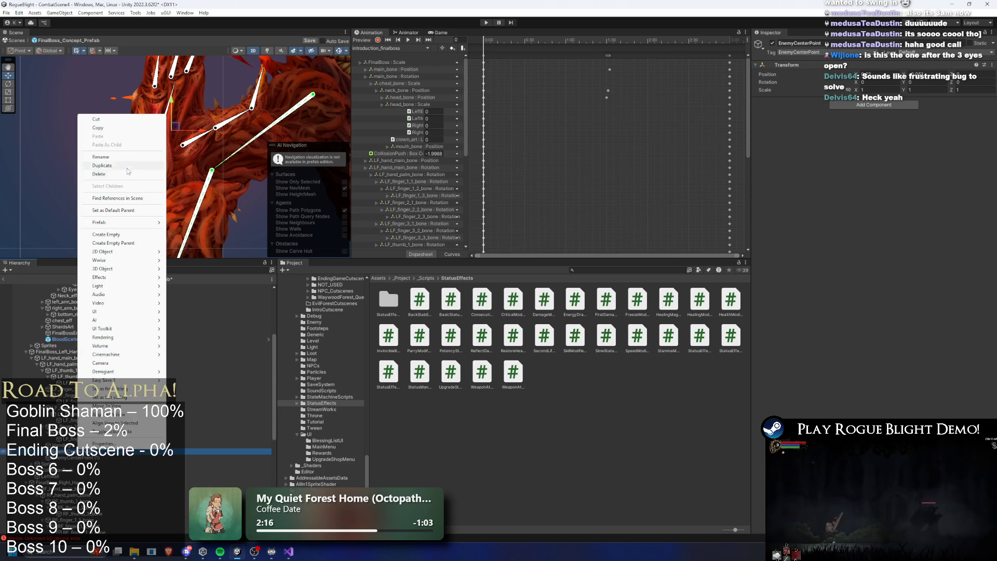
{"action": "left_click", "coordinate": [96, 119]}
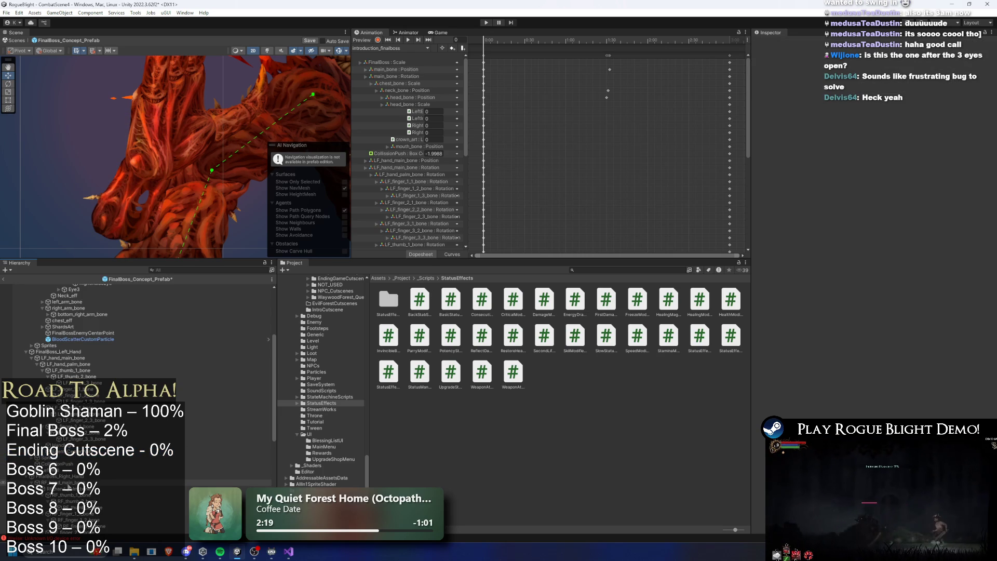
{"action": "left_click", "coordinate": [68, 482]}
{"action": "right_click", "coordinate": [67, 482]}
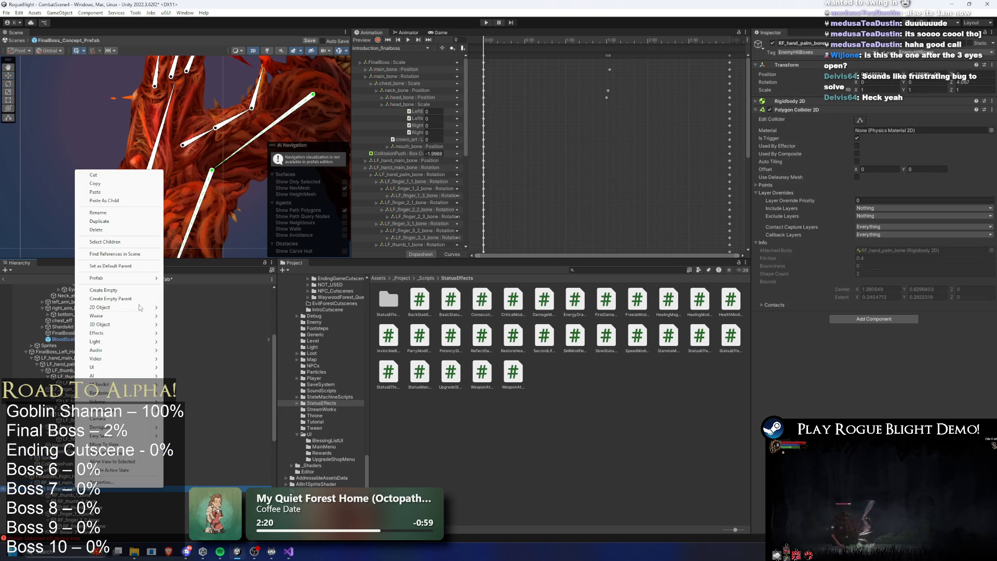
{"action": "left_click", "coordinate": [94, 186]}
{"action": "double_click", "coordinate": [70, 532]}
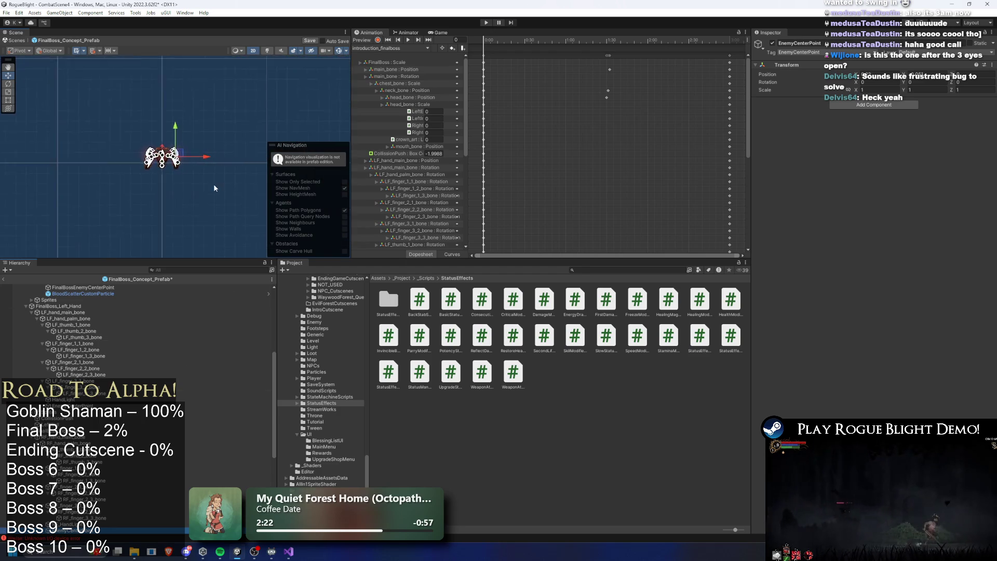
{"action": "key", "text": "ctrl+s"}
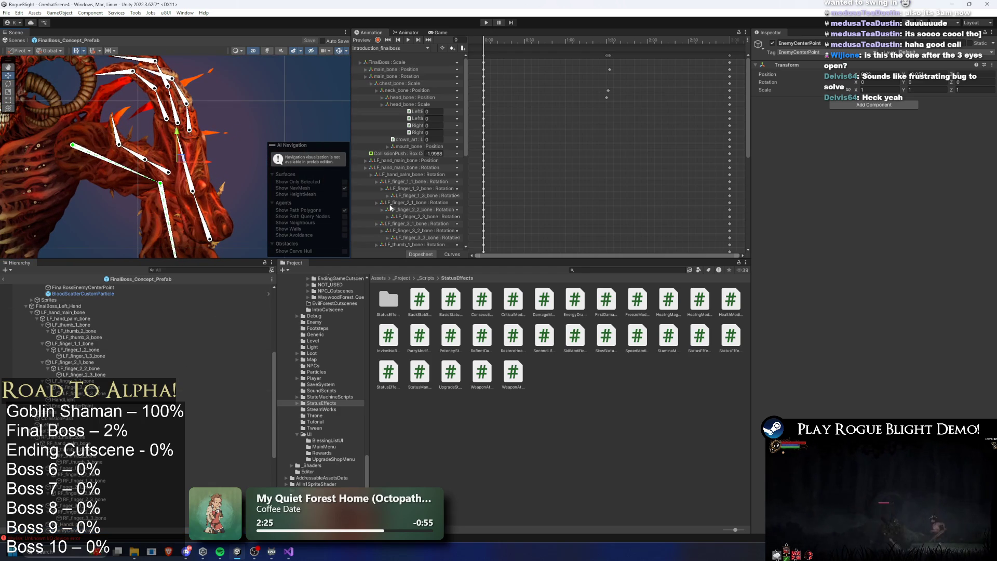
{"action": "left_click", "coordinate": [484, 22]}
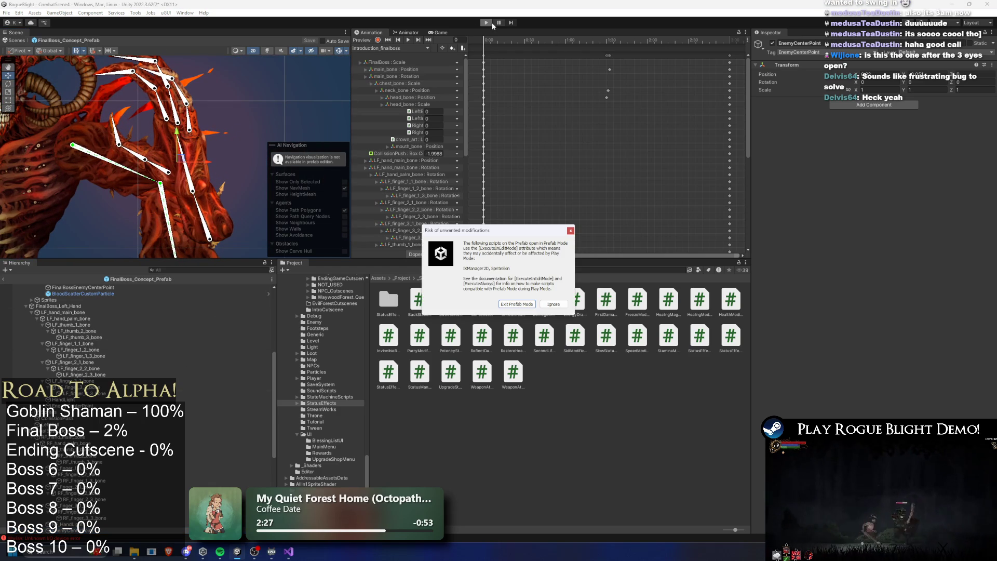
- Ignore the prefab warning, fight the boss with water orb casts (E, C, Z, clicks), then open the map
{"action": "key", "text": "Return"}
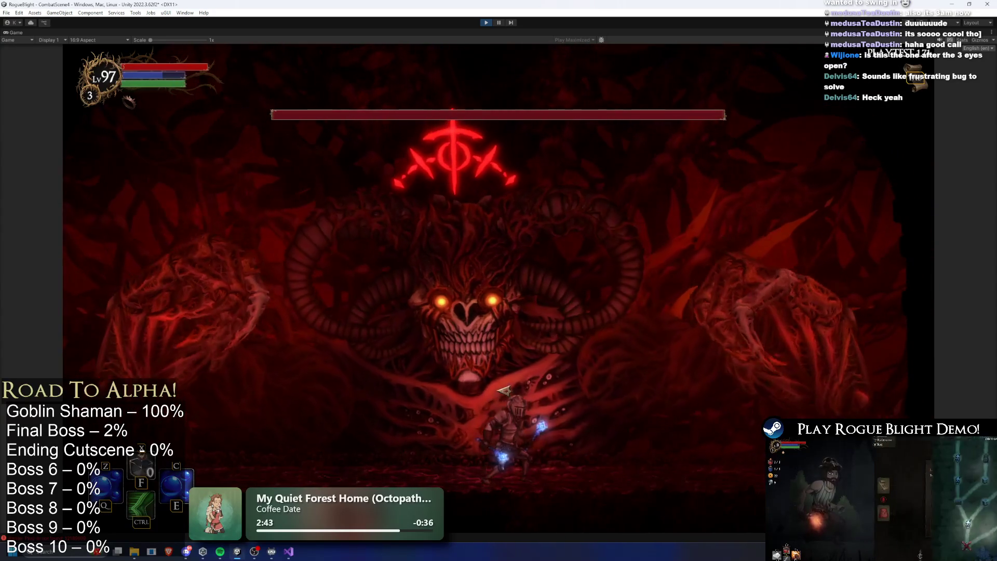
{"action": "key", "text": "e"}
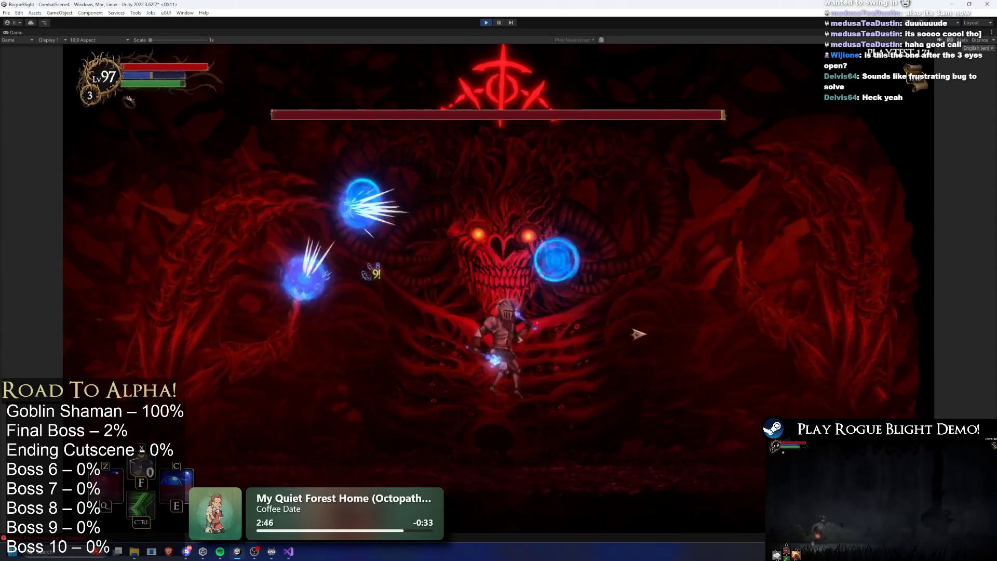
{"action": "key", "text": "a"}
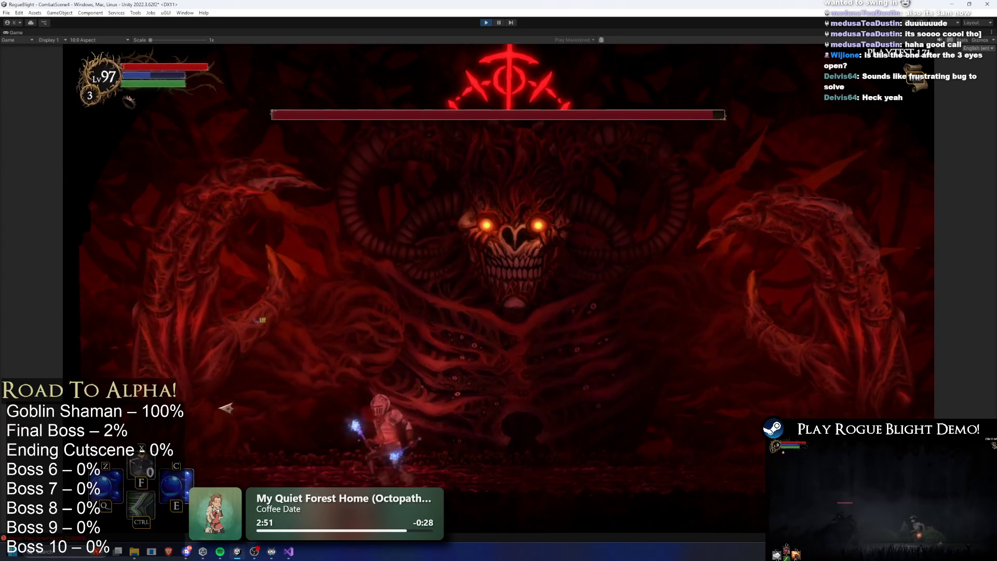
{"action": "left_click", "coordinate": [258, 400]}
{"action": "key", "text": "c"}
{"action": "key", "text": "z"}
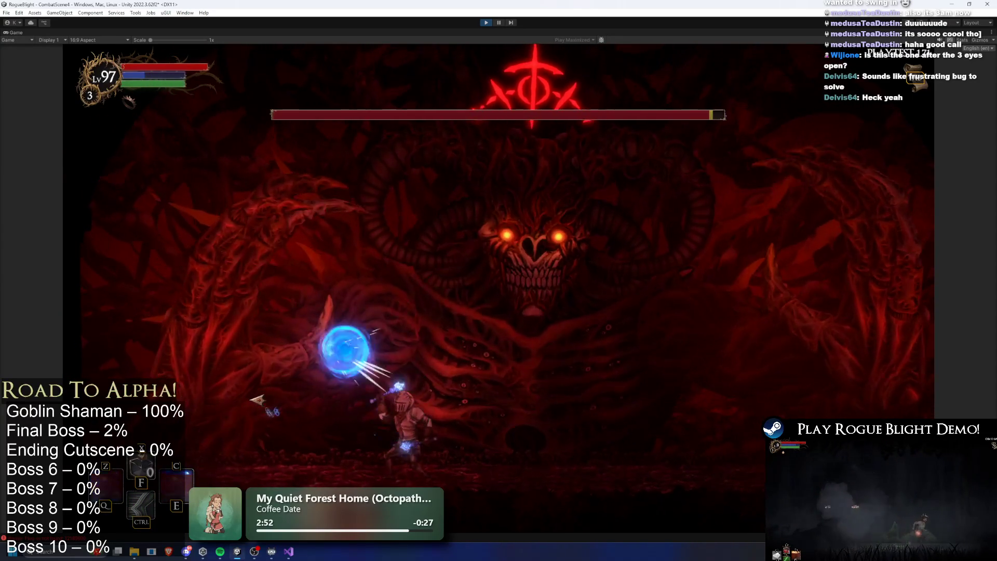
{"action": "left_click", "coordinate": [260, 399]}
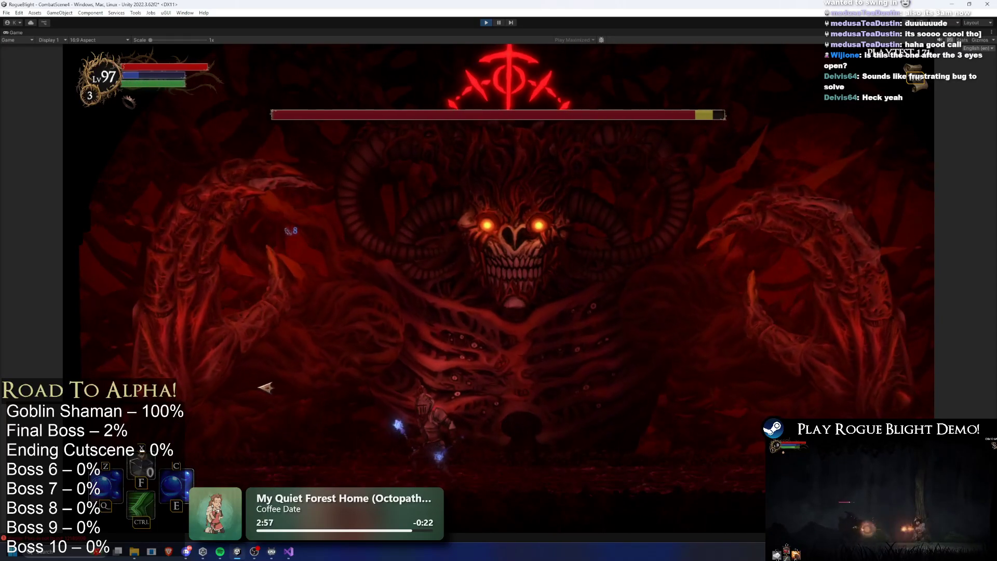
{"action": "key", "text": "Tab"}
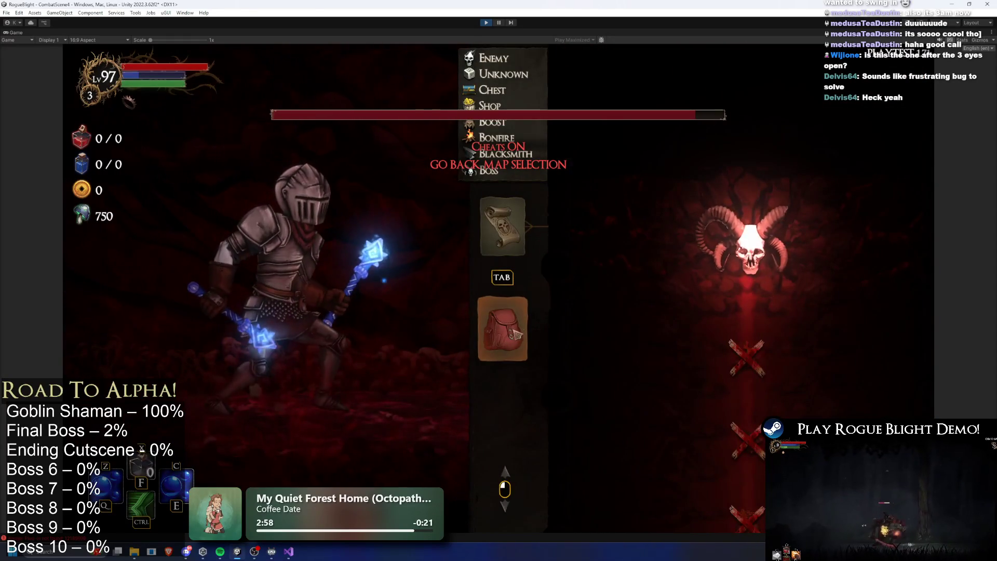
- Equip the Fire Sword in the left hand to dual-wield, then re-enter the boss arena
{"action": "left_click", "coordinate": [515, 334]}
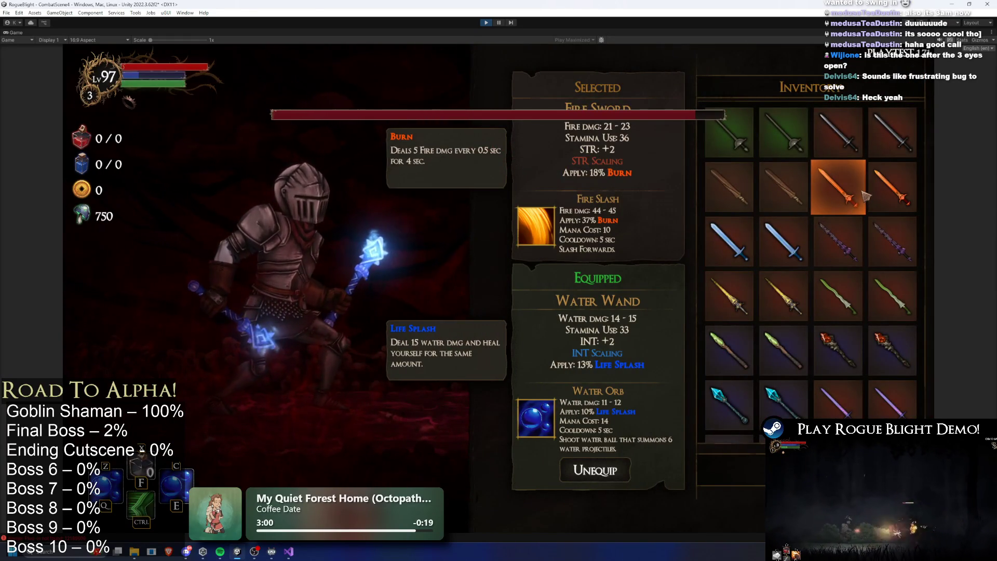
{"action": "key", "text": "Escape"}
{"action": "left_click", "coordinate": [587, 304]}
{"action": "left_click", "coordinate": [838, 187]}
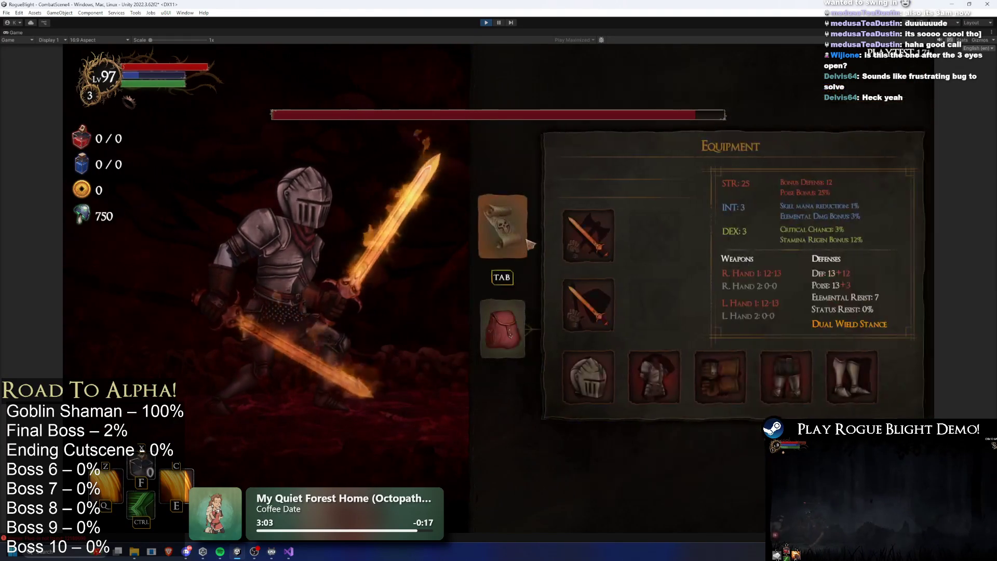
{"action": "left_click", "coordinate": [528, 241]}
{"action": "left_click", "coordinate": [772, 235]}
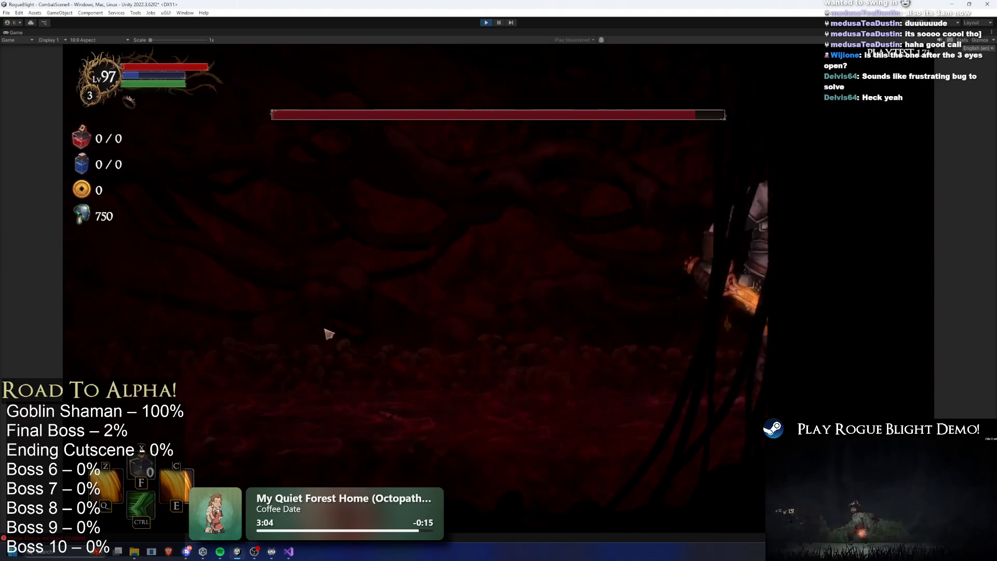
- Fight the boss with sword slashes and C/Z abilities, then stop play mode
{"action": "key", "text": "ctrl"}
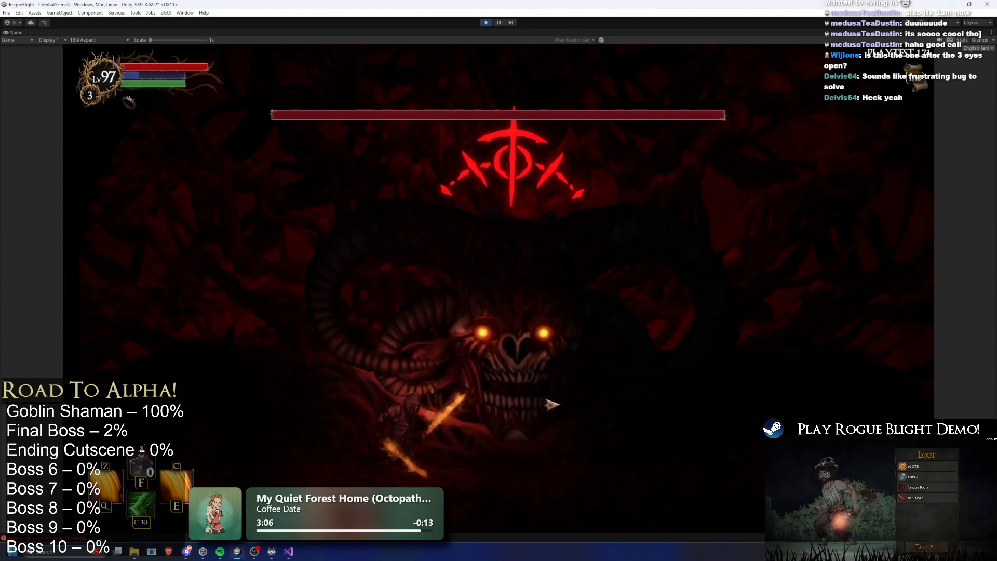
{"action": "key", "text": "a"}
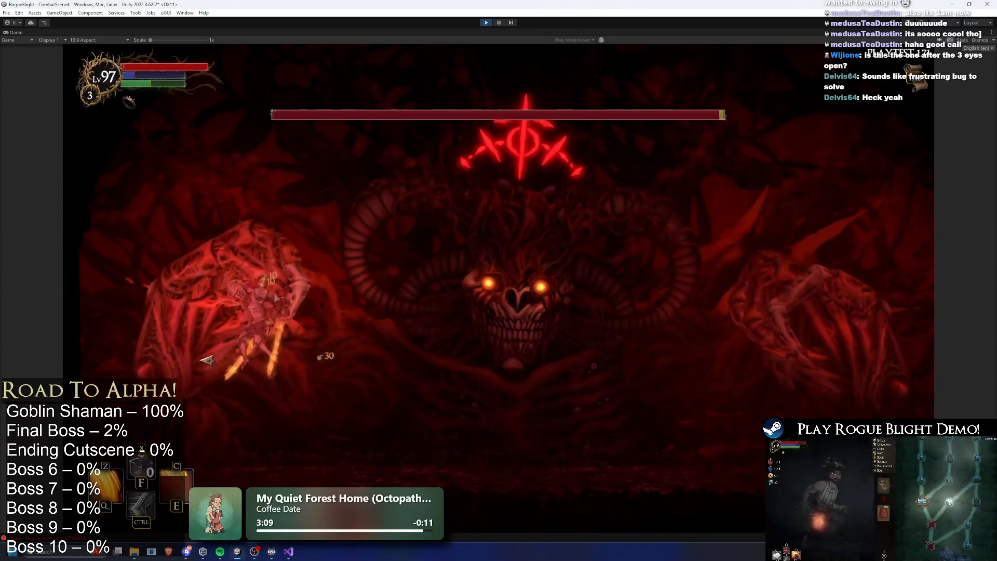
{"action": "key", "text": "d"}
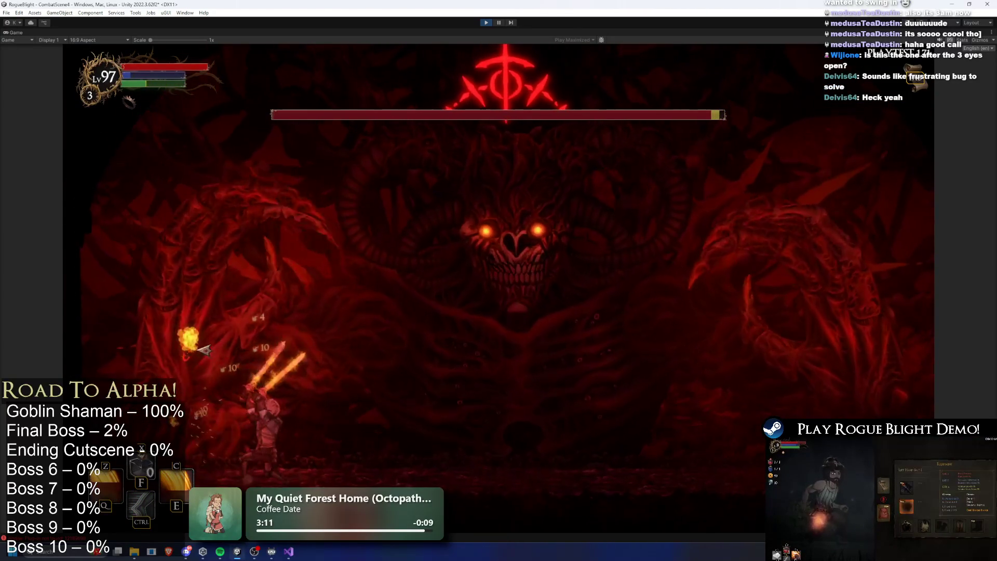
{"action": "left_click", "coordinate": [467, 372]}
{"action": "key", "text": "d"}
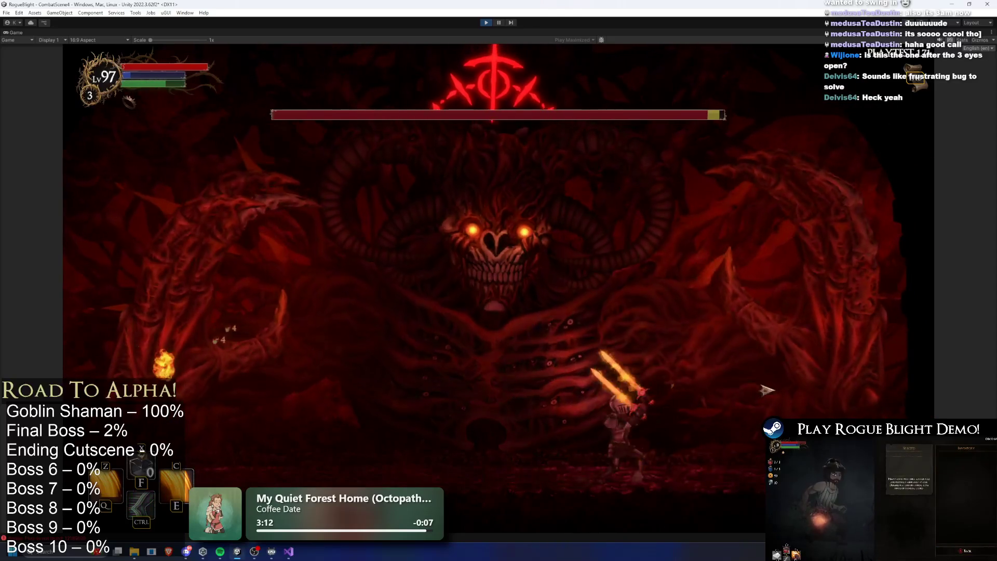
{"action": "left_click", "coordinate": [814, 393]}
{"action": "key", "text": "c"}
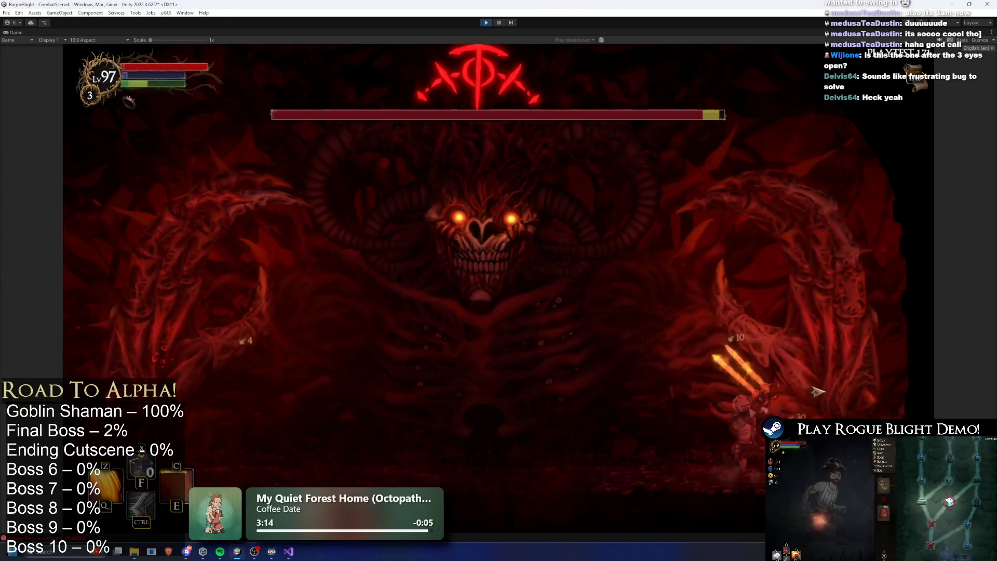
{"action": "key", "text": "z"}
{"action": "left_click", "coordinate": [820, 391]}
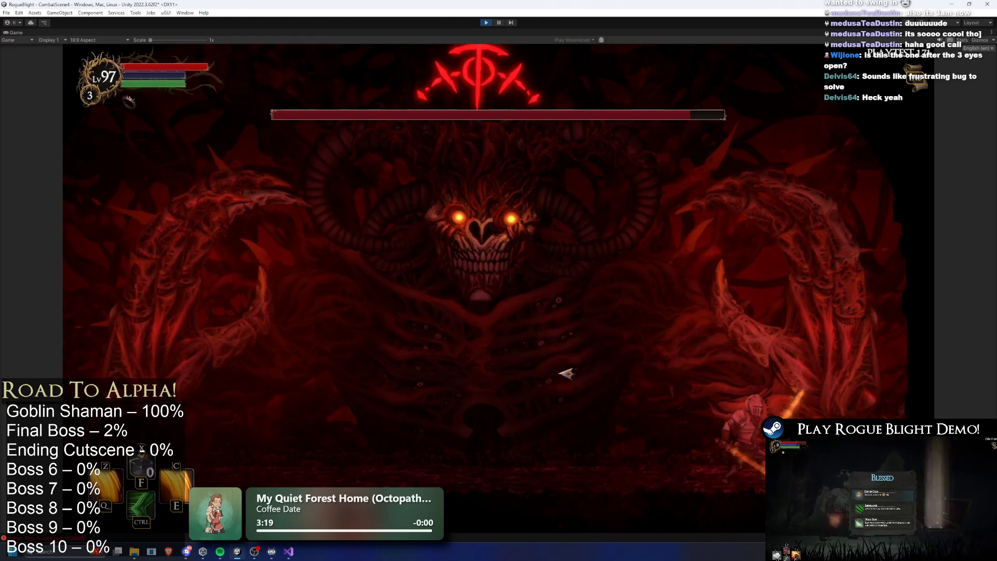
{"action": "left_click", "coordinate": [830, 372]}
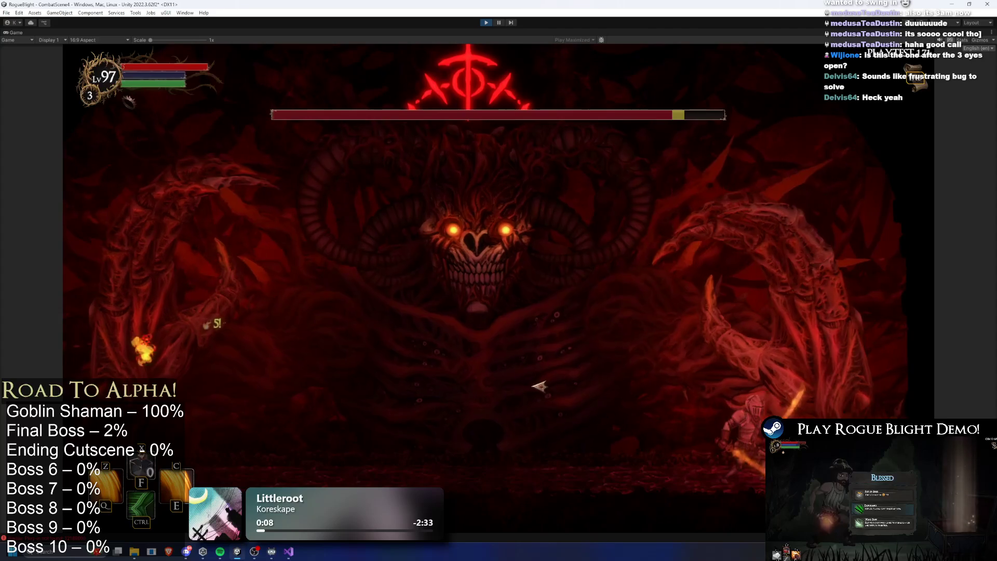
{"action": "left_click", "coordinate": [849, 387]}
{"action": "left_click", "coordinate": [859, 391]}
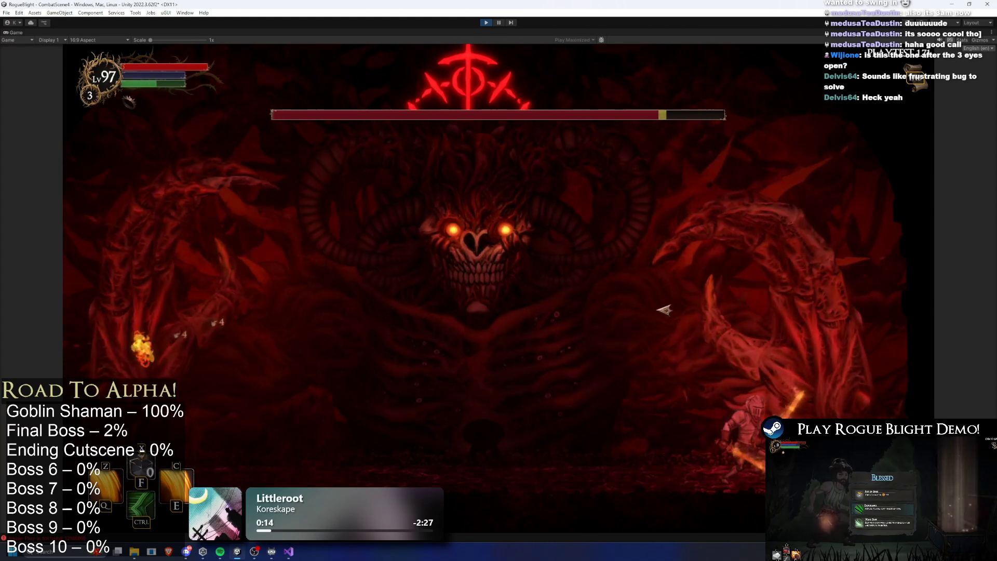
{"action": "left_click", "coordinate": [486, 23]}
{"action": "type", "text": "final boss prefa"}
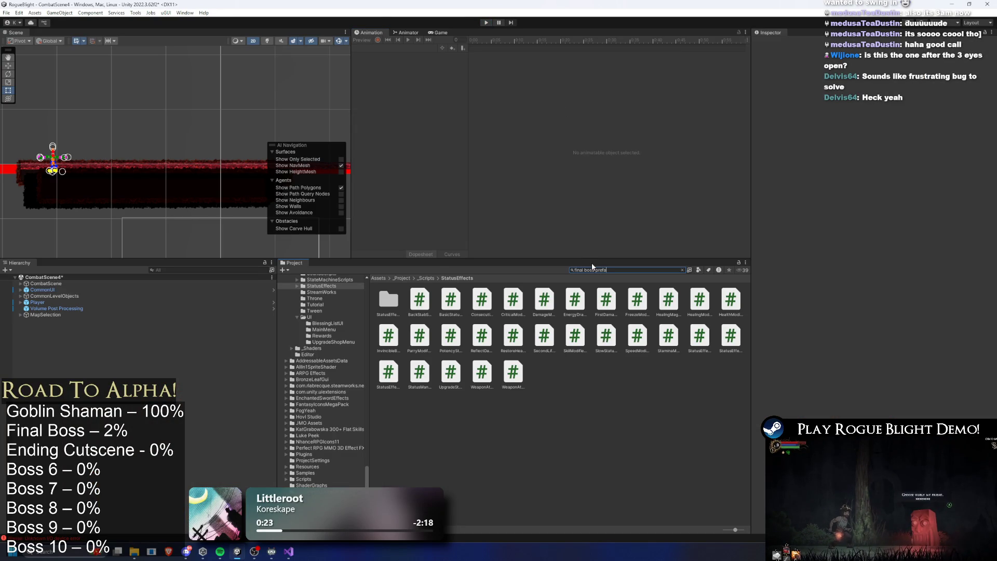
- Open the final boss prefab, check stun_short_finalboss, then switch to the stun_long_finalboss clip
{"action": "double_click", "coordinate": [387, 300]}
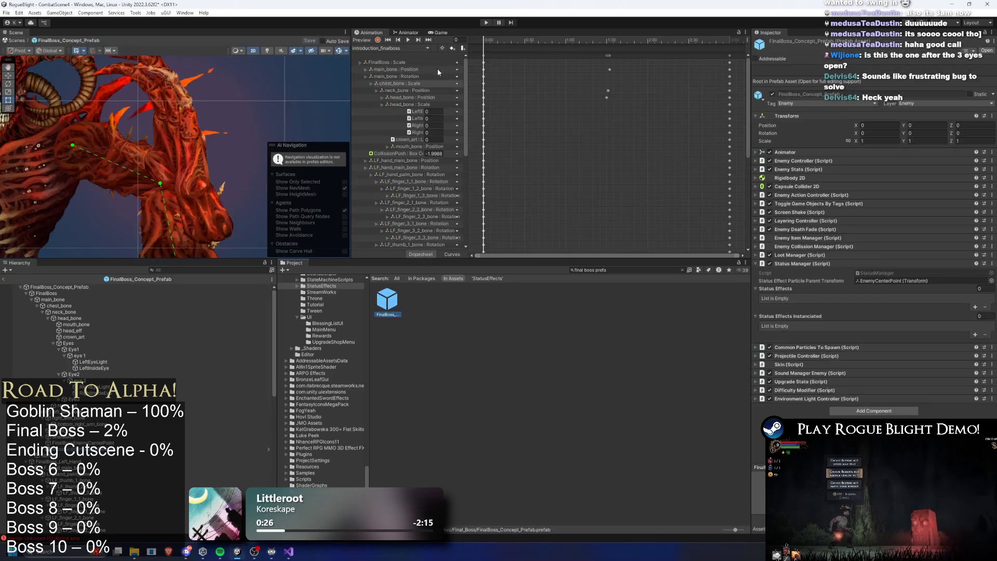
{"action": "left_click", "coordinate": [396, 48]}
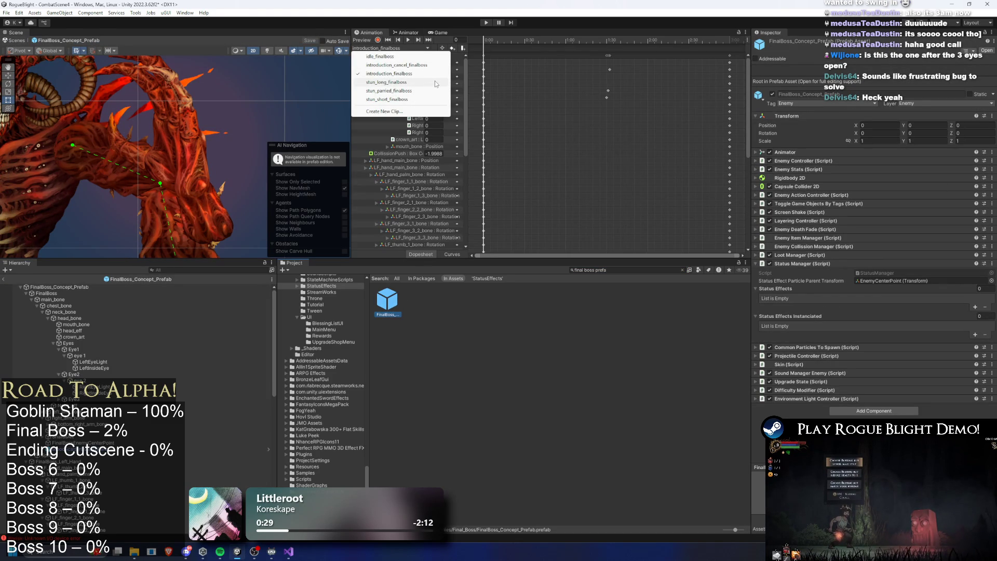
{"action": "left_click", "coordinate": [415, 99]}
{"action": "scroll", "coordinate": [197, 161], "scroll_direction": "down", "scroll_amount": 5}
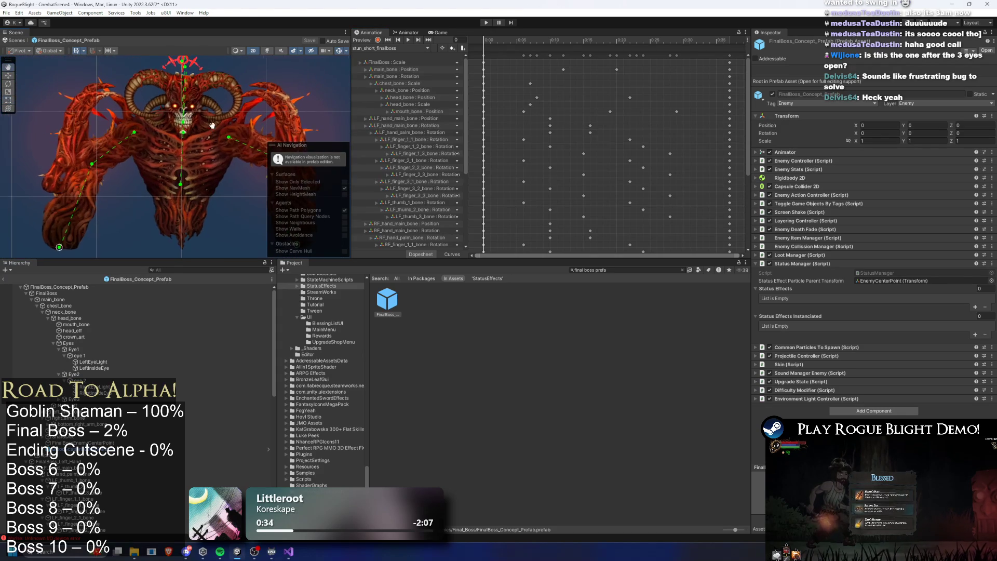
{"action": "scroll", "coordinate": [696, 67], "scroll_direction": "down", "scroll_amount": 2}
{"action": "key", "text": "ctrl+a"}
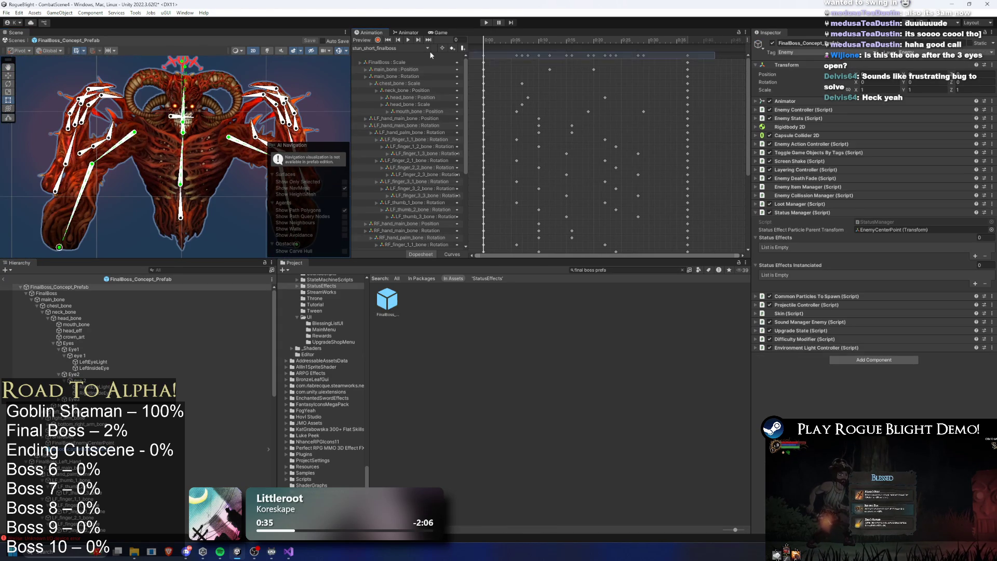
{"action": "left_click", "coordinate": [397, 48]}
{"action": "left_click", "coordinate": [397, 82]}
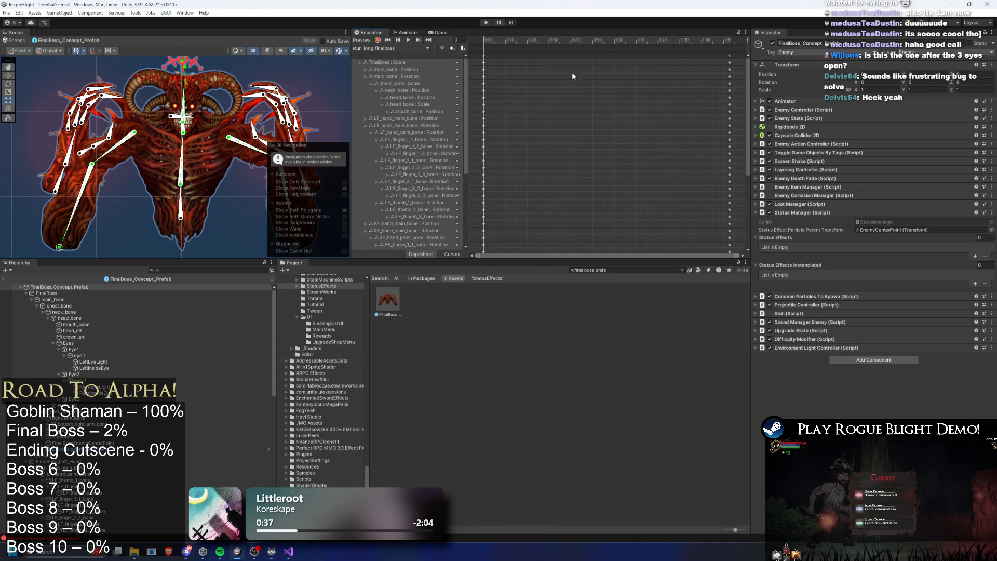
{"action": "left_click", "coordinate": [564, 56]}
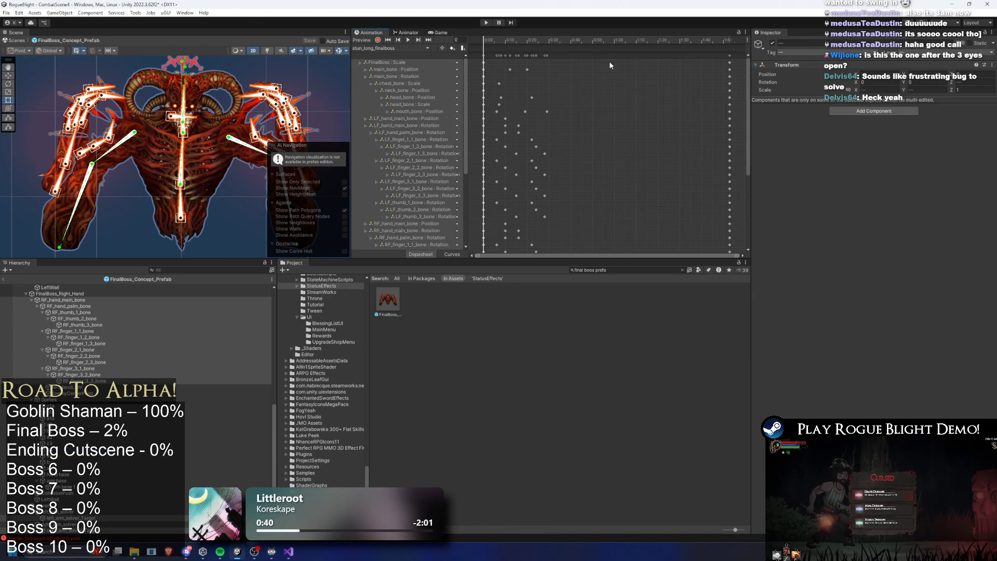
- Frame the boss in an enlarged scene view and widen the animation timeline
{"action": "key", "text": "f"}
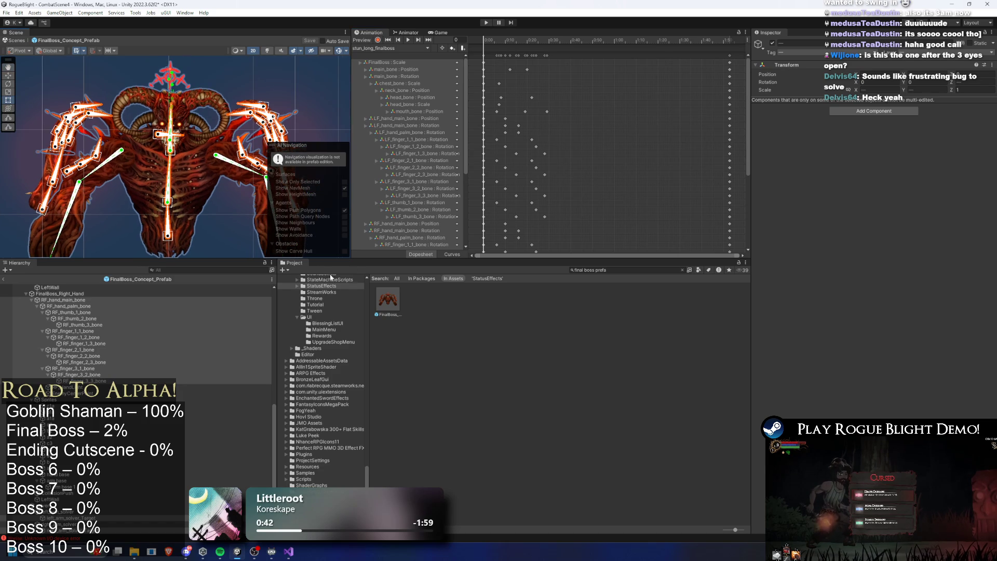
{"action": "left_click_drag", "start_coordinate": [316, 256], "coordinate": [316, 328]}
{"action": "key", "text": "f"}
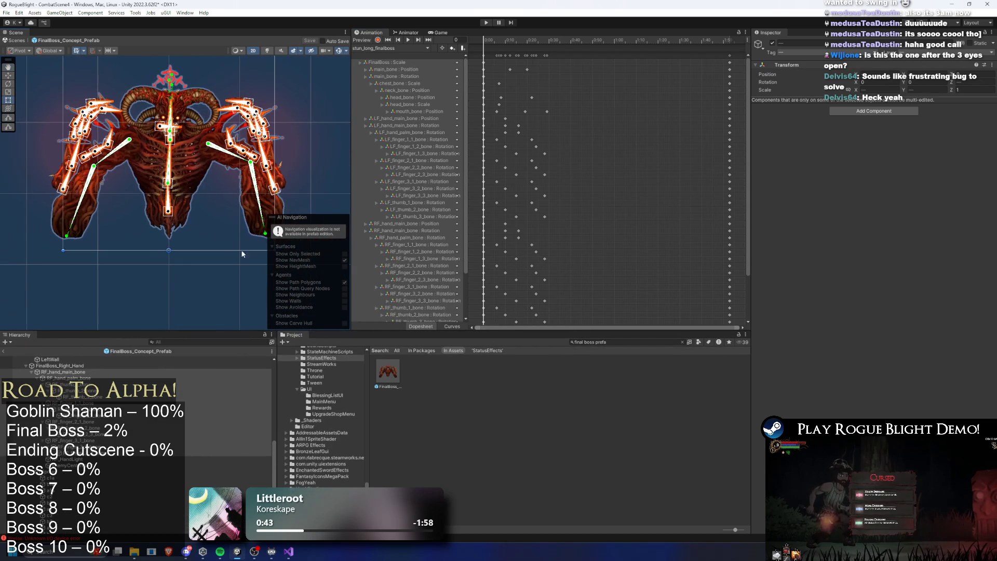
{"action": "left_click_drag", "start_coordinate": [209, 331], "coordinate": [210, 459]}
{"action": "key", "text": "f"}
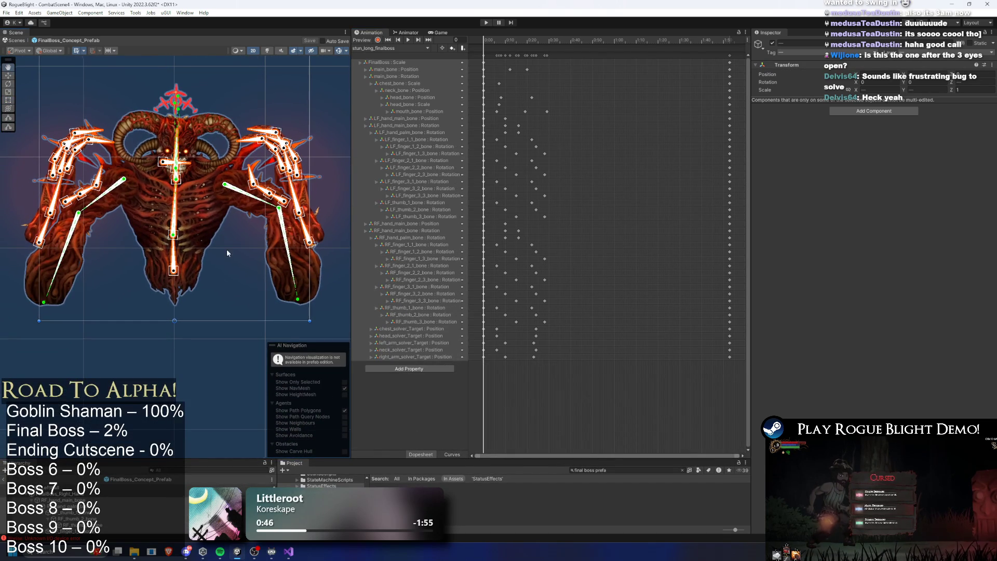
{"action": "left_click_drag", "start_coordinate": [350, 215], "coordinate": [897, 117]}
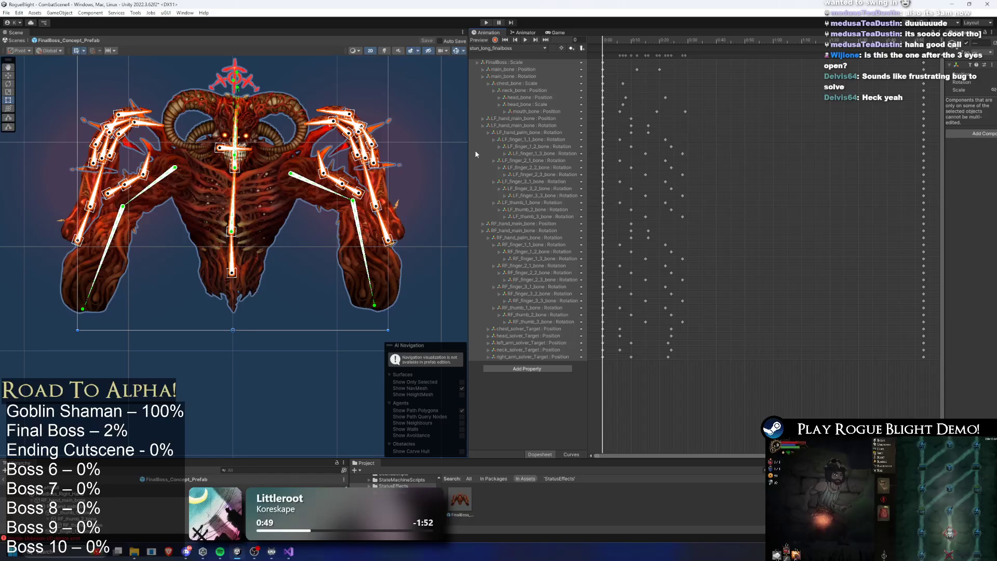
{"action": "left_click_drag", "start_coordinate": [468, 148], "coordinate": [388, 150]}
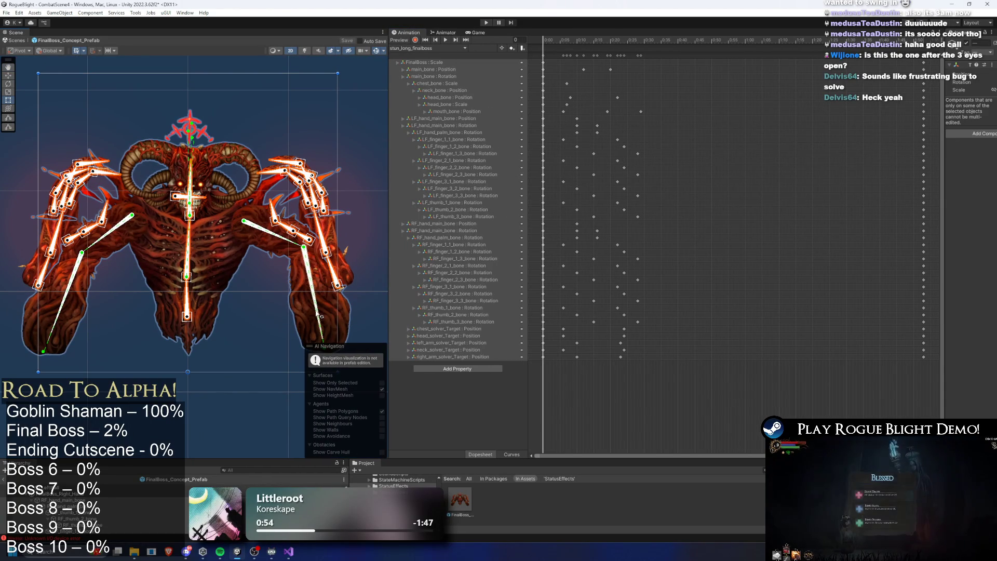
- Clear the bone selection, play and scrub the clip preview, then return to frame 0
{"action": "left_click", "coordinate": [352, 248]}
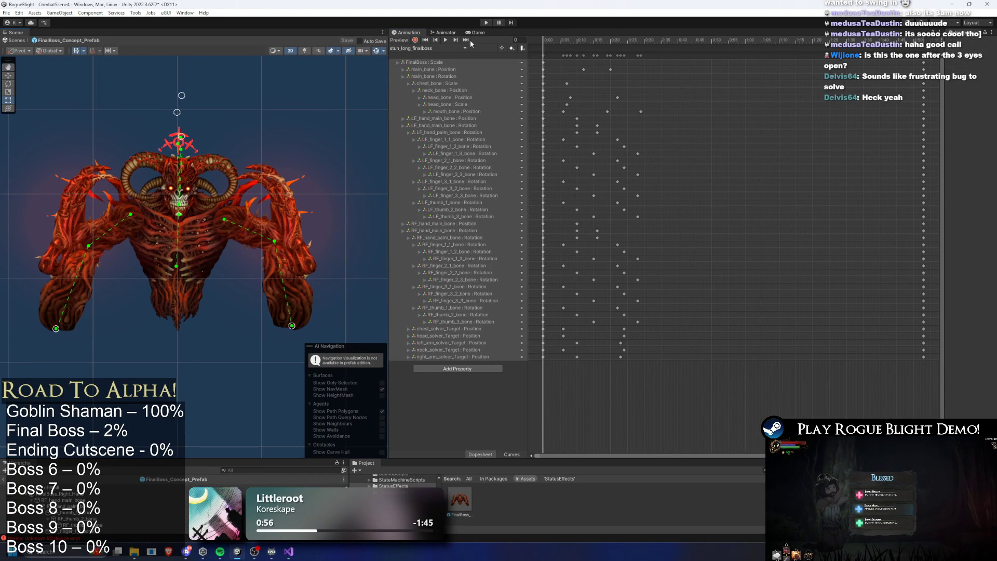
{"action": "key", "text": "space"}
{"action": "mouse_move", "coordinate": [590, 45]}
{"action": "left_mouse_down"}
{"action": "mouse_move", "coordinate": [719, 44]}
{"action": "mouse_move", "coordinate": [687, 44]}
{"action": "left_mouse_up"}
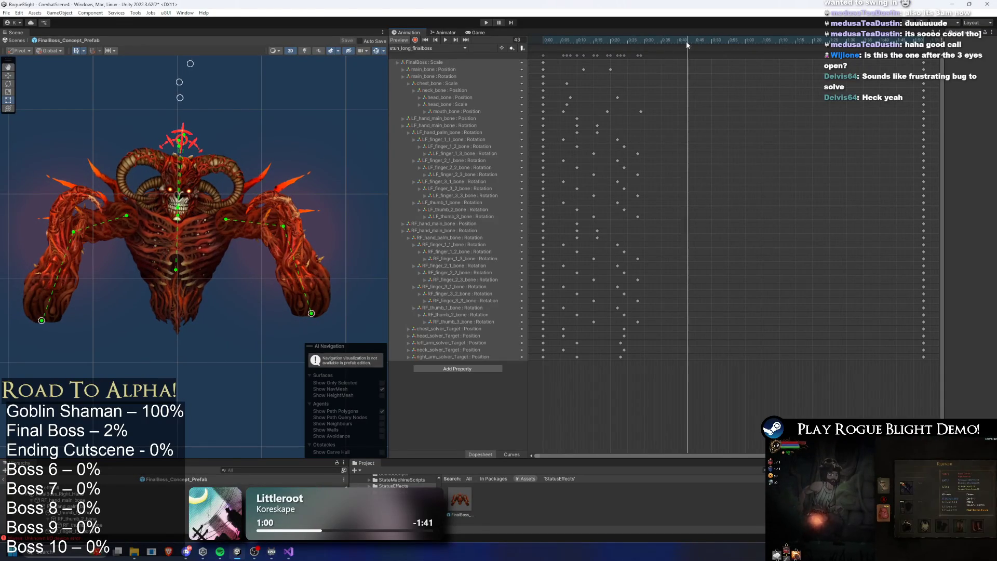
{"action": "left_click", "coordinate": [425, 40]}
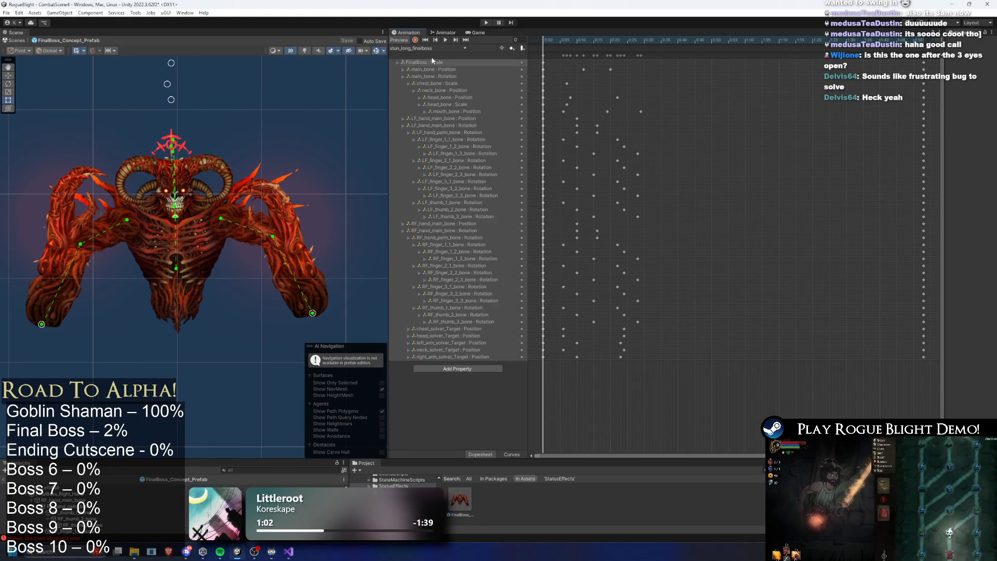
- Try lowering the body bone and both hand targets, then undo the trial pose
{"action": "left_click", "coordinate": [180, 266]}
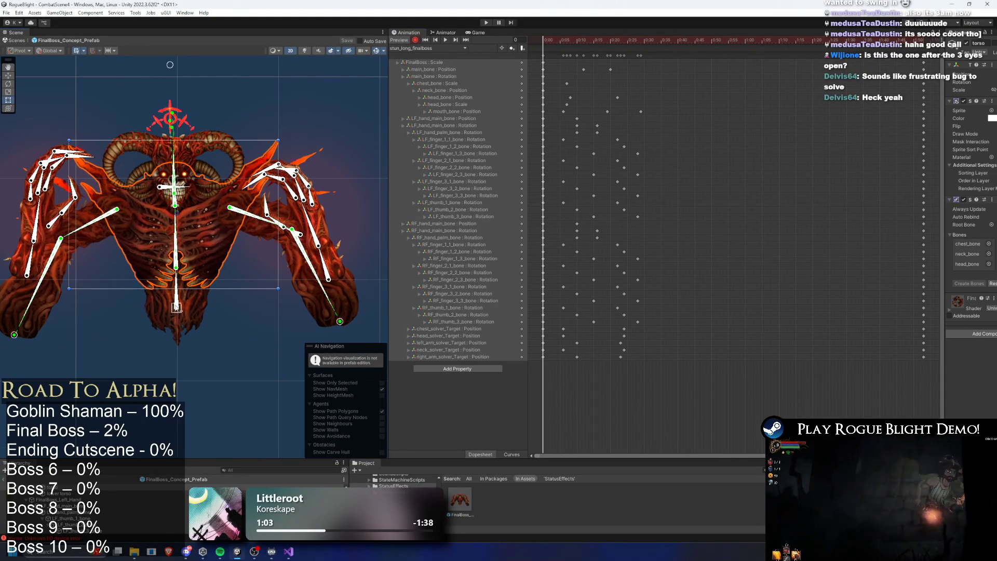
{"action": "left_click", "coordinate": [185, 282]}
{"action": "left_click_drag", "start_coordinate": [178, 281], "coordinate": [180, 306]}
{"action": "left_click_drag", "start_coordinate": [337, 280], "coordinate": [340, 301]}
{"action": "left_click_drag", "start_coordinate": [35, 278], "coordinate": [21, 299]}
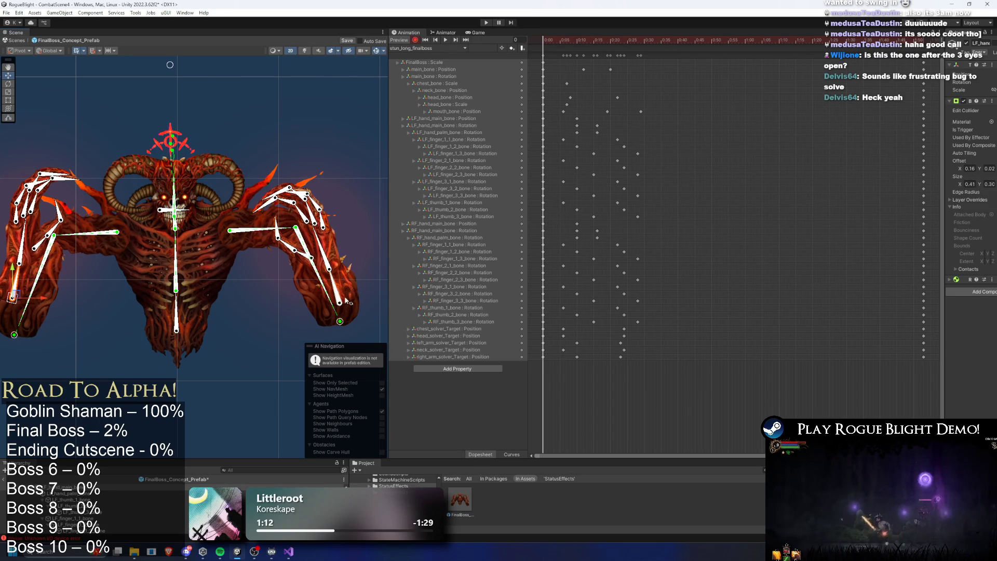
{"action": "left_click_drag", "start_coordinate": [345, 303], "coordinate": [342, 294]}
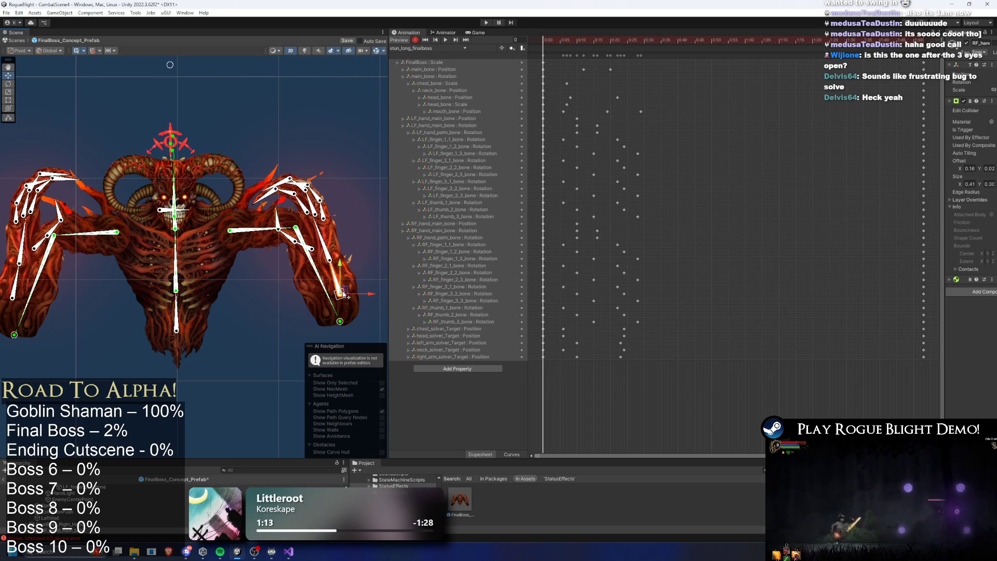
{"action": "key", "text": "ctrl+z"}
{"action": "key", "text": "ctrl+z"}
{"action": "key", "text": "ctrl+z"}
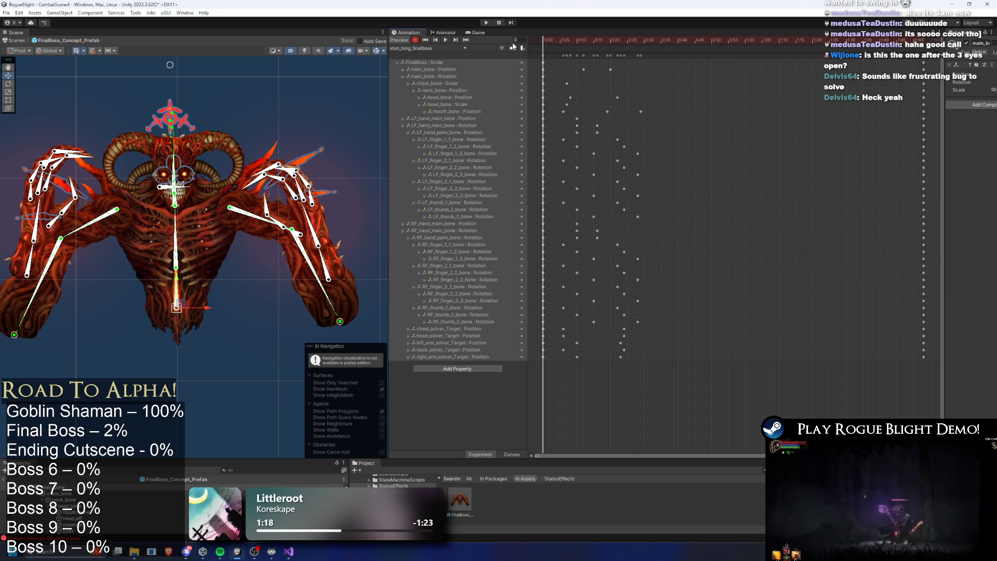
- At frame 44, lower the torso and pull both arms down to key the slumped pose
{"action": "left_click_drag", "start_coordinate": [565, 41], "coordinate": [687, 38]}
{"action": "left_click", "coordinate": [177, 309]}
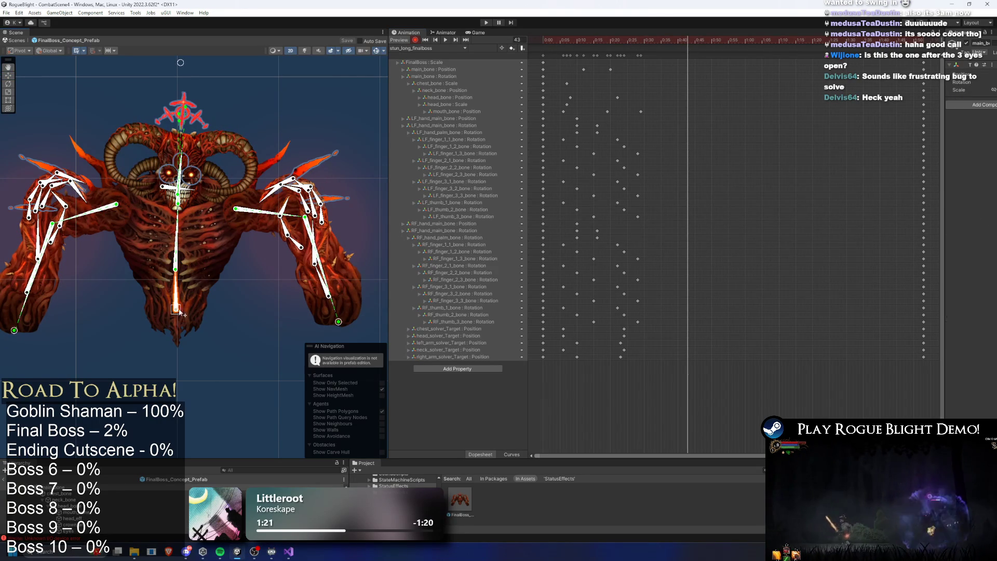
{"action": "left_click_drag", "start_coordinate": [177, 309], "coordinate": [174, 339]}
{"action": "left_click_drag", "start_coordinate": [329, 297], "coordinate": [337, 312]}
{"action": "left_click_drag", "start_coordinate": [35, 299], "coordinate": [22, 306]}
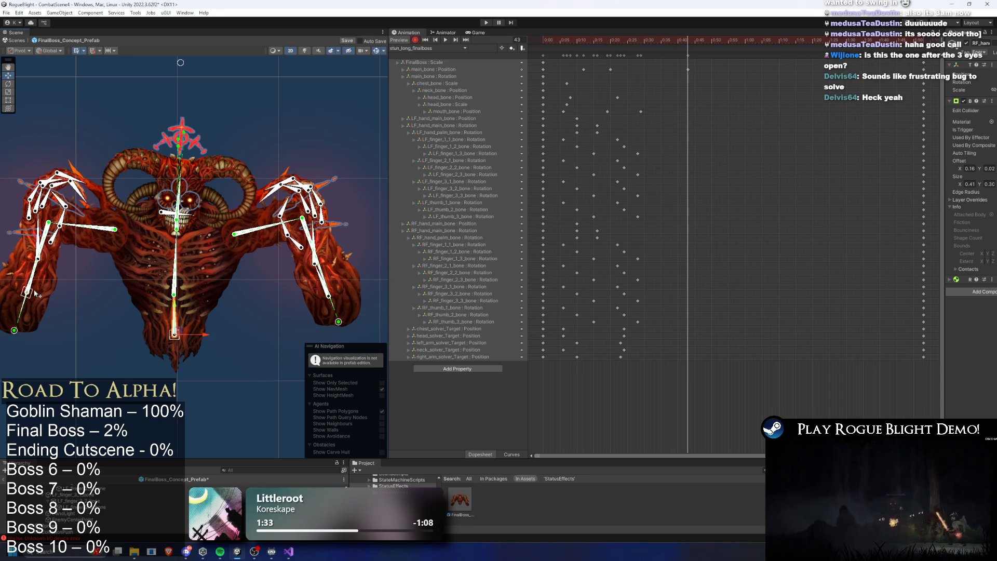
{"action": "left_click", "coordinate": [41, 261]}
- Swing the left arm toward the body and curl the left thumb and finger chains
{"action": "scroll", "coordinate": [41, 271], "scroll_direction": "up", "scroll_amount": 3}
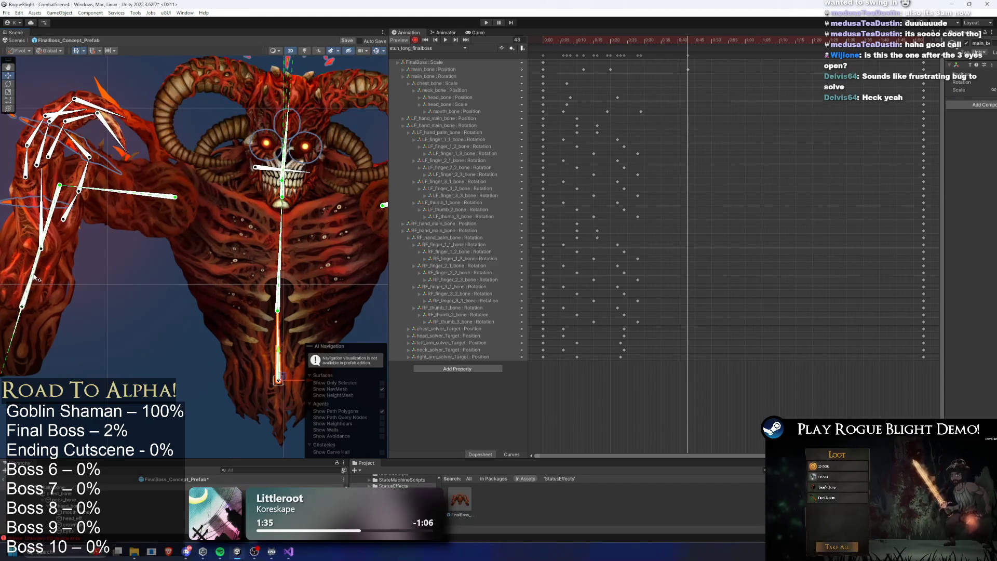
{"action": "mouse_move", "coordinate": [25, 308]}
{"action": "left_mouse_down"}
{"action": "mouse_move", "coordinate": [39, 278]}
{"action": "mouse_move", "coordinate": [57, 293]}
{"action": "mouse_move", "coordinate": [98, 246]}
{"action": "mouse_move", "coordinate": [167, 226]}
{"action": "left_mouse_up"}
{"action": "scroll", "coordinate": [167, 227], "scroll_direction": "up", "scroll_amount": 1}
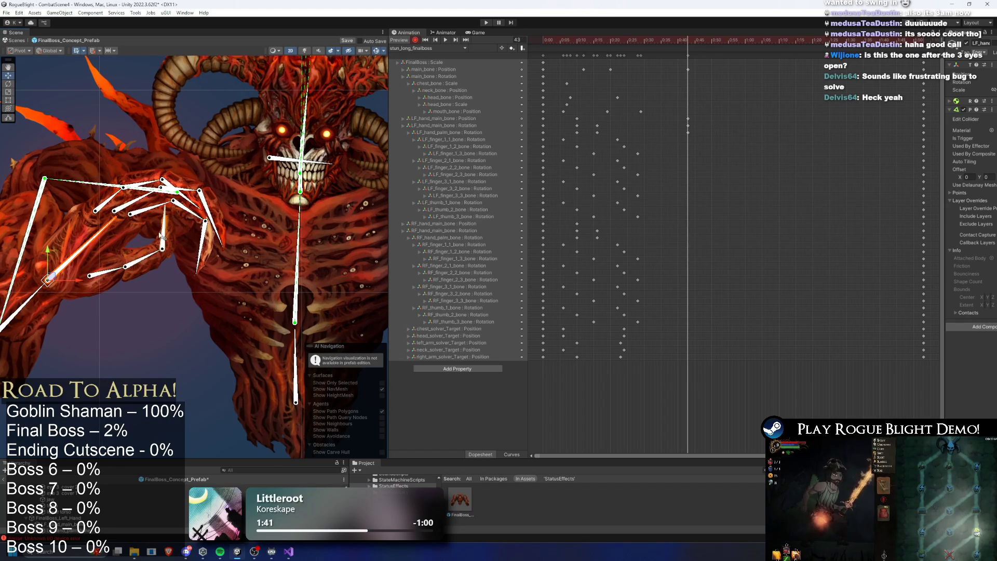
{"action": "left_click_drag", "start_coordinate": [111, 273], "coordinate": [185, 300]}
{"action": "left_click_drag", "start_coordinate": [179, 218], "coordinate": [206, 266]}
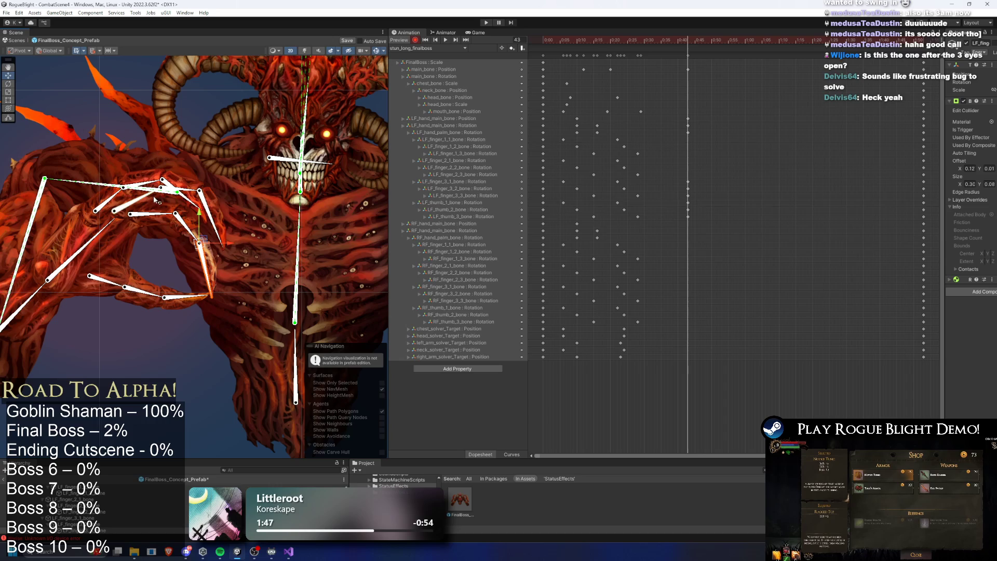
{"action": "left_click", "coordinate": [146, 219]}
{"action": "left_click", "coordinate": [197, 254]}
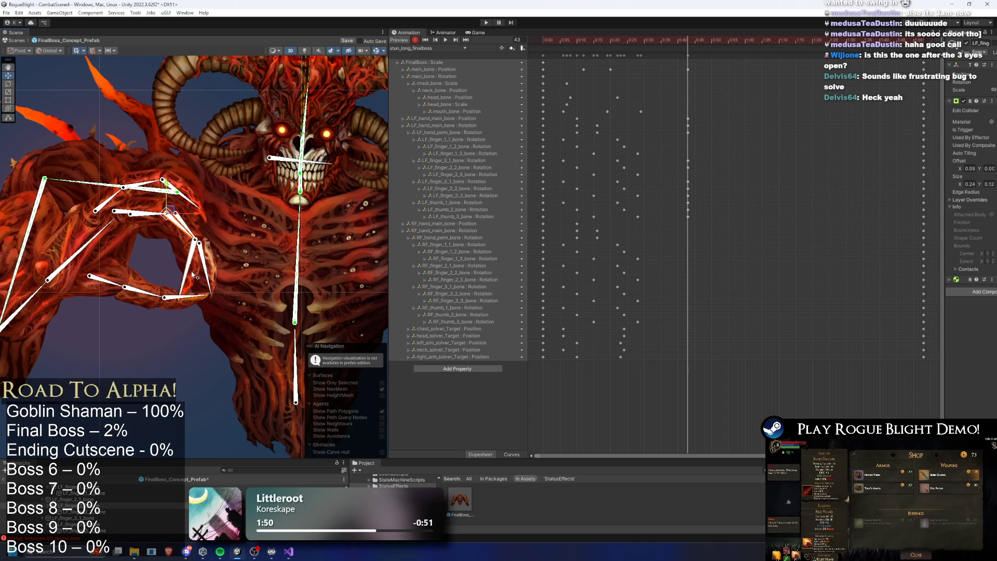
{"action": "left_click", "coordinate": [118, 215]}
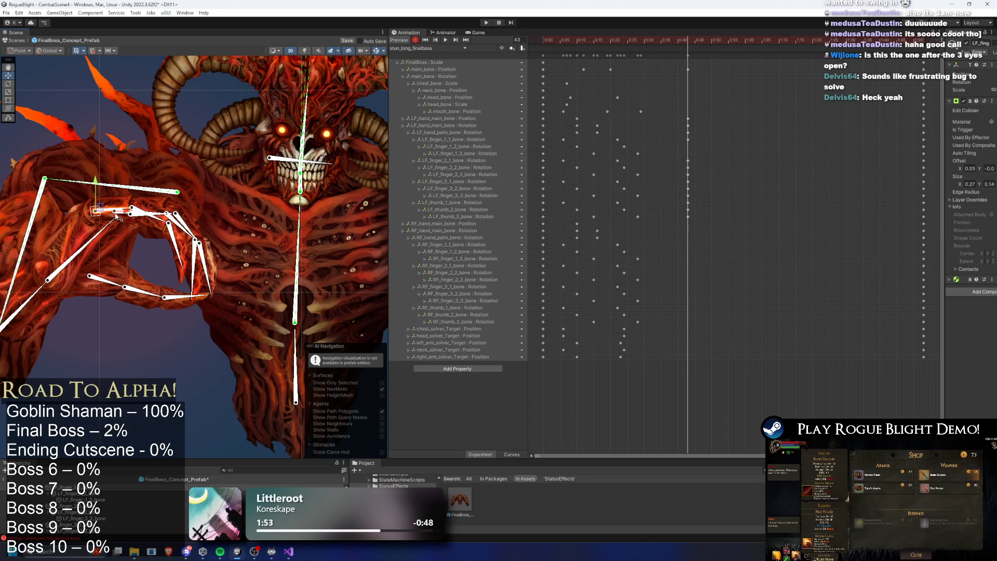
{"action": "left_click", "coordinate": [158, 221]}
{"action": "scroll", "coordinate": [191, 273], "scroll_direction": "down", "scroll_amount": 3}
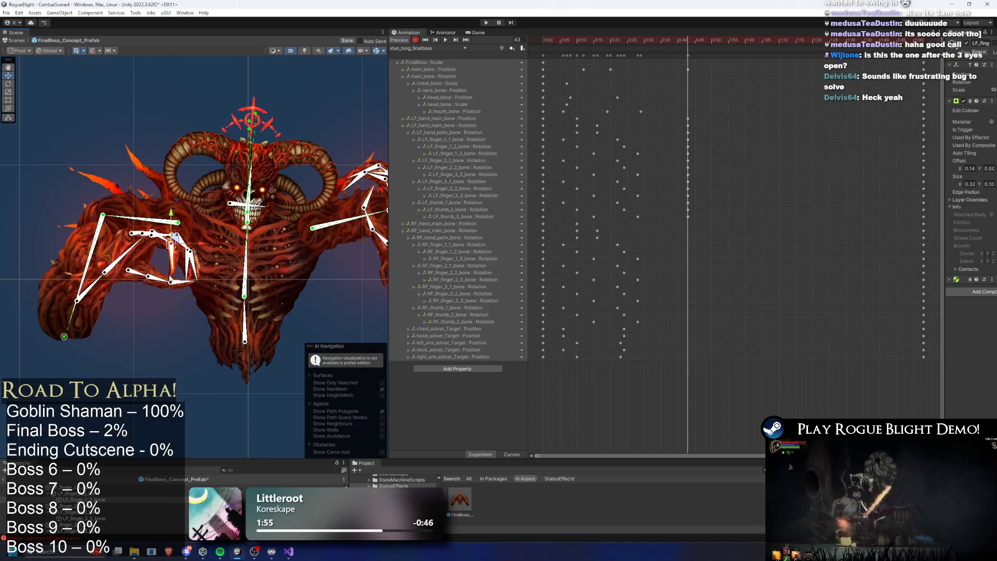
{"action": "left_click", "coordinate": [145, 275]}
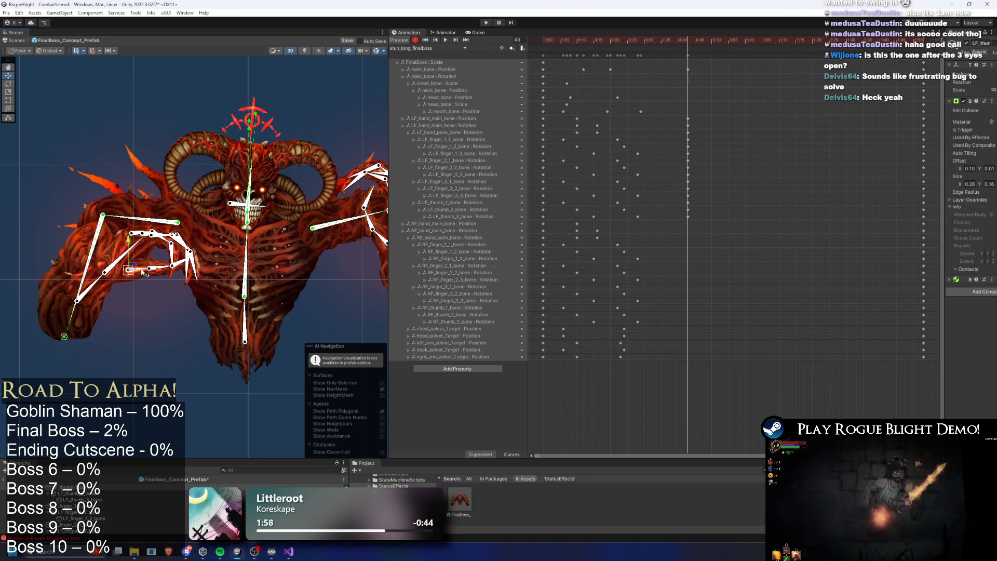
- Swing the right-hand fingers into a new pose and shift one right finger bone
{"action": "left_click_drag", "start_coordinate": [150, 268], "coordinate": [50, 274]}
{"action": "mouse_move", "coordinate": [310, 286]}
{"action": "left_mouse_down"}
{"action": "mouse_move", "coordinate": [353, 290]}
{"action": "mouse_move", "coordinate": [333, 301]}
{"action": "left_mouse_up"}
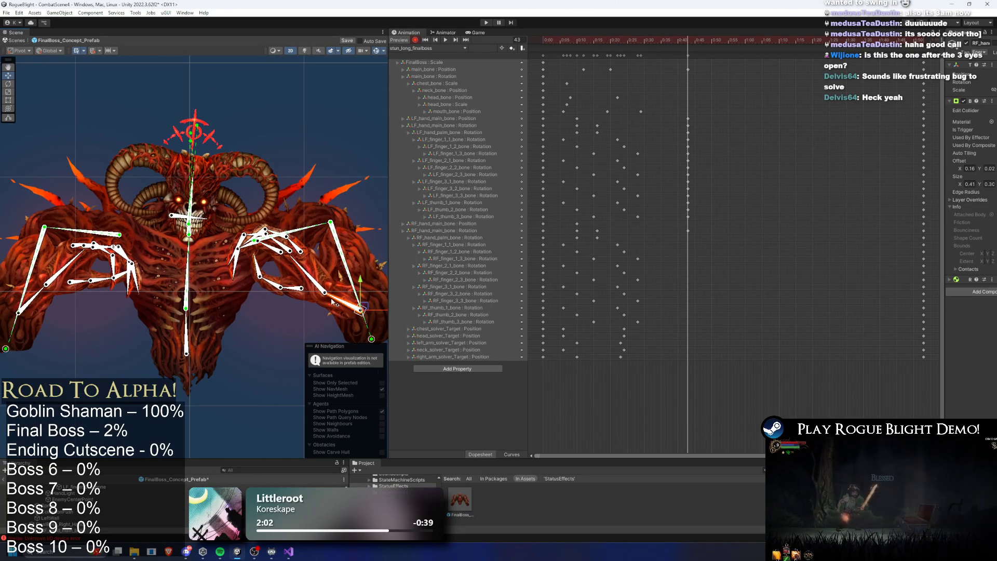
{"action": "scroll", "coordinate": [312, 285], "scroll_direction": "up", "scroll_amount": 4}
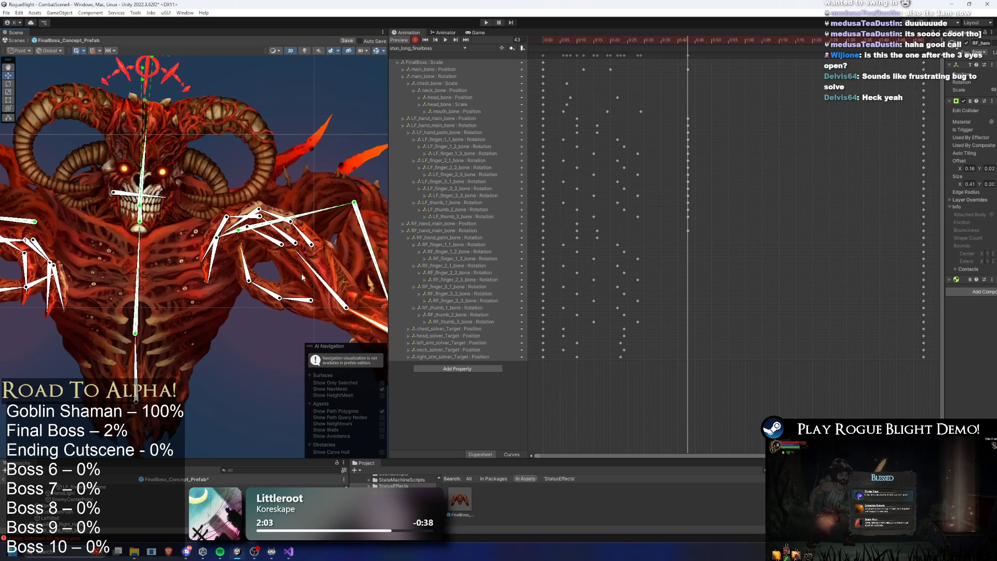
{"action": "scroll", "coordinate": [318, 279], "scroll_direction": "down", "scroll_amount": 3}
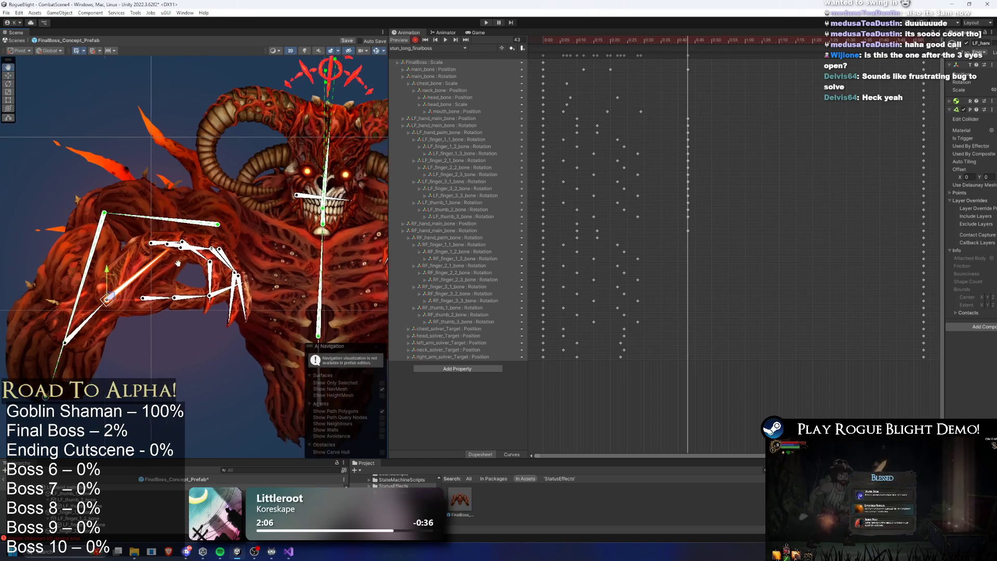
{"action": "left_click_drag", "start_coordinate": [338, 260], "coordinate": [299, 278]}
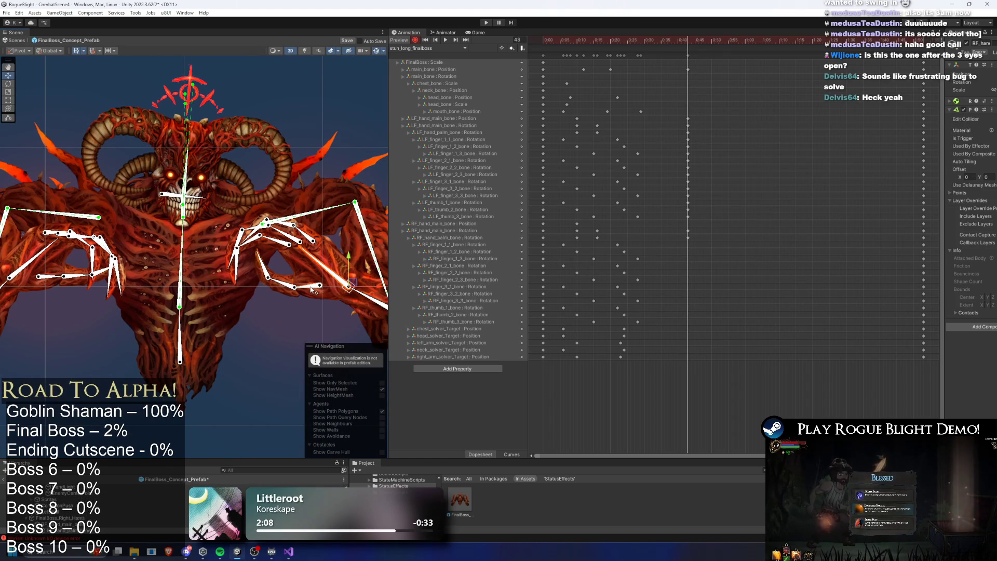
{"action": "left_click", "coordinate": [311, 289]}
{"action": "mouse_move", "coordinate": [292, 290]}
{"action": "left_mouse_down"}
{"action": "mouse_move", "coordinate": [327, 279]}
{"action": "mouse_move", "coordinate": [327, 289]}
{"action": "mouse_move", "coordinate": [283, 286]}
{"action": "left_mouse_up"}
- Select through the right-hand finger bones one after another
{"action": "left_click", "coordinate": [258, 272]}
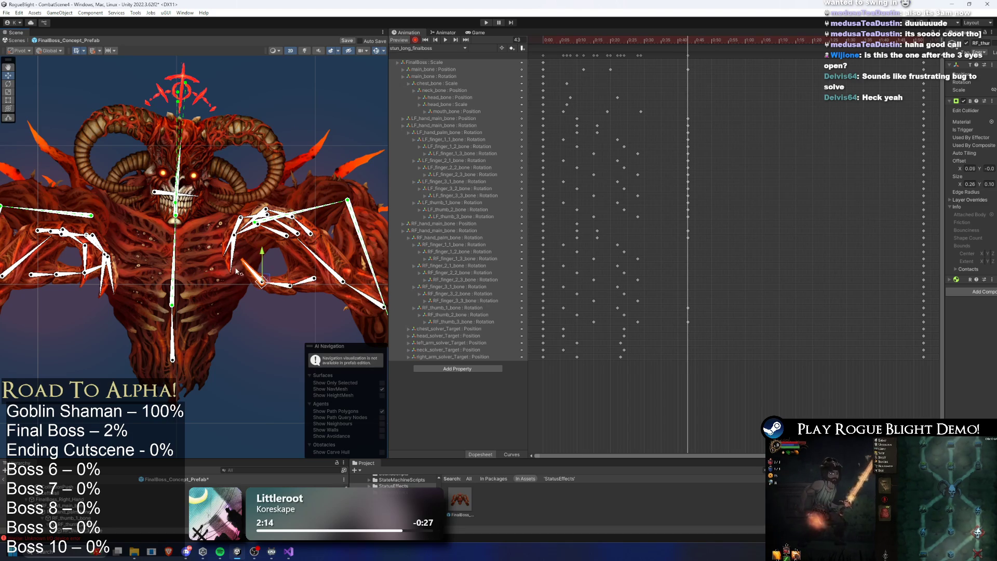
{"action": "left_click", "coordinate": [277, 236]}
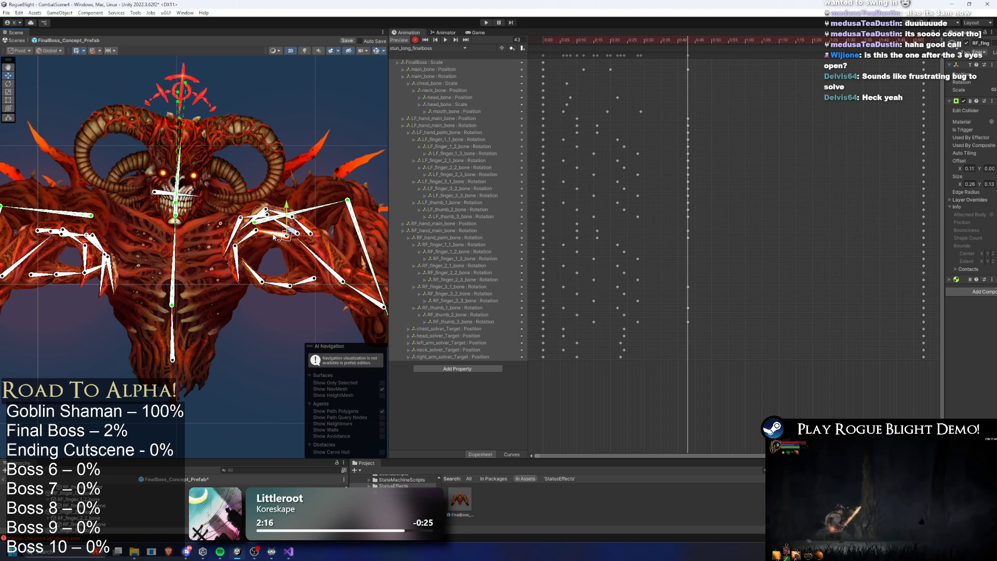
{"action": "left_click", "coordinate": [248, 243]}
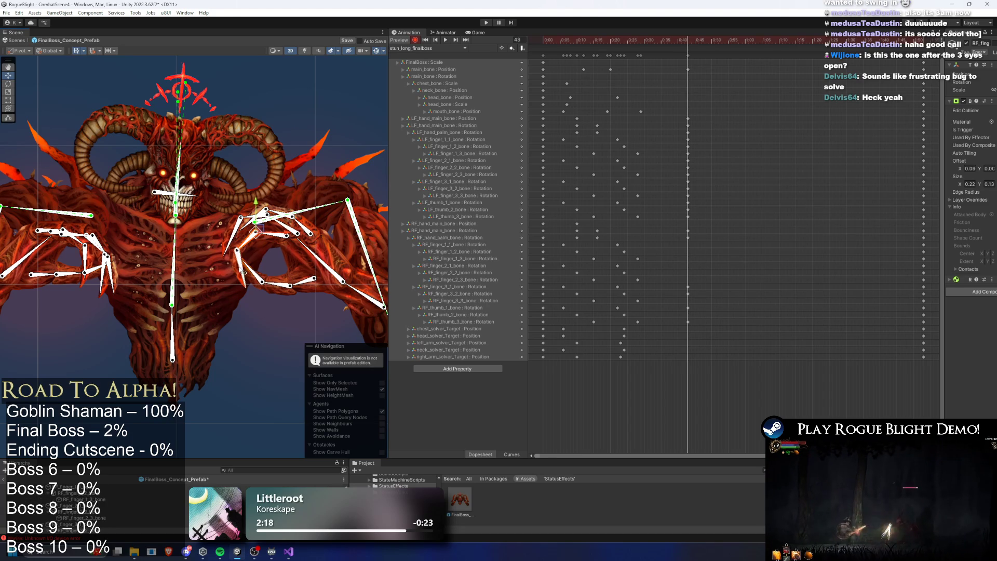
{"action": "left_click", "coordinate": [284, 231]}
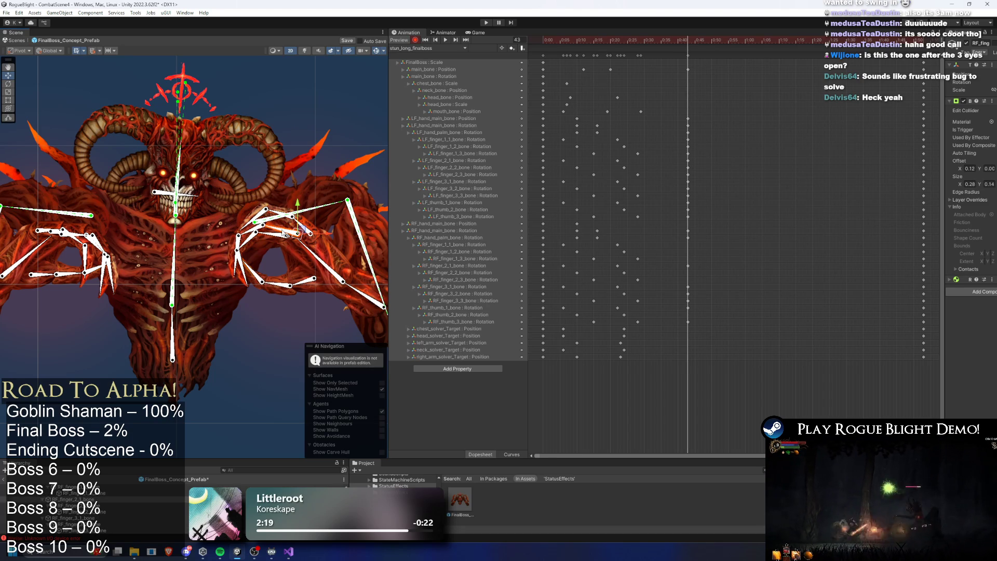
{"action": "left_click", "coordinate": [252, 235]}
{"action": "left_click", "coordinate": [239, 237]}
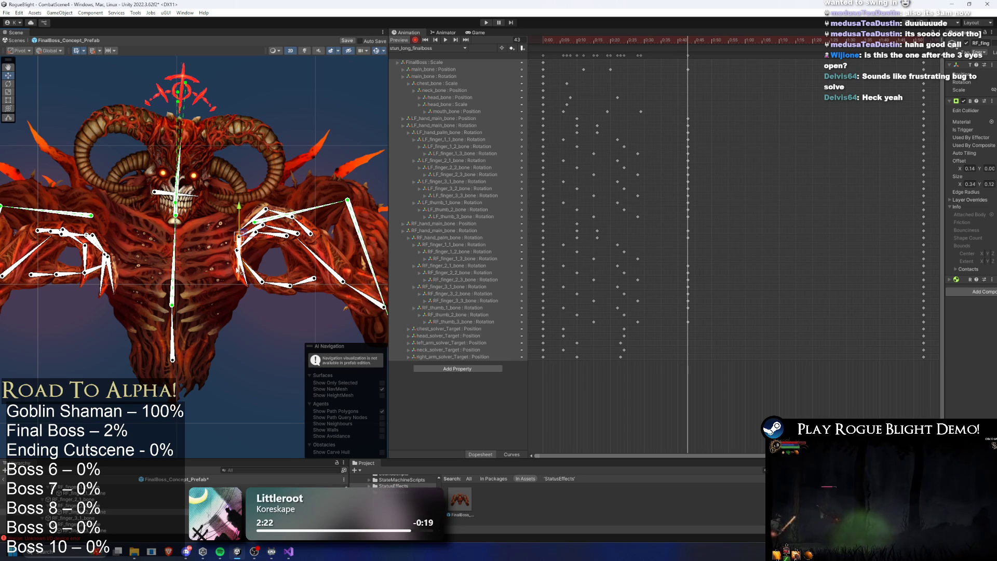
{"action": "left_click", "coordinate": [306, 228]}
{"action": "left_click", "coordinate": [284, 223]}
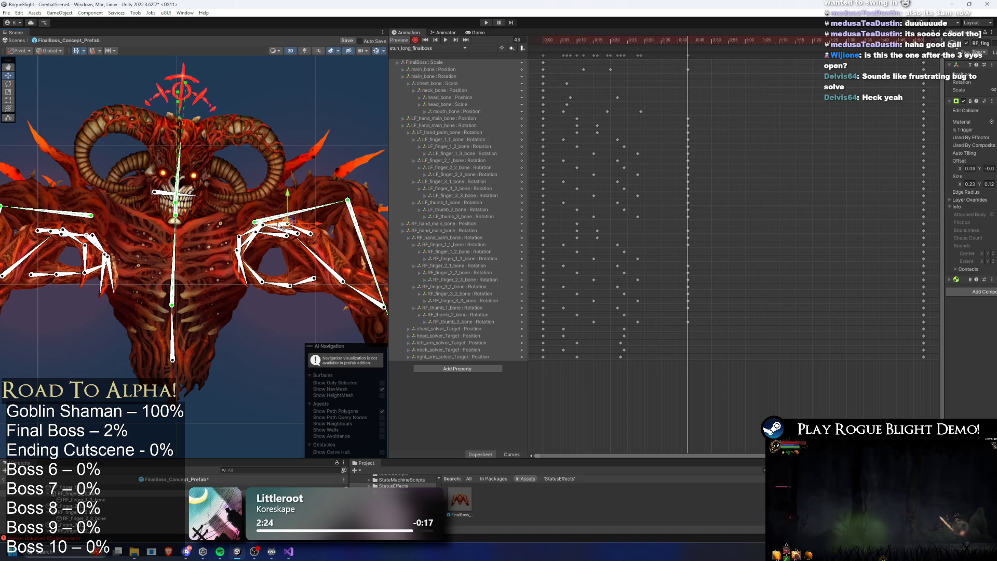
{"action": "left_click", "coordinate": [257, 244]}
- Focus on head_bone and rotate it to key a new head pose
{"action": "key", "text": "f"}
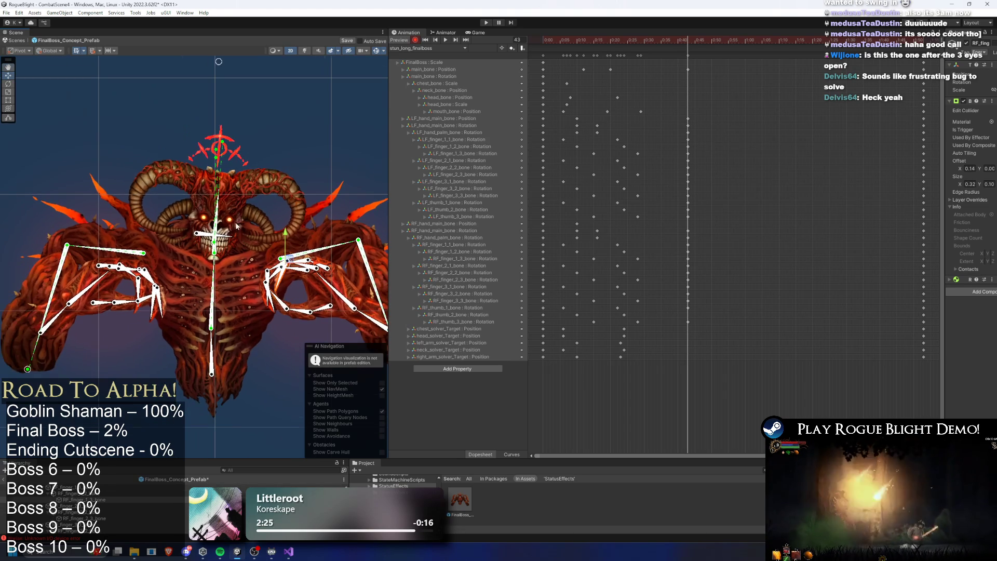
{"action": "left_click", "coordinate": [214, 224]}
{"action": "key", "text": "f"}
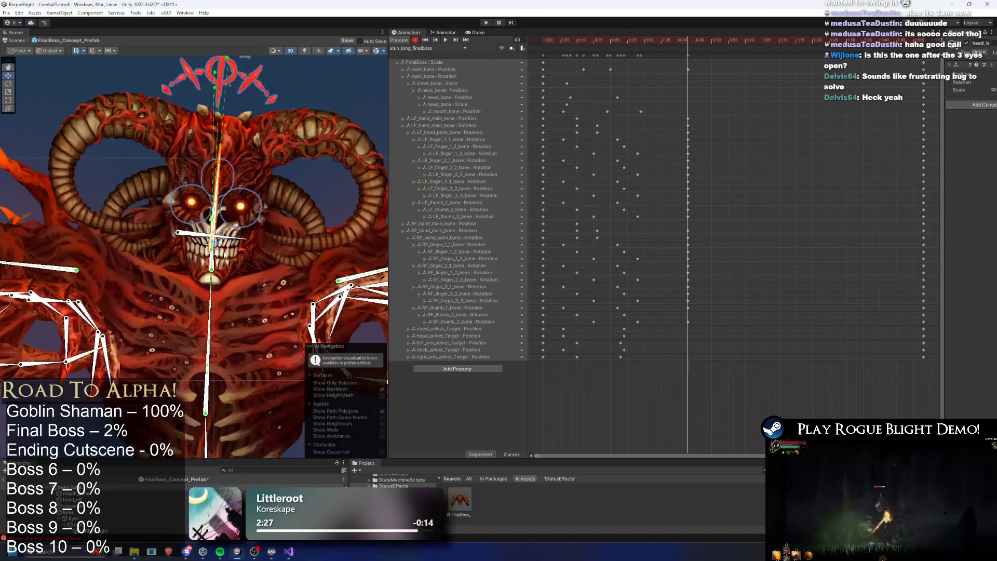
{"action": "left_click_drag", "start_coordinate": [218, 224], "coordinate": [212, 226]}
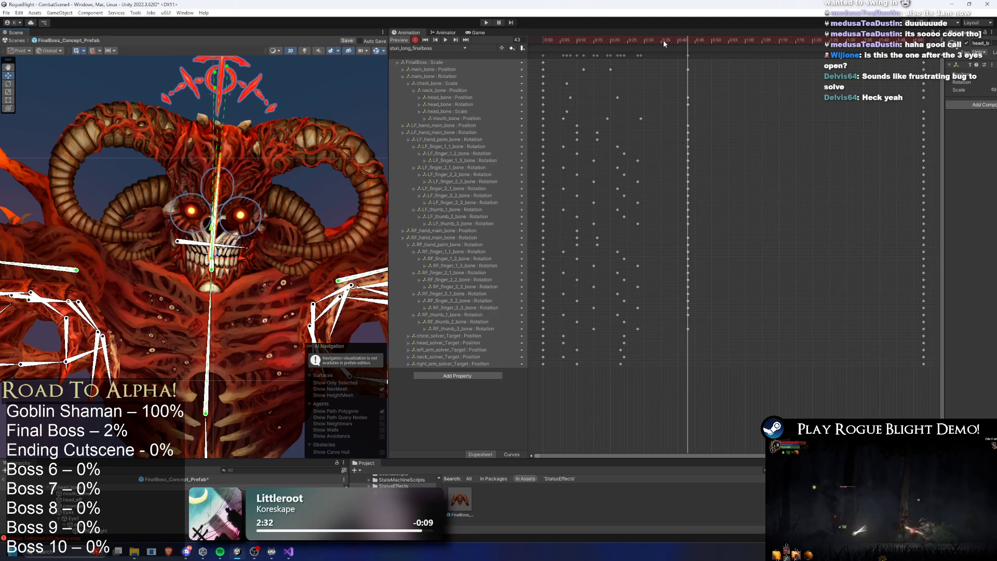
- Drag the final pose keyframe column later in the stun_long clip
{"action": "left_click", "coordinate": [550, 41]}
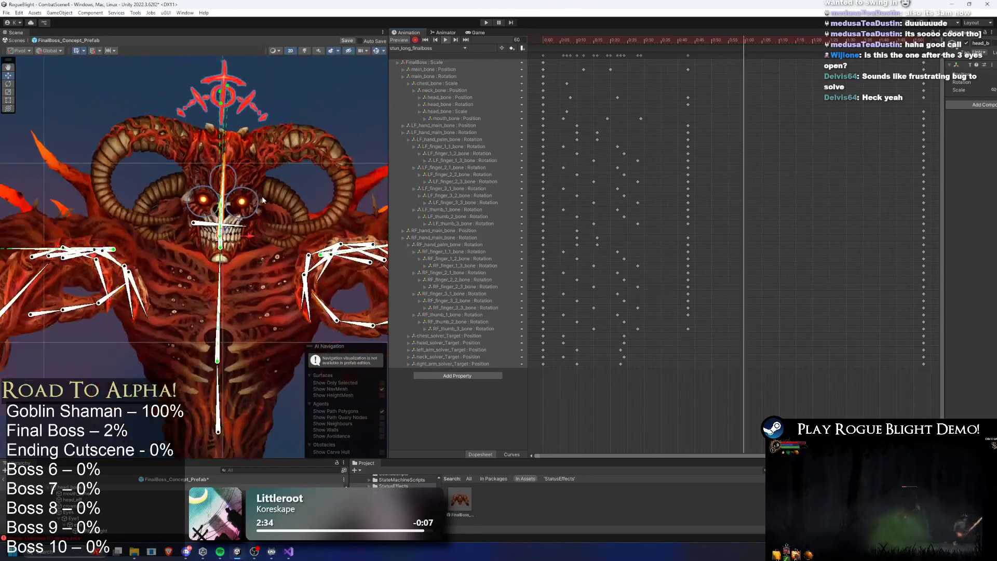
{"action": "left_click_drag", "start_coordinate": [687, 56], "coordinate": [738, 55]}
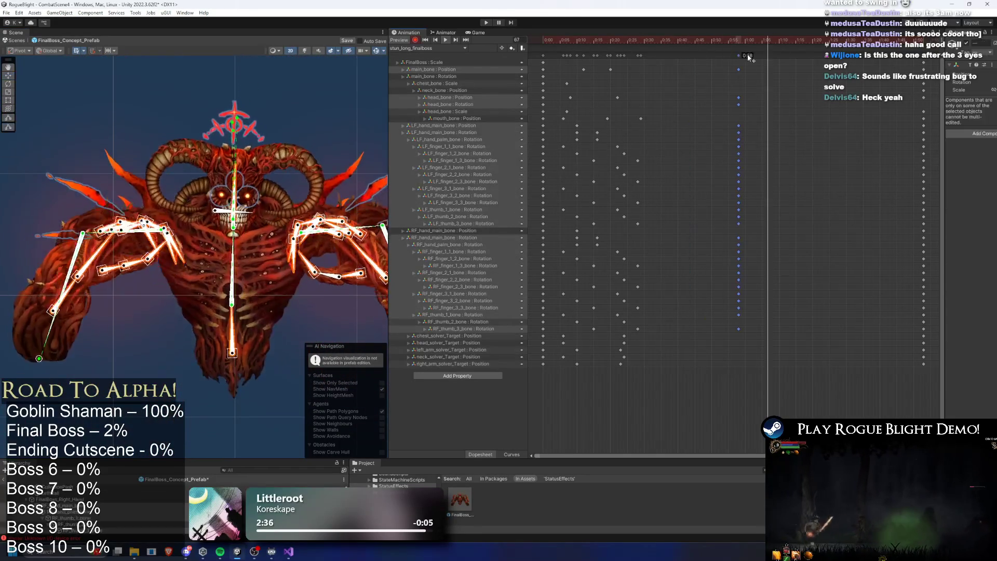
{"action": "left_click", "coordinate": [580, 41]}
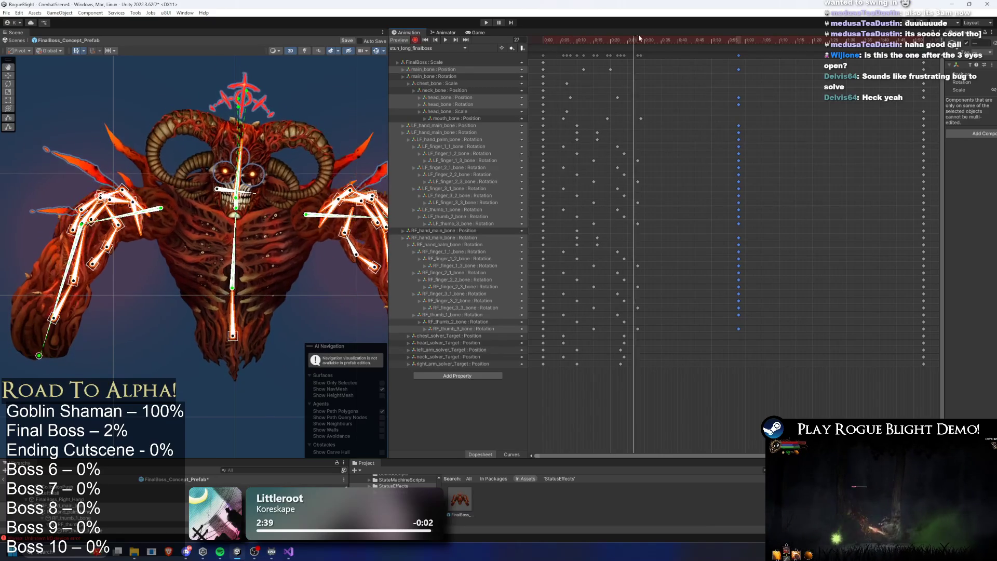
- Undo the accidental main bone key and delete the stray main_bone Position key at 0:20
{"action": "left_click_drag", "start_coordinate": [235, 347], "coordinate": [246, 330]}
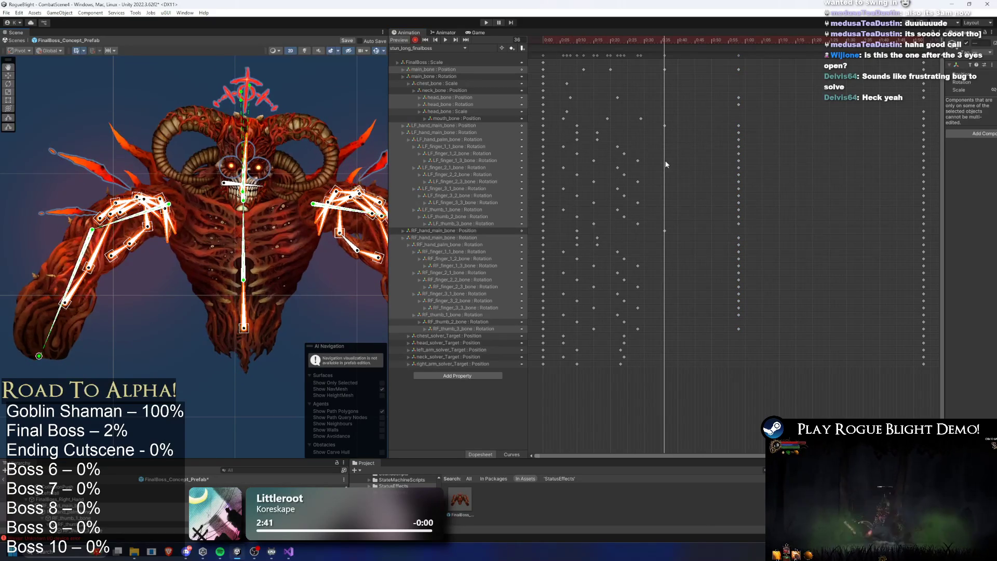
{"action": "key", "text": "ctrl+z"}
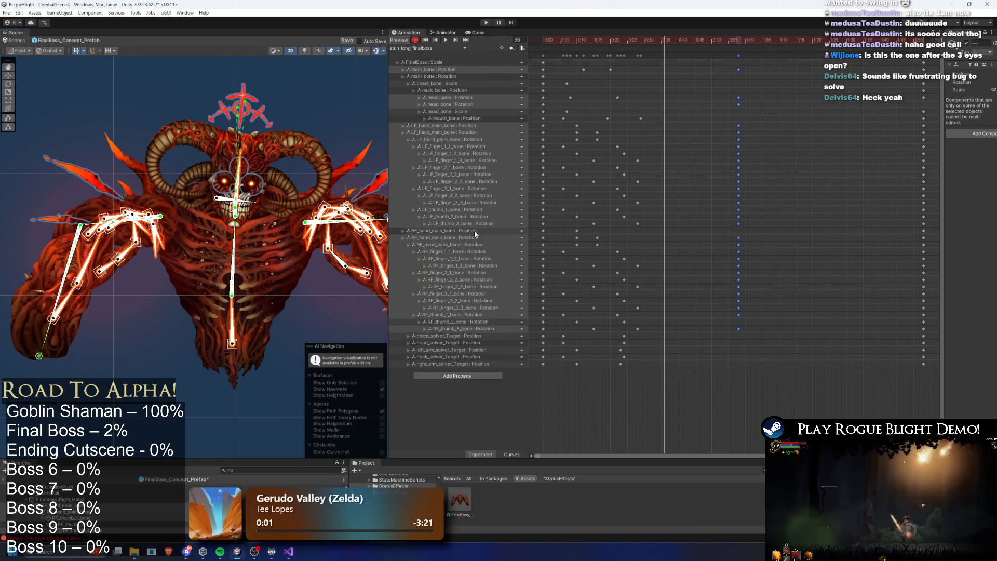
{"action": "left_click", "coordinate": [494, 230]}
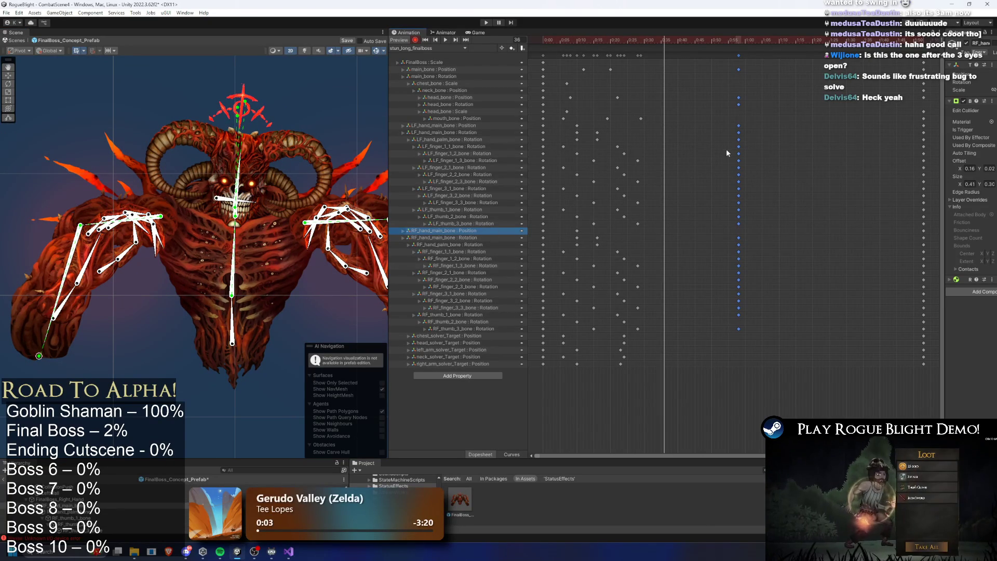
{"action": "left_click", "coordinate": [465, 238]}
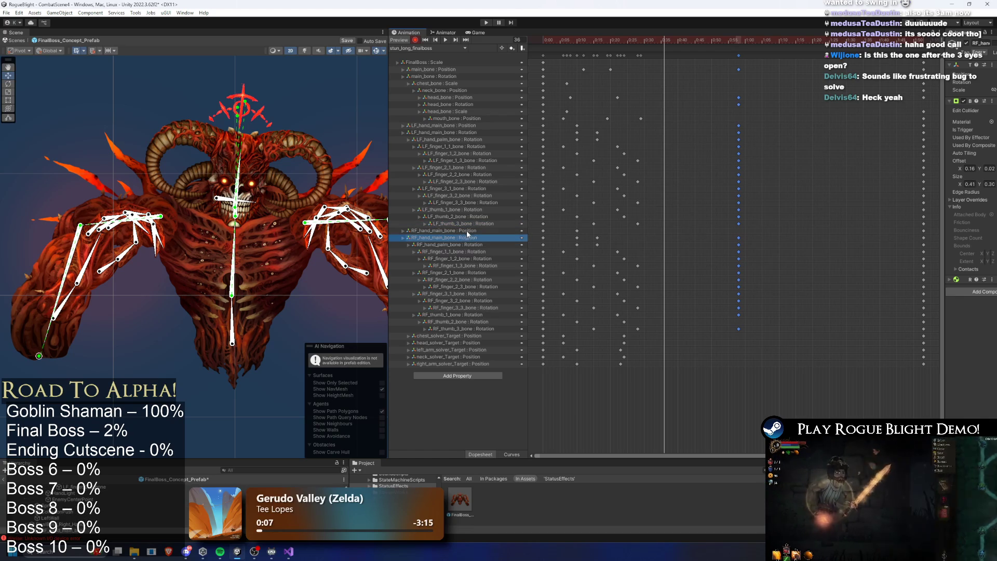
{"action": "mouse_move", "coordinate": [624, 40]}
{"action": "left_mouse_down"}
{"action": "mouse_move", "coordinate": [559, 40]}
{"action": "mouse_move", "coordinate": [664, 41]}
{"action": "left_mouse_up"}
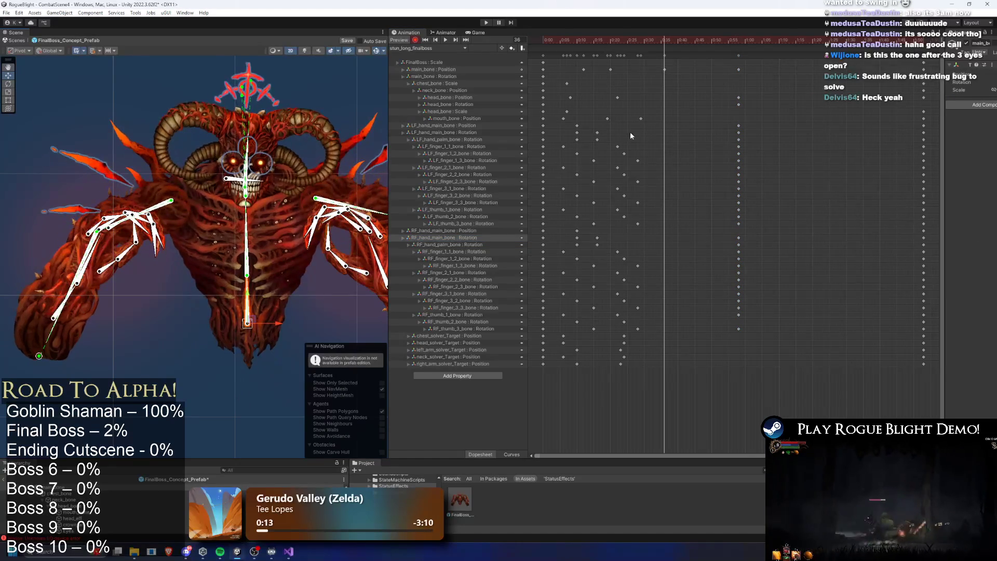
{"action": "left_click", "coordinate": [611, 69]}
{"action": "key", "text": "Delete"}
- Preview the clip, then select the main, chest and head_bone Scale keys to retime
{"action": "key", "text": "space"}
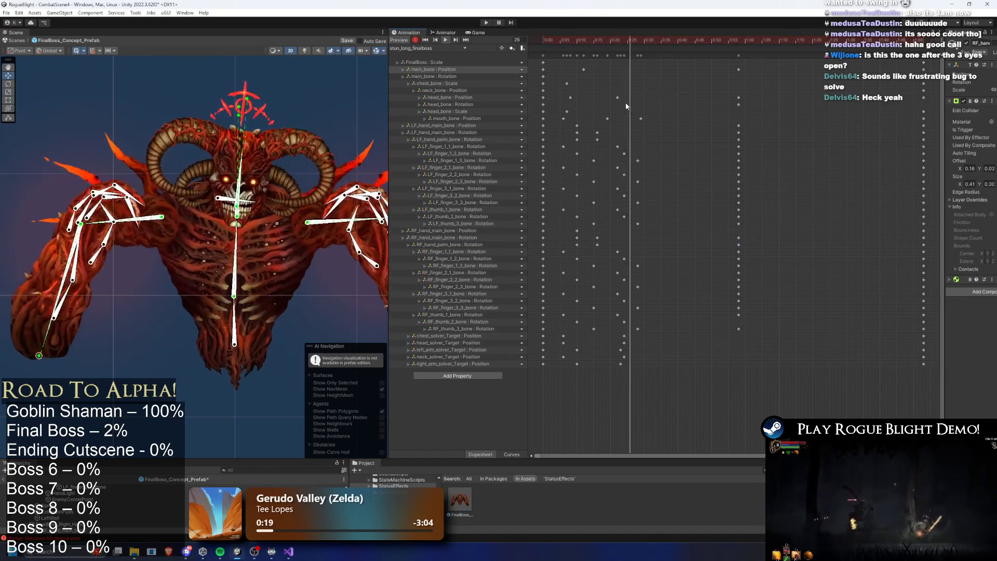
{"action": "left_click", "coordinate": [622, 40]}
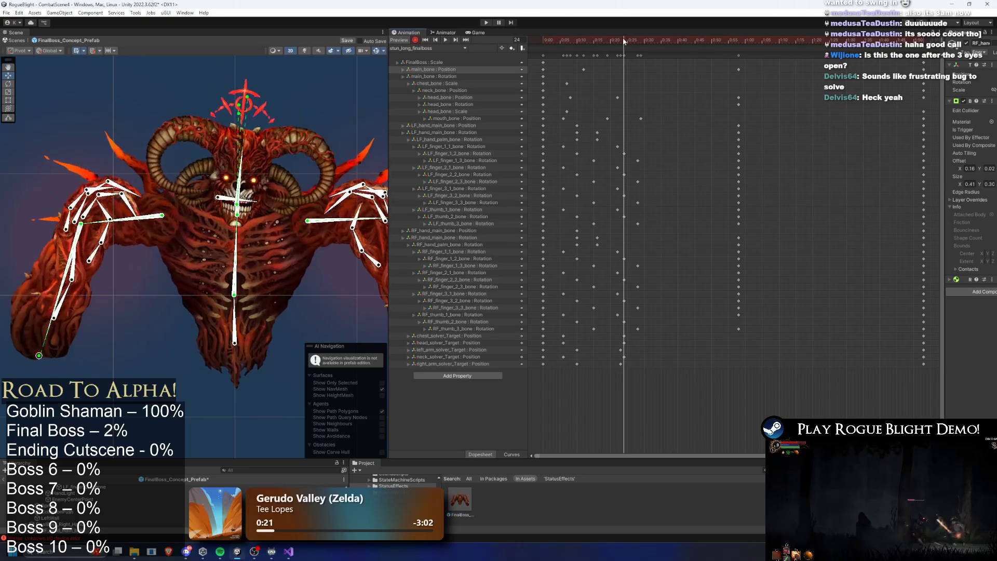
{"action": "mouse_move", "coordinate": [625, 40]}
{"action": "left_mouse_down"}
{"action": "mouse_move", "coordinate": [570, 40]}
{"action": "mouse_move", "coordinate": [631, 32]}
{"action": "mouse_move", "coordinate": [524, 52]}
{"action": "mouse_move", "coordinate": [650, 44]}
{"action": "left_mouse_up"}
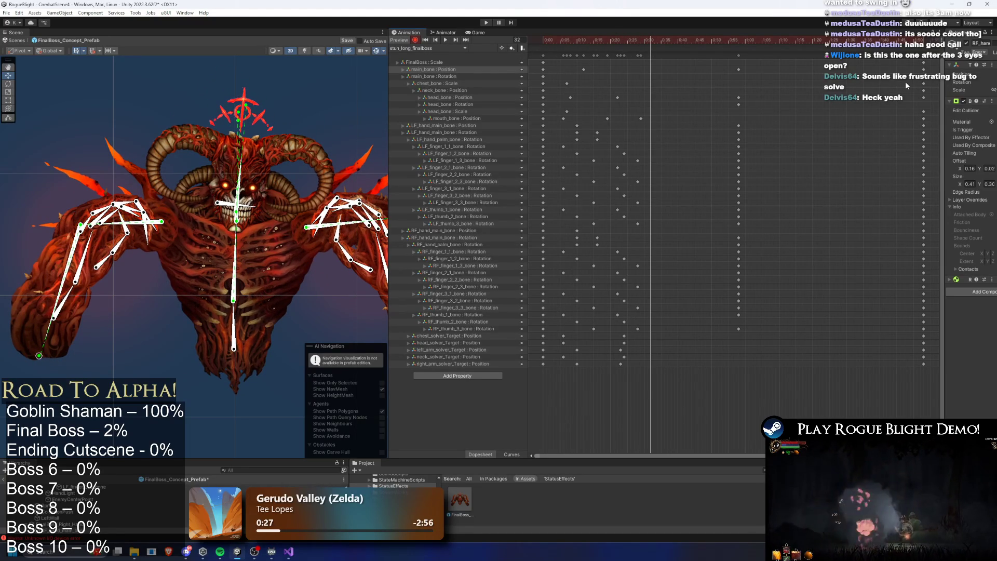
{"action": "left_click", "coordinate": [923, 82]}
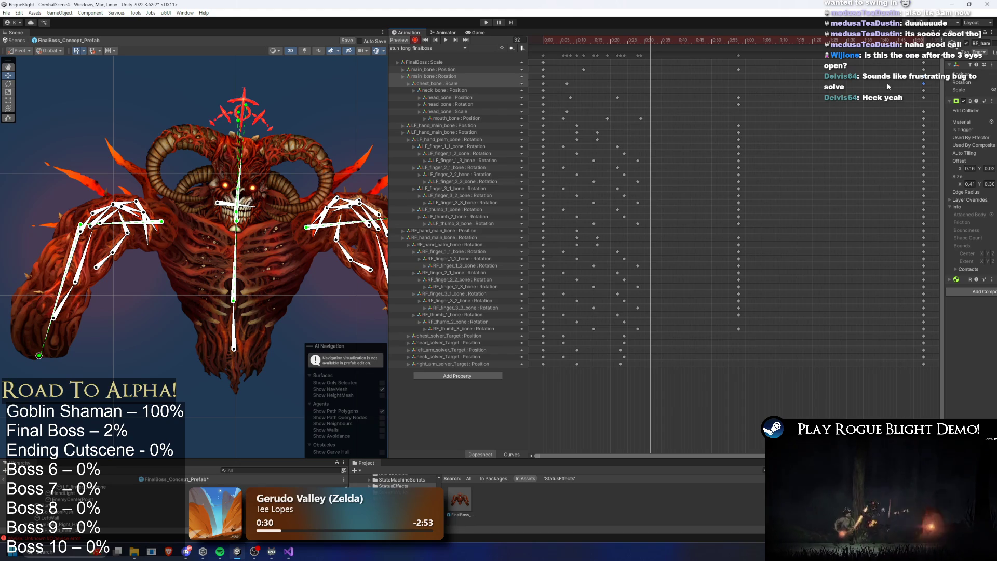
{"action": "left_click", "coordinate": [889, 86]}
{"action": "left_click", "coordinate": [923, 83]}
{"action": "left_click", "coordinate": [930, 83]}
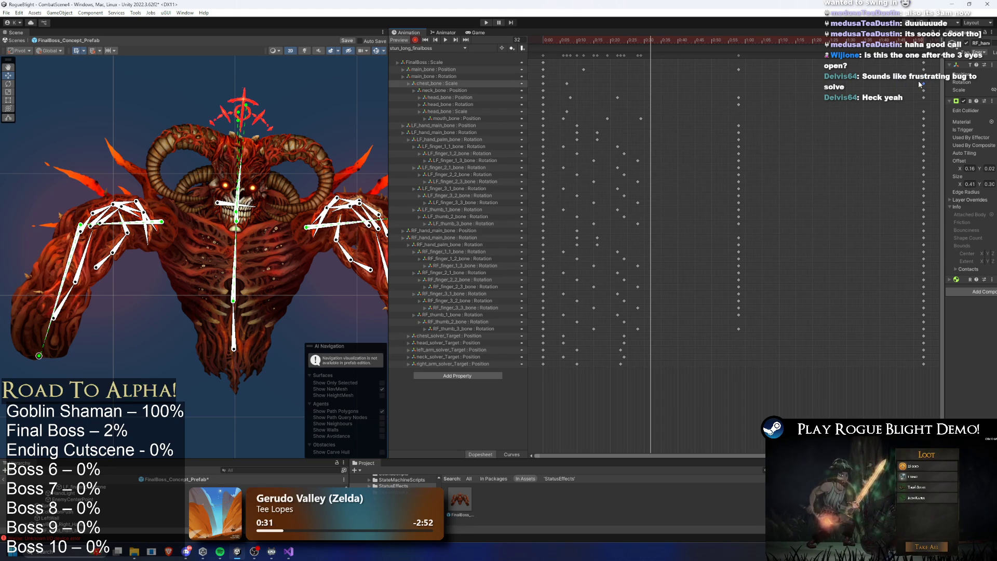
{"action": "left_click", "coordinate": [924, 111], "text": "shift"}
{"action": "key", "text": "ctrl+v"}
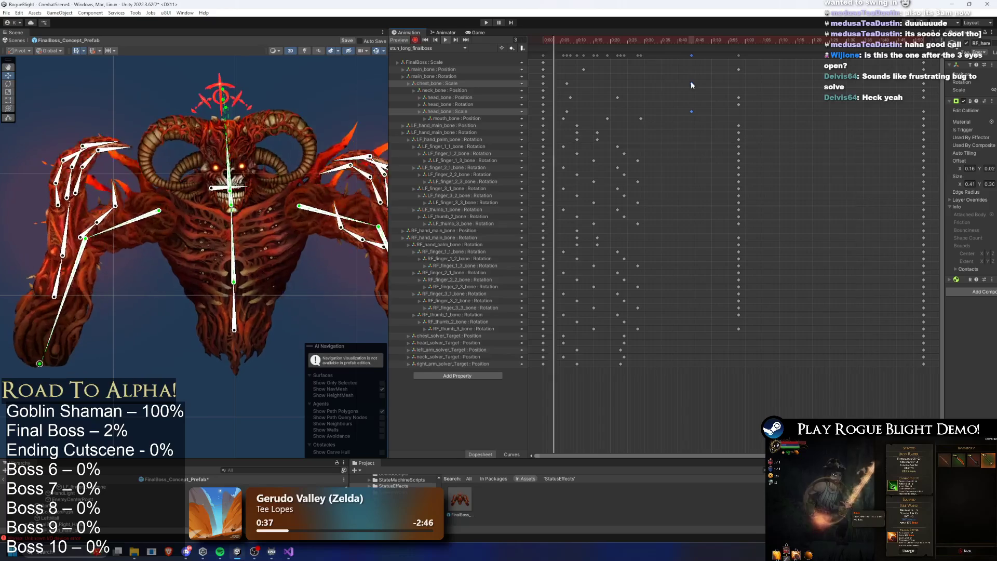
- Move the chest and head keys to 0:38 and paste a copy of the final pose earlier
{"action": "left_click_drag", "start_coordinate": [691, 55], "coordinate": [672, 59]}
{"action": "left_click_drag", "start_coordinate": [737, 55], "coordinate": [727, 55]}
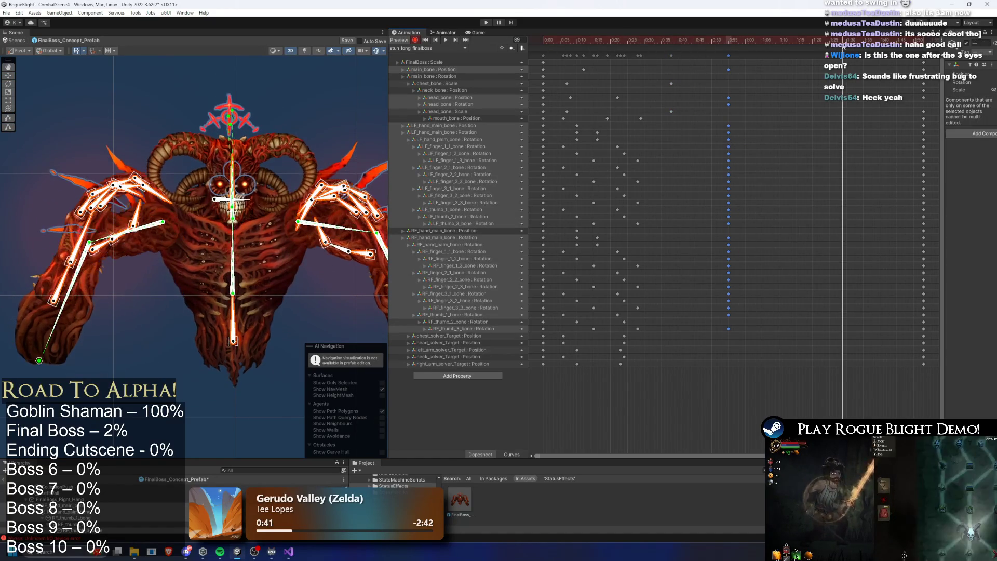
{"action": "key", "text": "ctrl+c"}
{"action": "key", "text": "ctrl+v"}
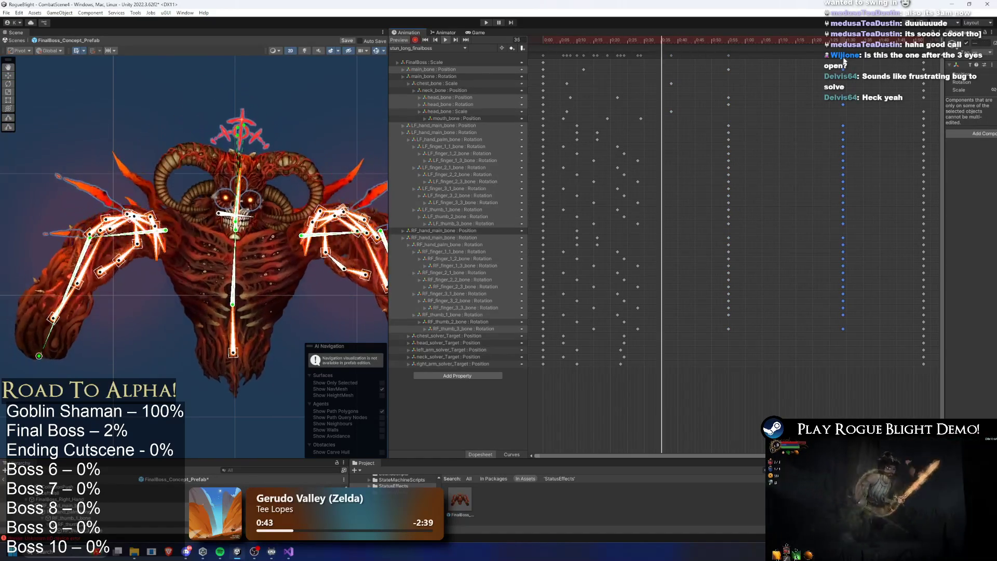
{"action": "left_click_drag", "start_coordinate": [844, 69], "coordinate": [775, 68]}
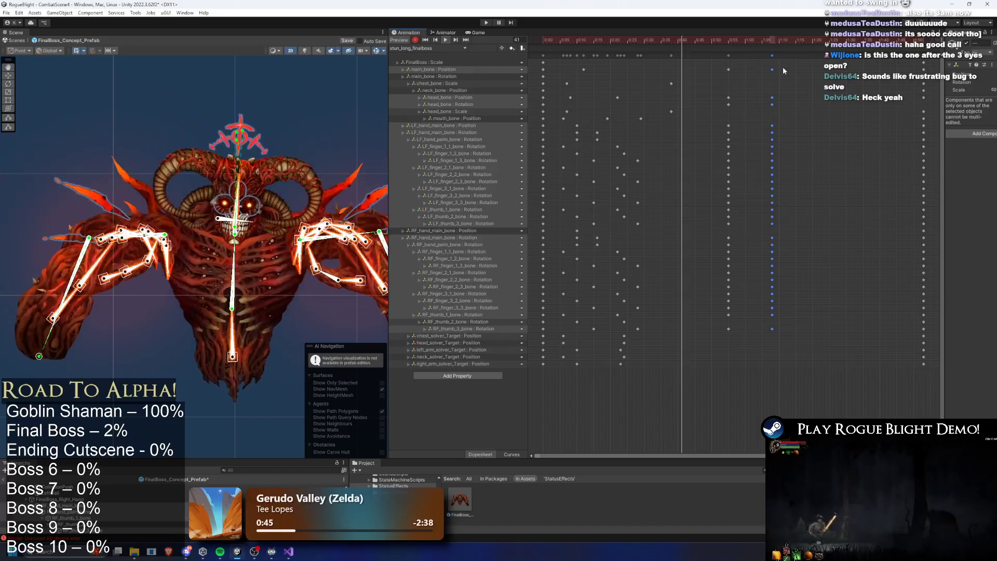
{"action": "left_click_drag", "start_coordinate": [767, 40], "coordinate": [731, 41]}
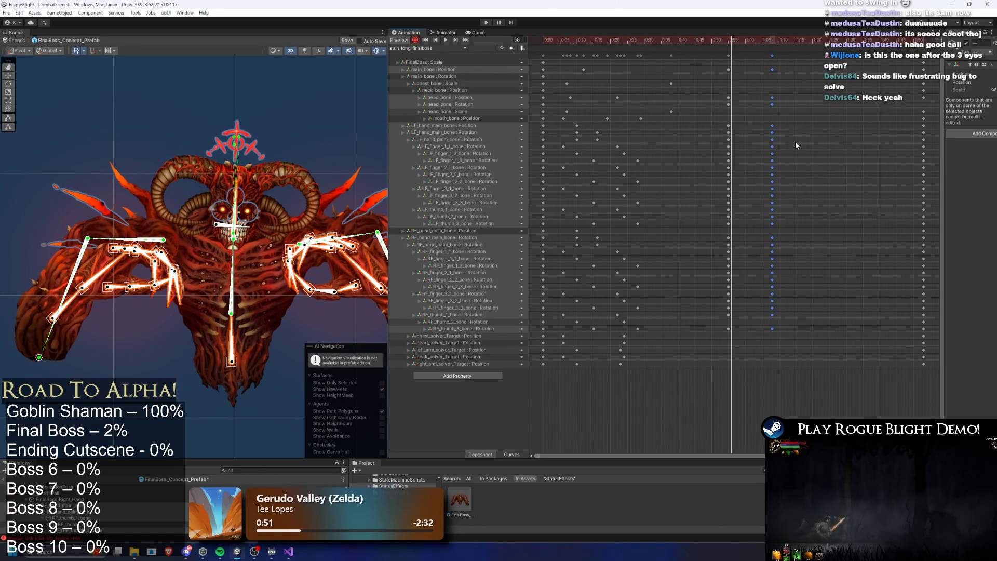
- Try re-posing the right hand at frame 55, undo it, and reselect the hand's main bone
{"action": "left_click_drag", "start_coordinate": [346, 315], "coordinate": [277, 282]}
{"action": "left_click_drag", "start_coordinate": [348, 278], "coordinate": [357, 270]}
{"action": "key", "text": "ctrl+z"}
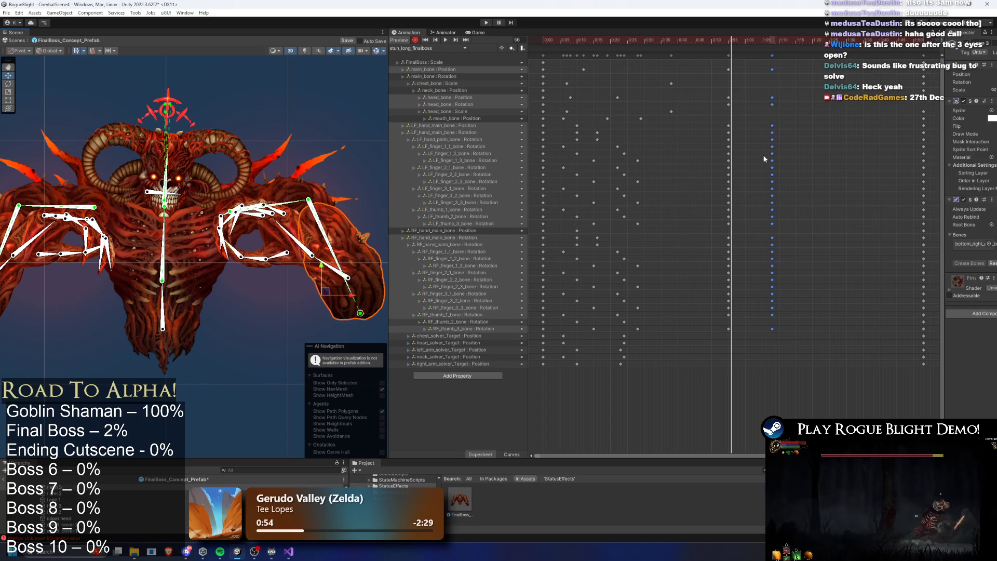
{"action": "scroll", "coordinate": [233, 230], "scroll_direction": "down", "scroll_amount": 3}
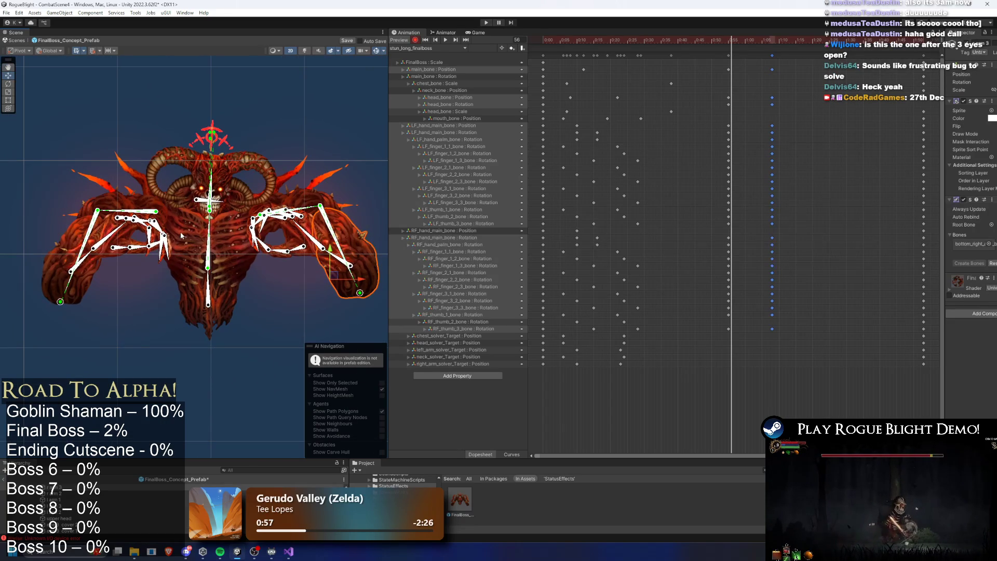
{"action": "scroll", "coordinate": [219, 227], "scroll_direction": "up", "scroll_amount": 3}
{"action": "left_click", "coordinate": [333, 106]}
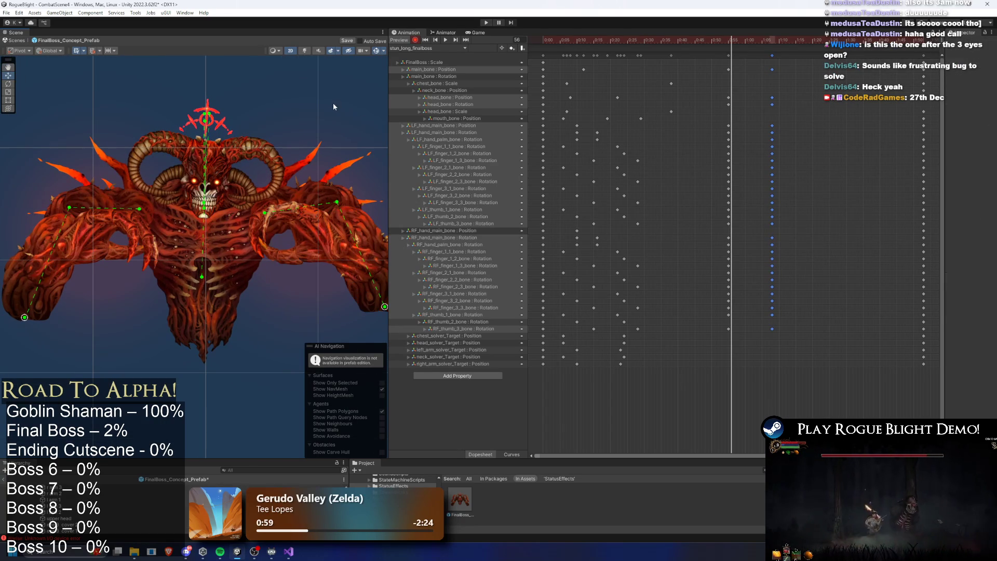
{"action": "left_click_drag", "start_coordinate": [723, 40], "coordinate": [728, 42]}
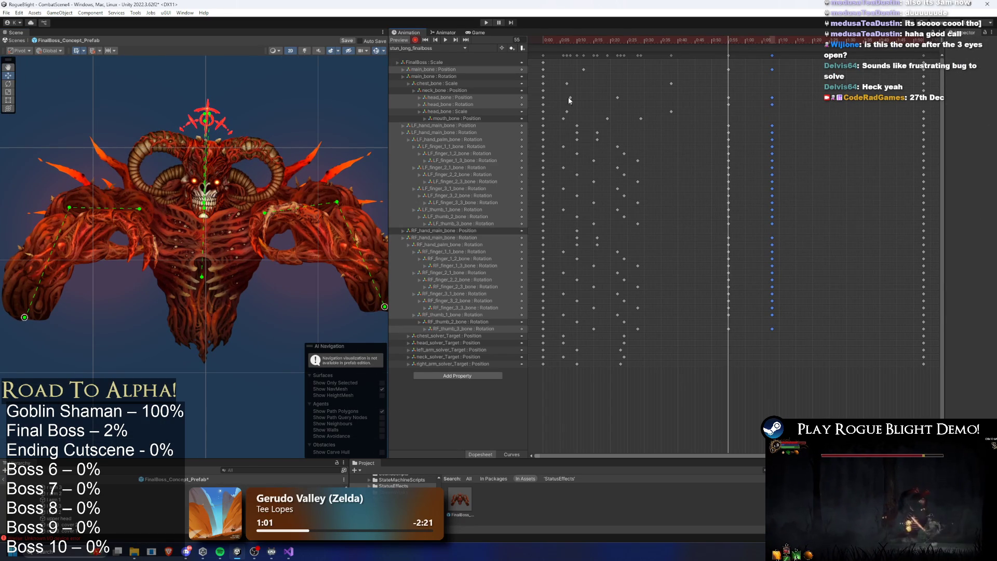
{"action": "left_click", "coordinate": [372, 273]}
{"action": "left_click", "coordinate": [372, 273]}
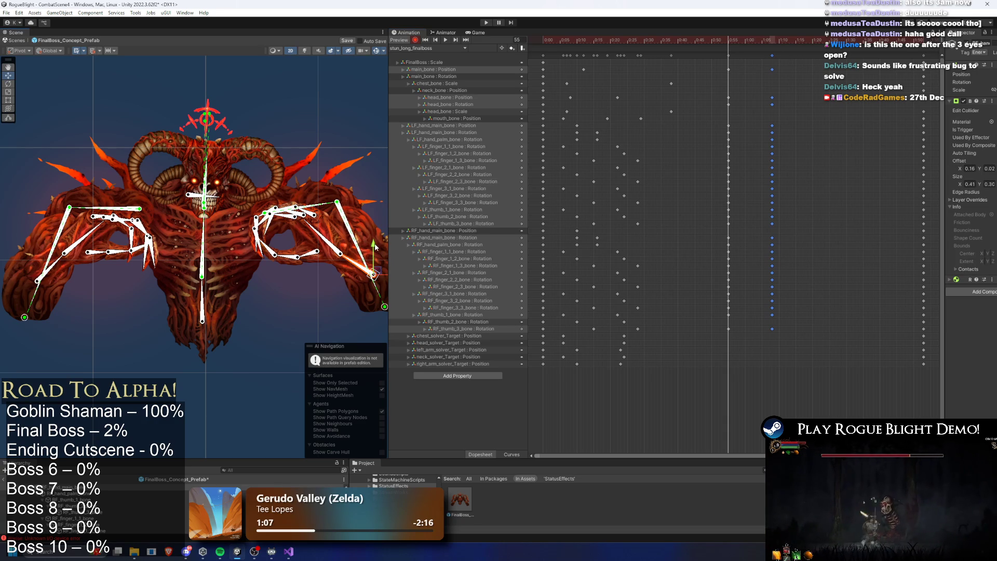
{"action": "left_click", "coordinate": [375, 247]}
{"action": "left_click", "coordinate": [375, 247]}
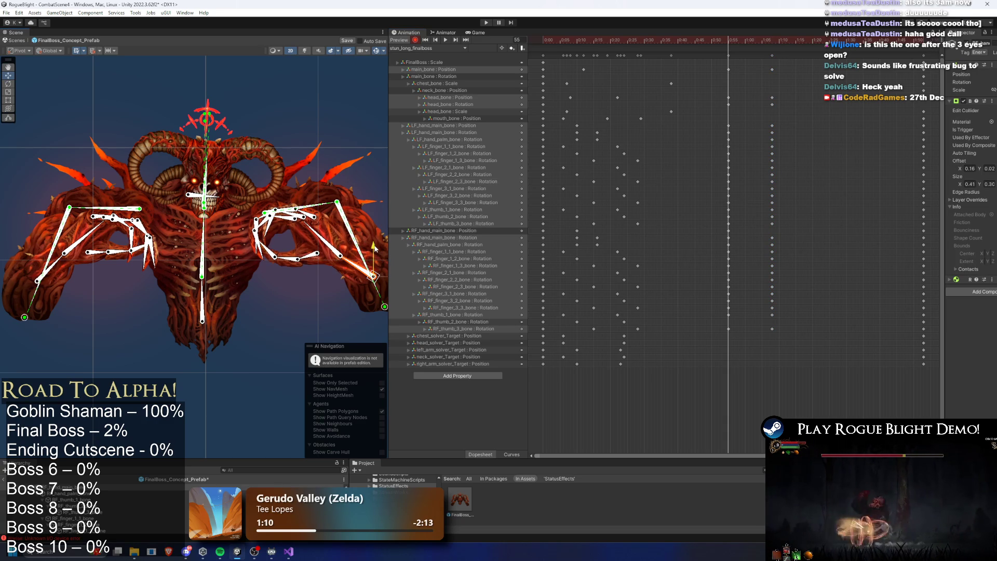
- Paste the right hand's frame-5 position key at frame 55 and preview the clip
{"action": "mouse_move", "coordinate": [701, 41]}
{"action": "left_mouse_down"}
{"action": "mouse_move", "coordinate": [556, 43]}
{"action": "mouse_move", "coordinate": [644, 43]}
{"action": "left_mouse_up"}
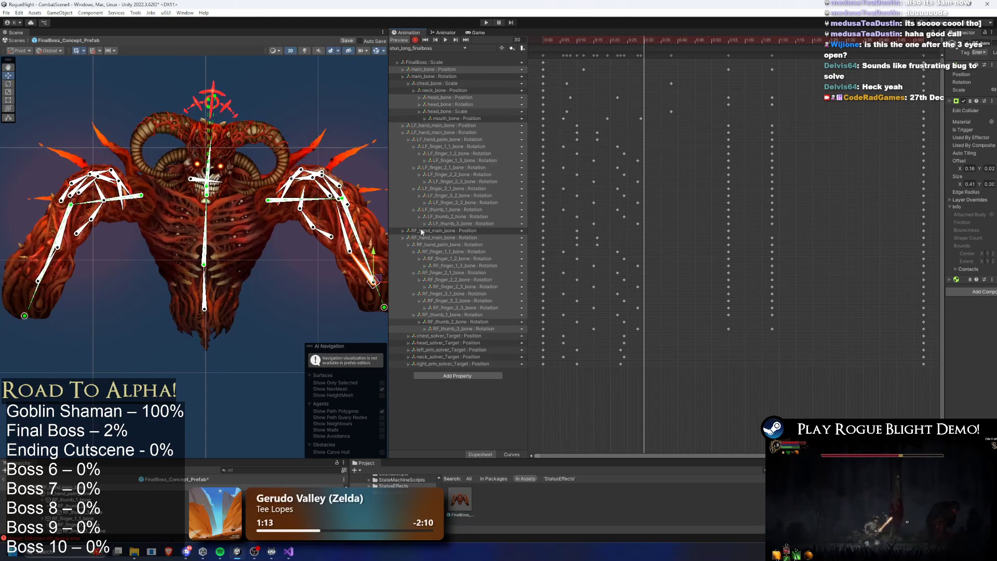
{"action": "left_click", "coordinate": [576, 230]}
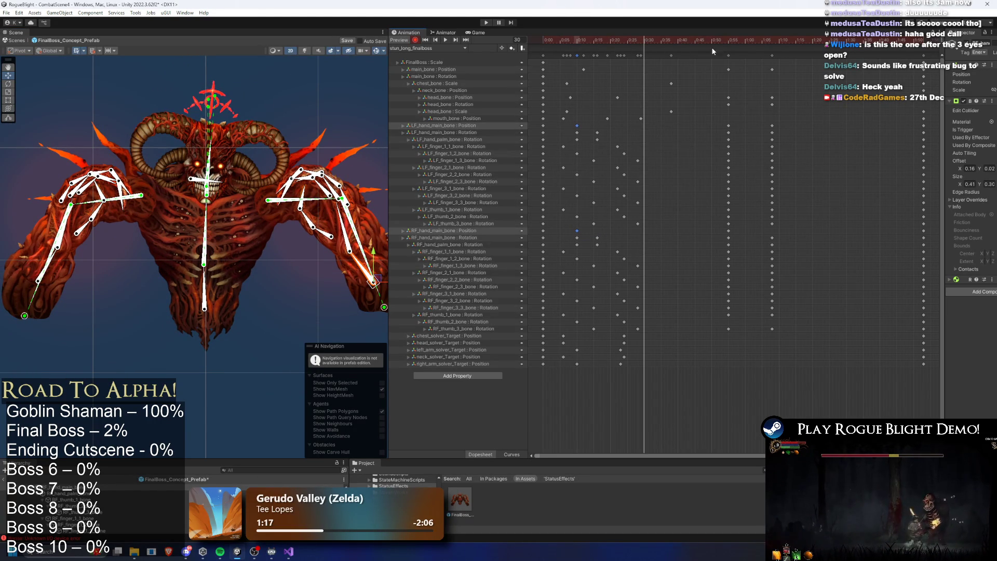
{"action": "left_click", "coordinate": [729, 44]}
{"action": "key", "text": "ctrl+v"}
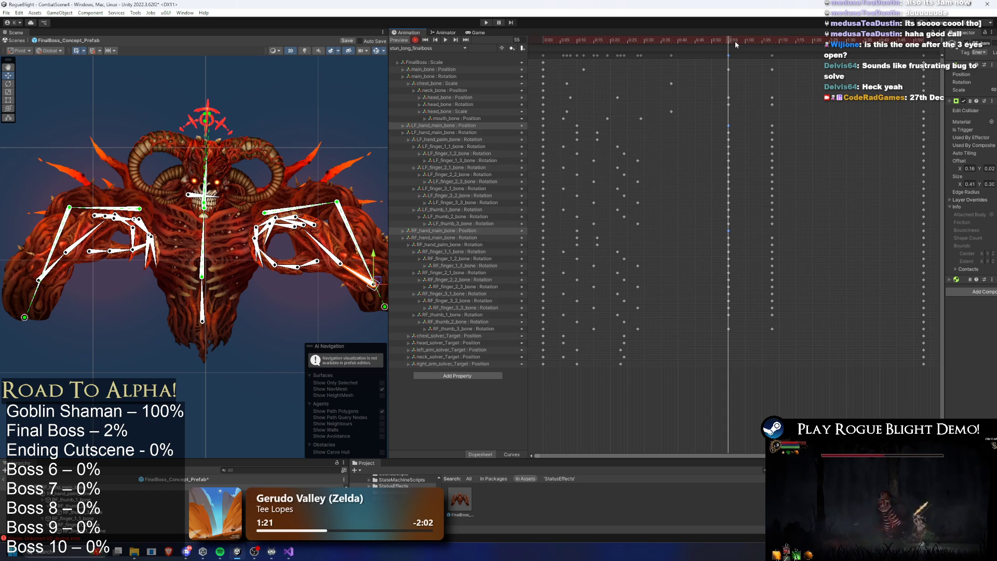
{"action": "key", "text": "space"}
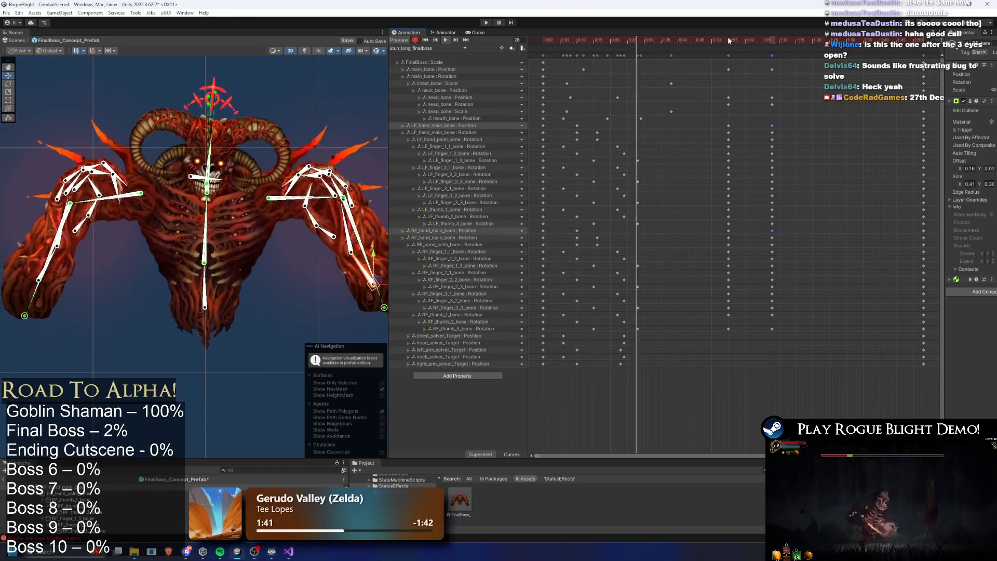
{"action": "left_click", "coordinate": [682, 42]}
- At frame 63, swing the left arm and shift the left-hand finger bones, then preview
{"action": "mouse_move", "coordinate": [683, 44]}
{"action": "left_mouse_down"}
{"action": "mouse_move", "coordinate": [660, 45]}
{"action": "mouse_move", "coordinate": [769, 50]}
{"action": "left_mouse_up"}
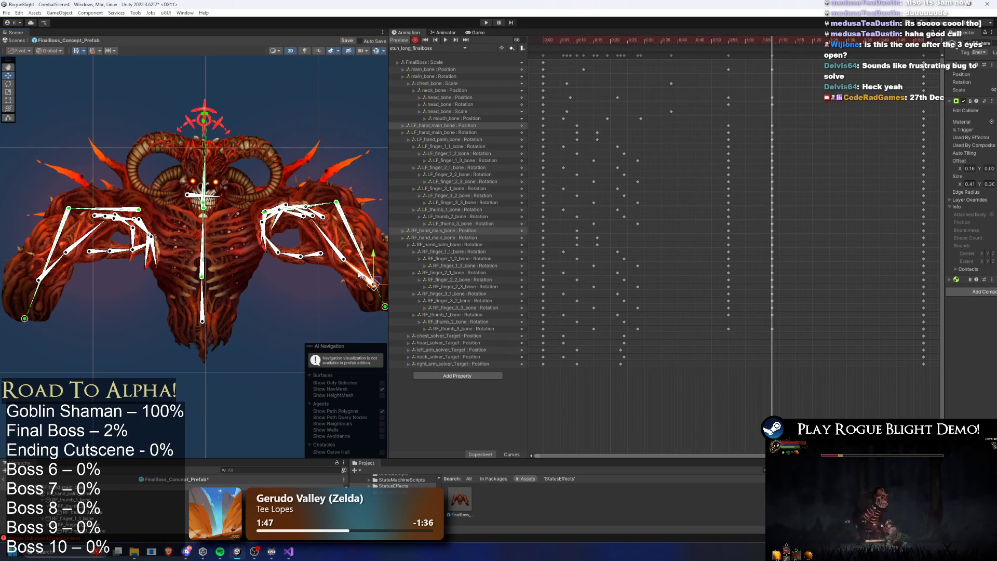
{"action": "left_click_drag", "start_coordinate": [62, 266], "coordinate": [60, 261]}
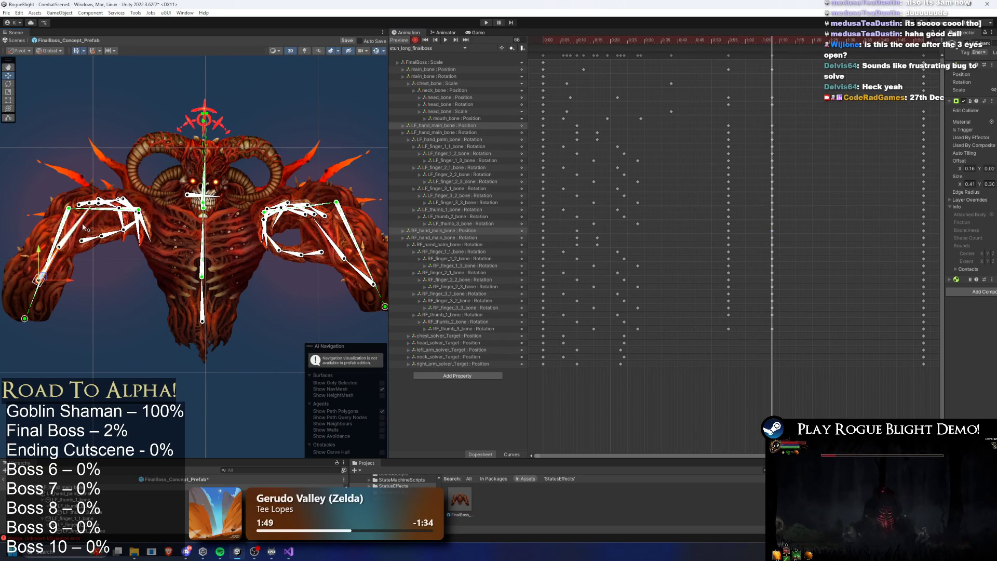
{"action": "left_click_drag", "start_coordinate": [84, 226], "coordinate": [109, 232]}
{"action": "scroll", "coordinate": [322, 234], "scroll_direction": "up", "scroll_amount": 3}
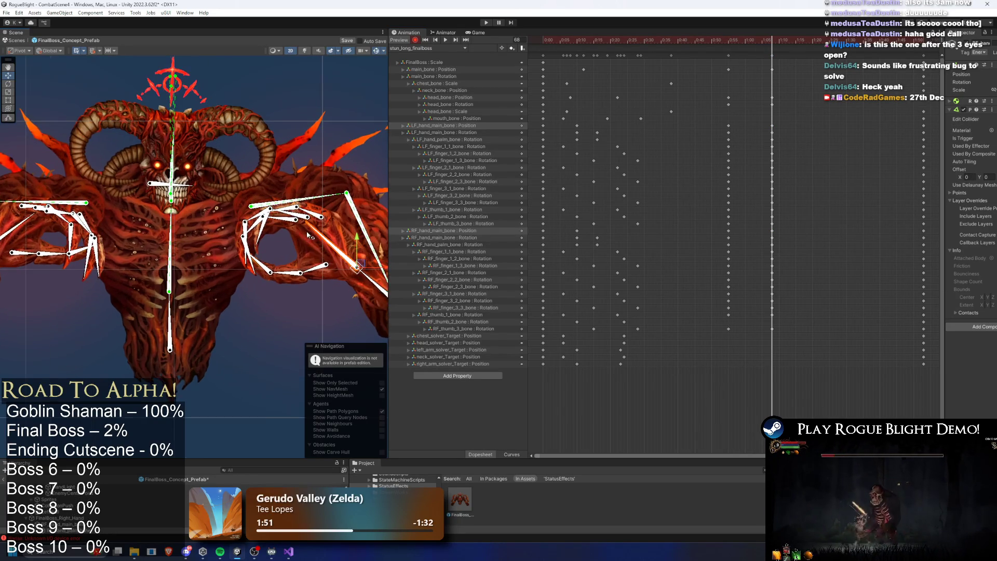
{"action": "left_click", "coordinate": [685, 41]}
{"action": "key", "text": "space"}
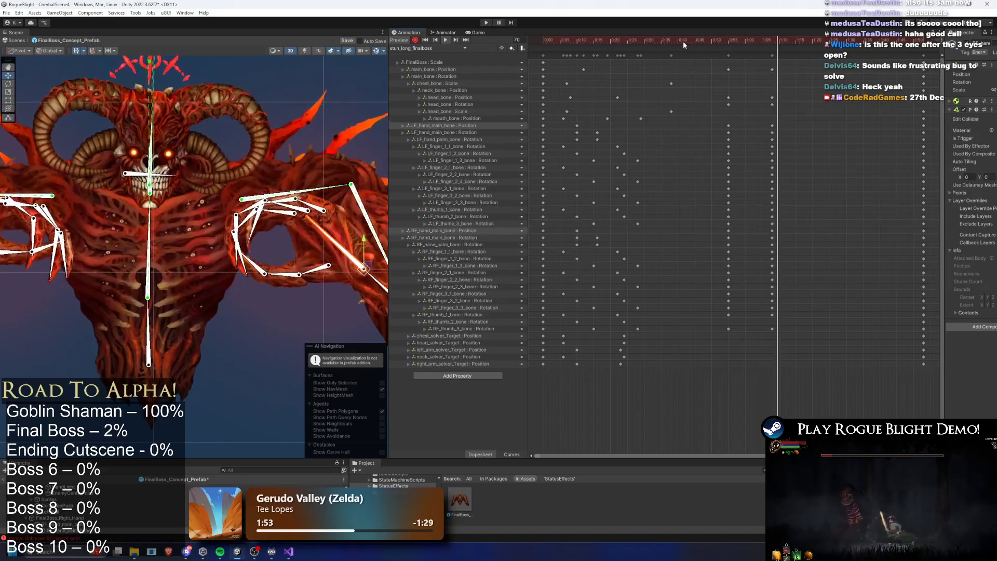
{"action": "scroll", "coordinate": [218, 177], "scroll_direction": "down", "scroll_amount": 3}
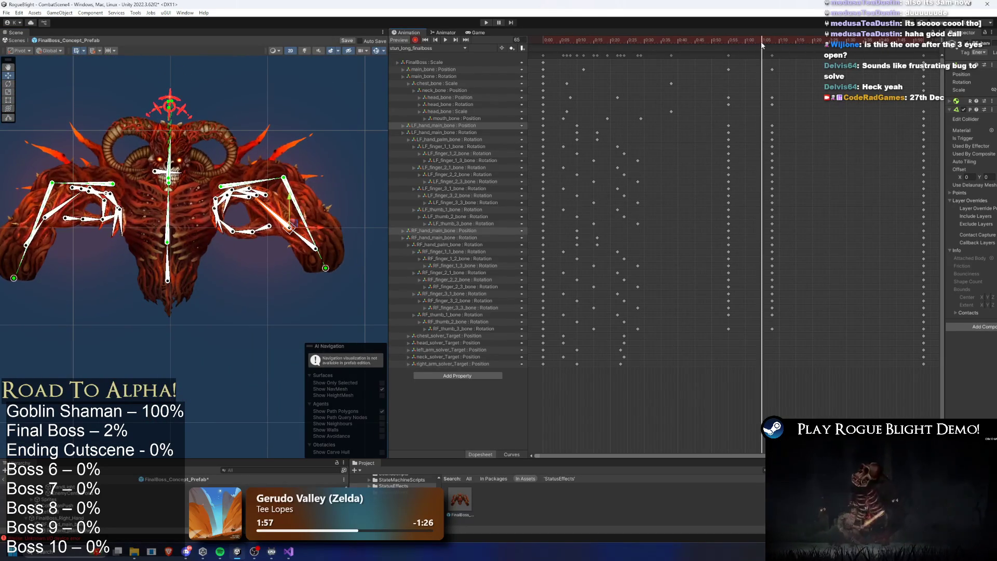
{"action": "scroll", "coordinate": [260, 207], "scroll_direction": "up", "scroll_amount": 5}
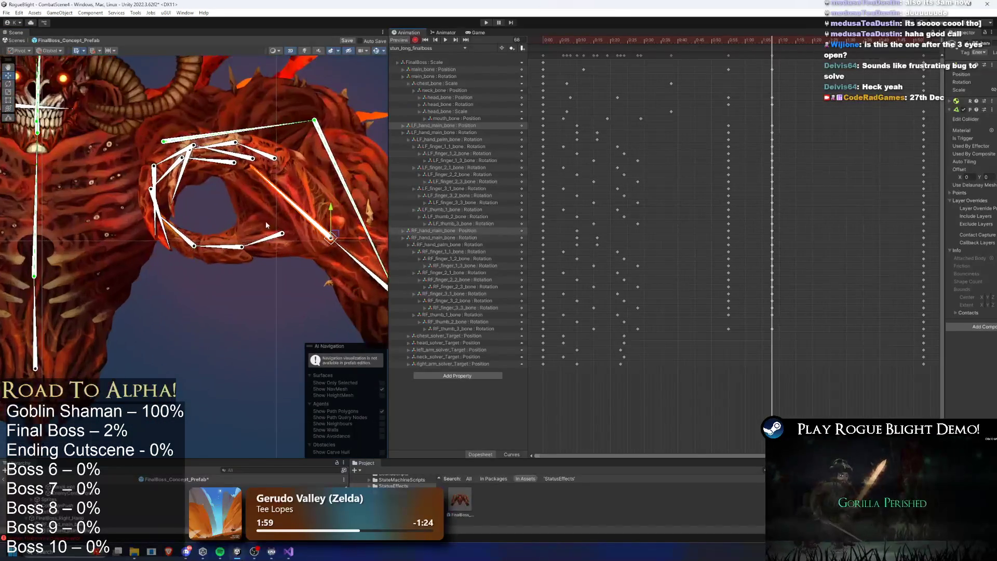
- Select and bend the left-hand finger joints one by one
{"action": "left_click", "coordinate": [276, 174]}
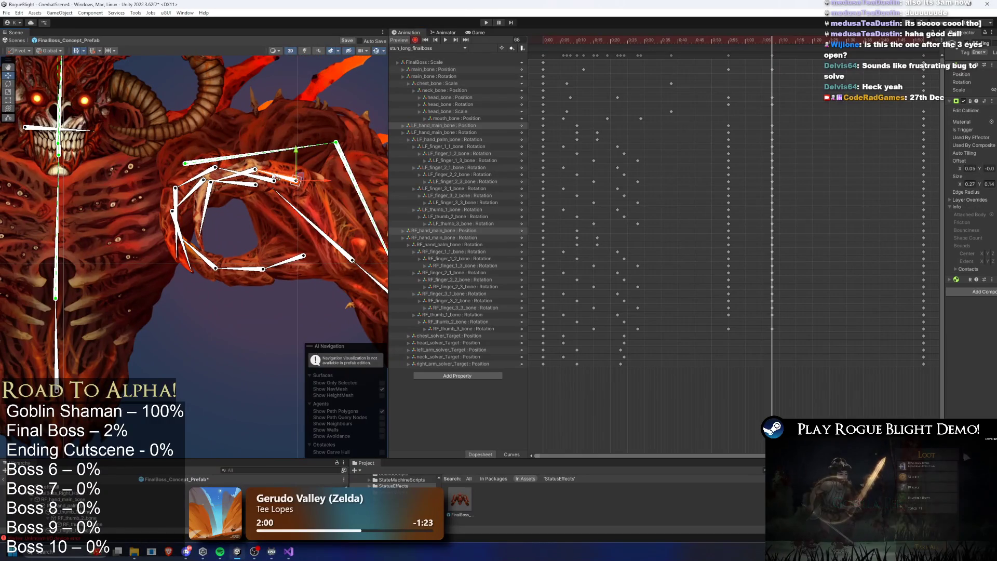
{"action": "left_click", "coordinate": [237, 179]}
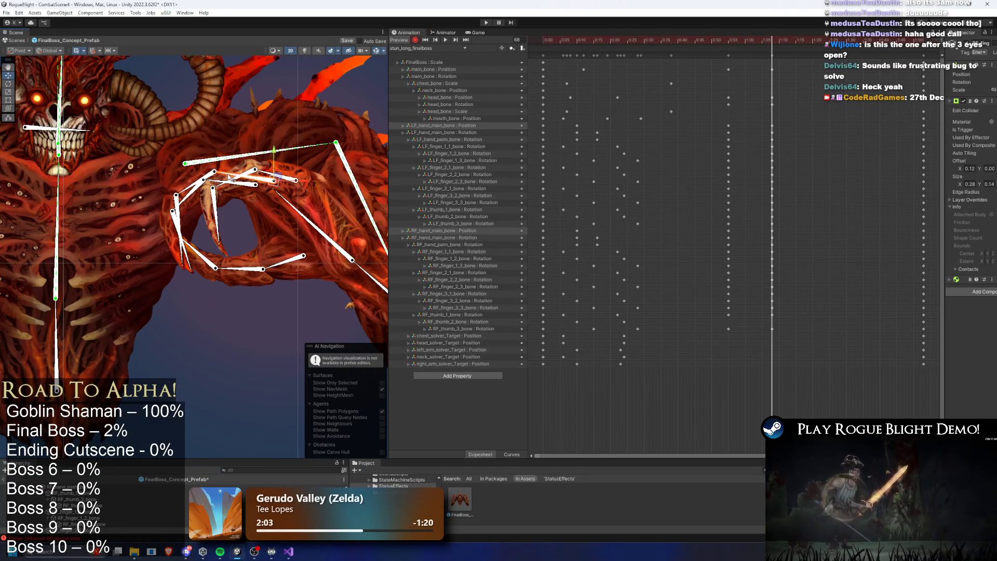
{"action": "scroll", "coordinate": [157, 191], "scroll_direction": "up", "scroll_amount": 1}
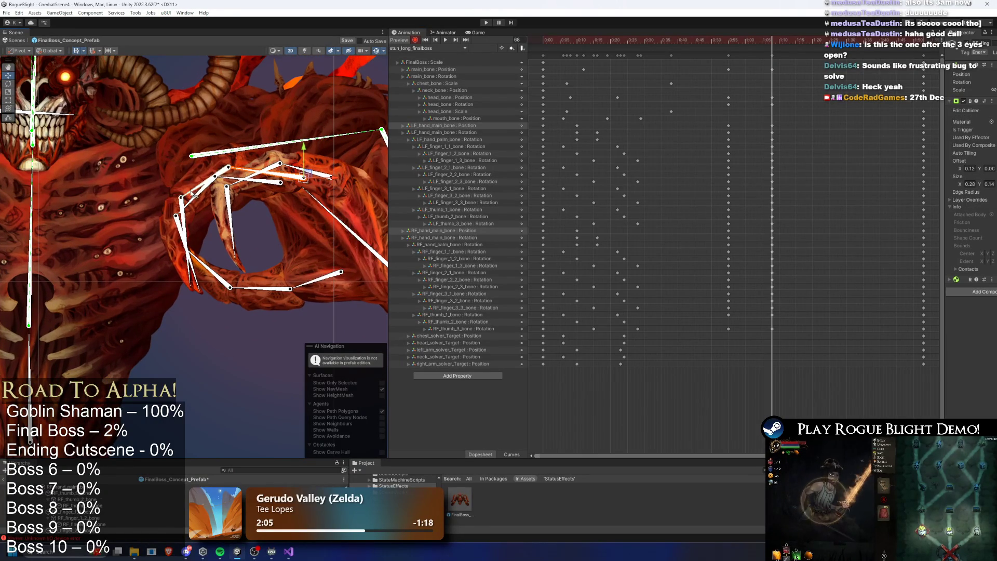
{"action": "left_click", "coordinate": [195, 195]}
{"action": "left_click", "coordinate": [188, 221]}
{"action": "left_click", "coordinate": [193, 244]}
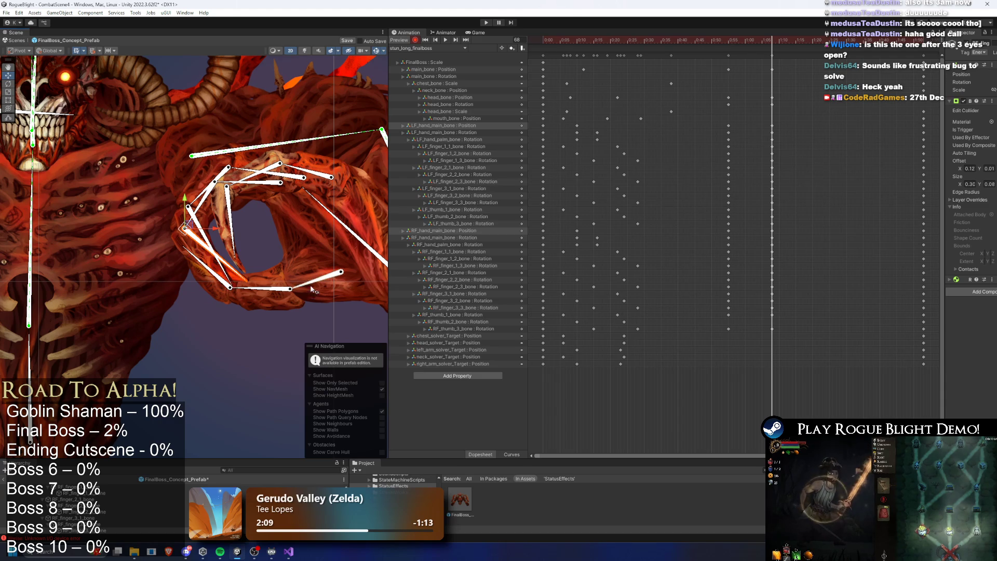
{"action": "left_click", "coordinate": [258, 258]}
{"action": "scroll", "coordinate": [225, 216], "scroll_direction": "up", "scroll_amount": 3}
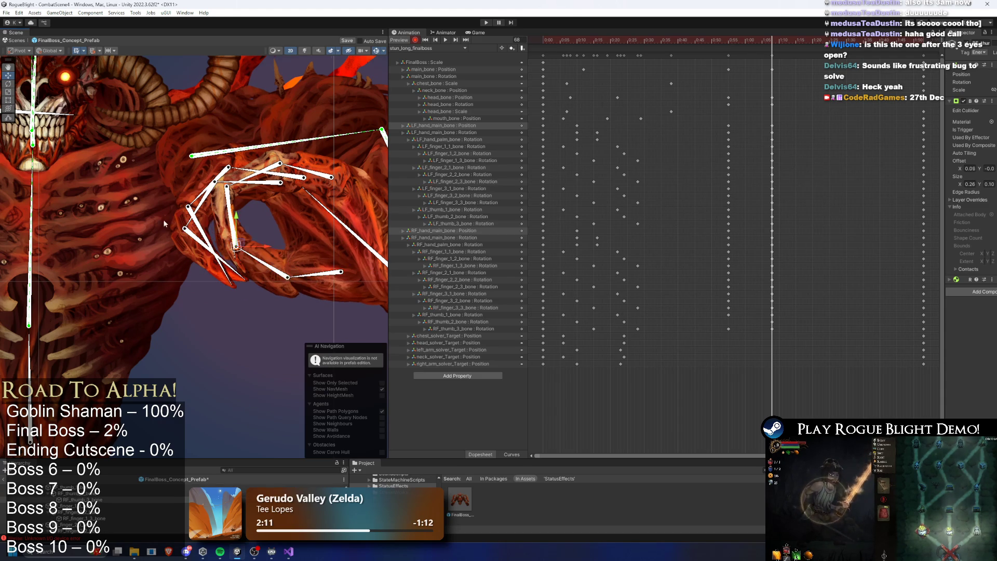
- Bend the remaining upper and lower finger bones, then scrub back to frame 50
{"action": "left_click", "coordinate": [168, 178]}
{"action": "left_click", "coordinate": [199, 254]}
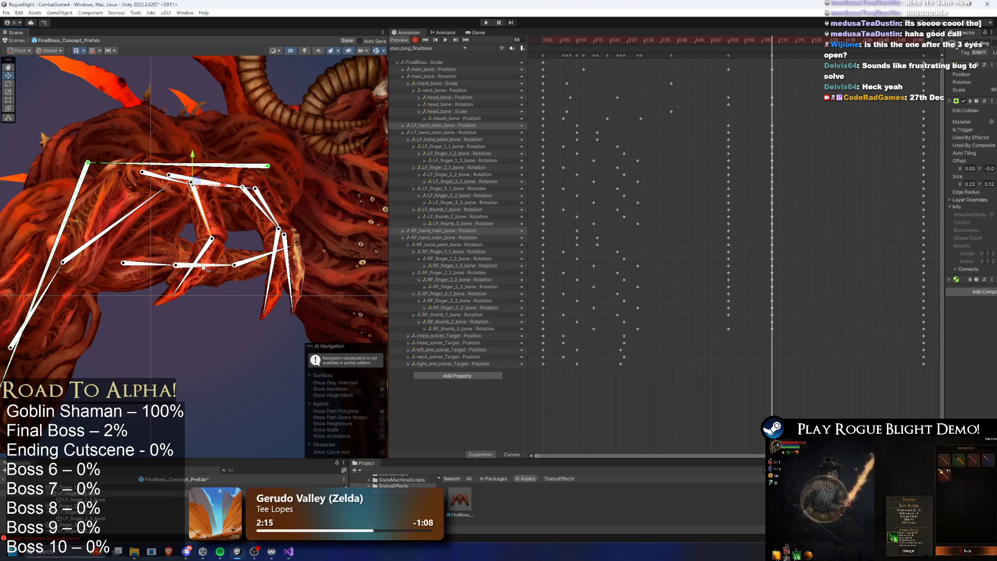
{"action": "left_click", "coordinate": [218, 191]}
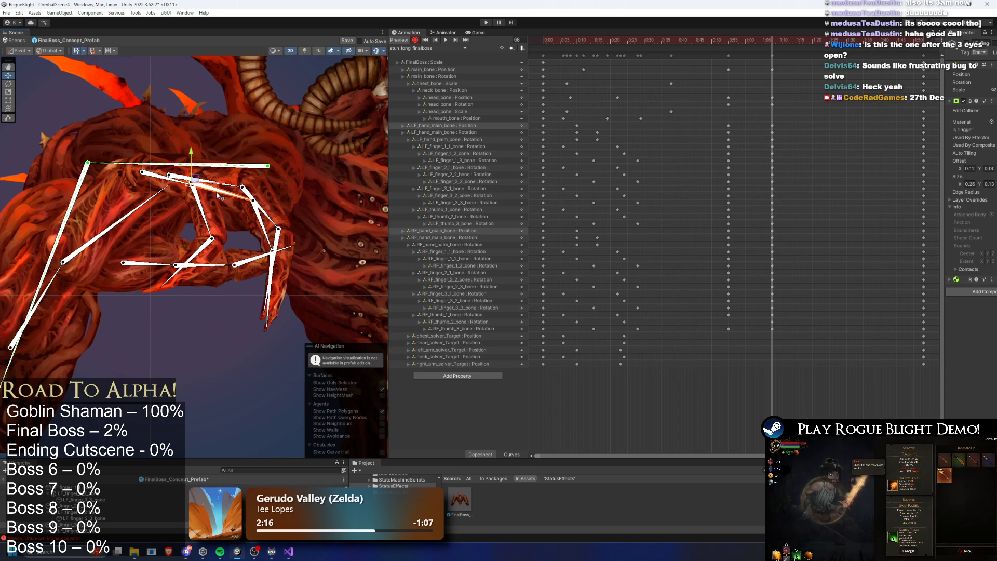
{"action": "left_click", "coordinate": [255, 222]}
{"action": "left_click", "coordinate": [249, 225]}
{"action": "left_click", "coordinate": [179, 265]}
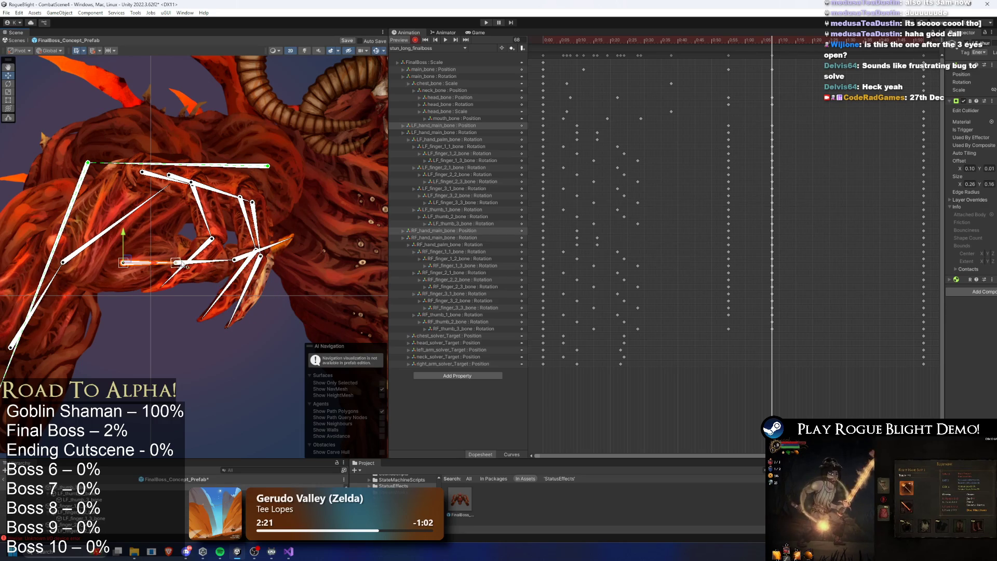
{"action": "left_click", "coordinate": [285, 239]}
{"action": "scroll", "coordinate": [303, 205], "scroll_direction": "down", "scroll_amount": 2}
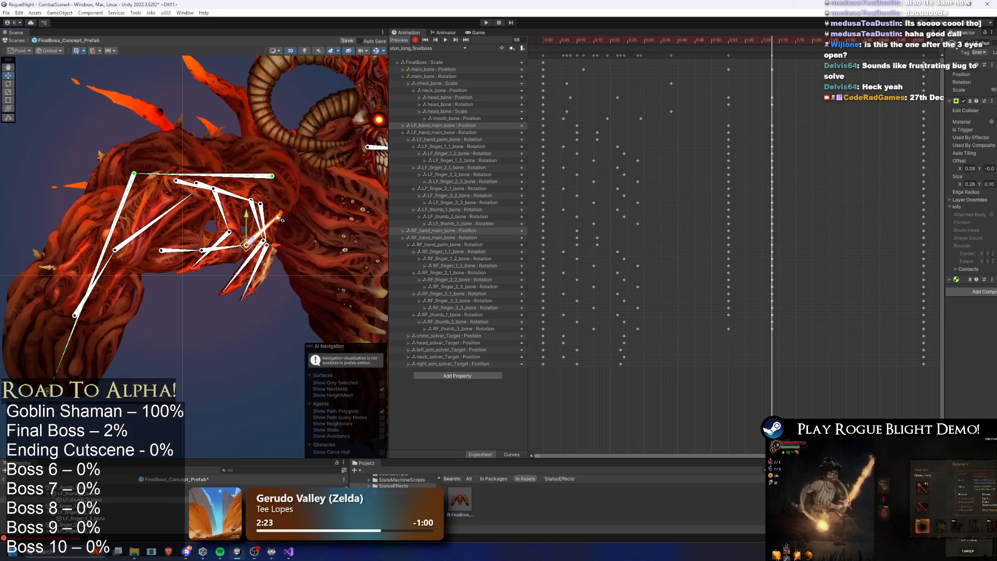
{"action": "scroll", "coordinate": [285, 220], "scroll_direction": "down", "scroll_amount": 3}
{"action": "left_click_drag", "start_coordinate": [773, 42], "coordinate": [705, 40]}
{"action": "scroll", "coordinate": [248, 173], "scroll_direction": "down", "scroll_amount": 3}
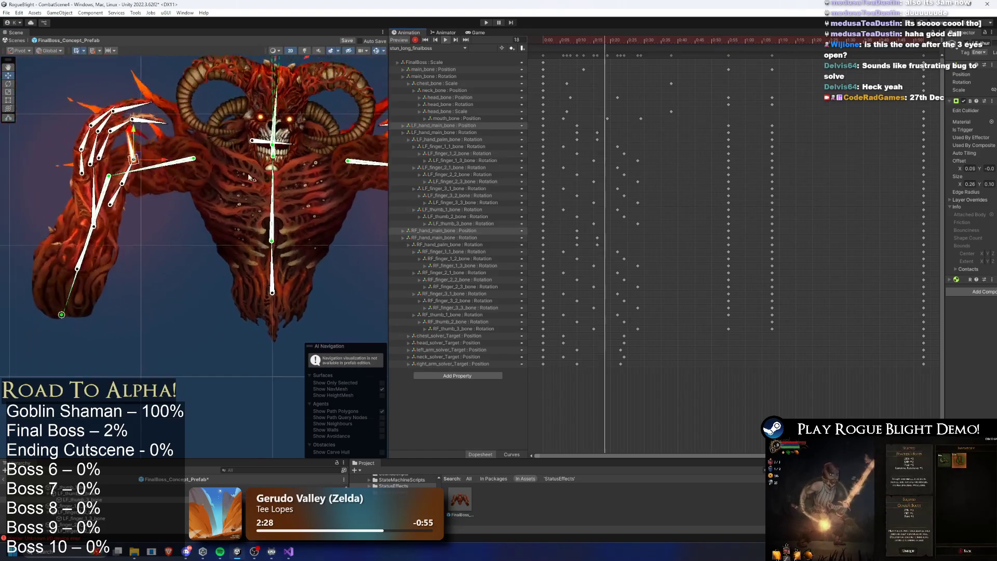
- Preview the clip, stopping at frame 43, then scrub forward to frame 88
{"action": "key", "text": "space"}
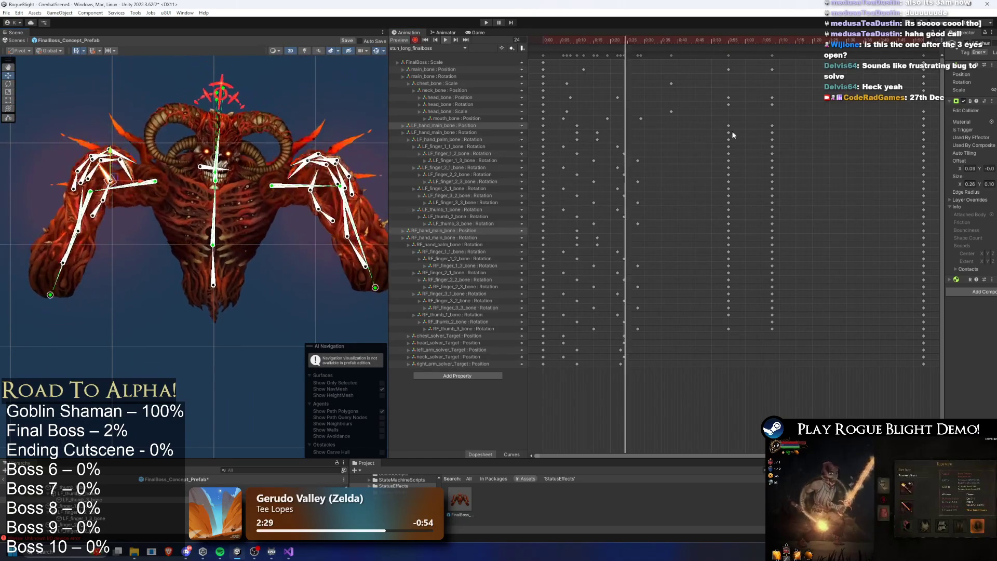
{"action": "left_click", "coordinate": [694, 40]}
{"action": "mouse_move", "coordinate": [694, 37]}
{"action": "left_mouse_down"}
{"action": "mouse_move", "coordinate": [840, 36]}
{"action": "mouse_move", "coordinate": [770, 42]}
{"action": "mouse_move", "coordinate": [825, 42]}
{"action": "left_mouse_up"}
{"action": "scroll", "coordinate": [182, 189], "scroll_direction": "up", "scroll_amount": 3}
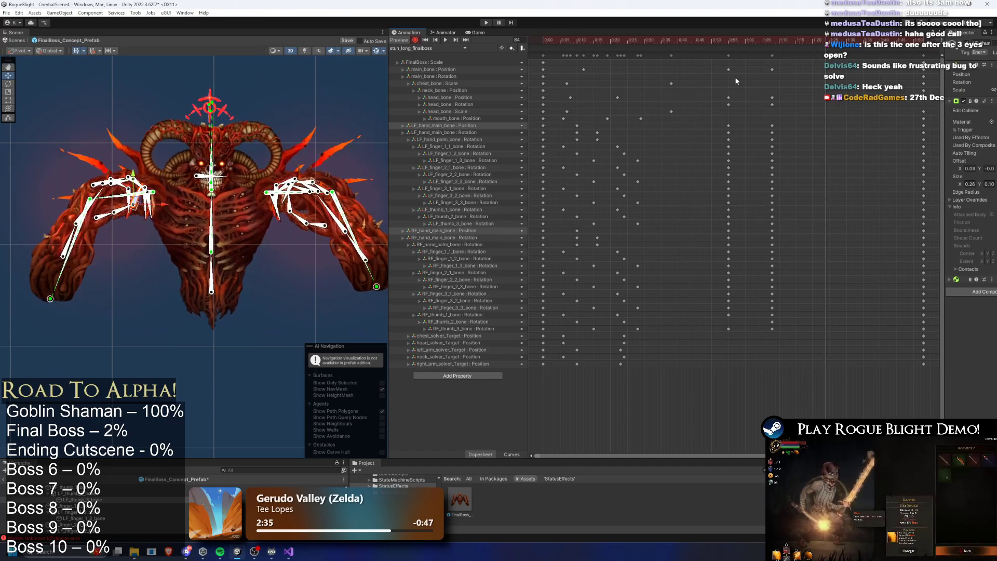
{"action": "scroll", "coordinate": [184, 192], "scroll_direction": "up", "scroll_amount": 2}
- Copy the mouth_bone Position key to frame 62, preview it, and select hand keys at 1:01–1:14
{"action": "left_click", "coordinate": [186, 176]}
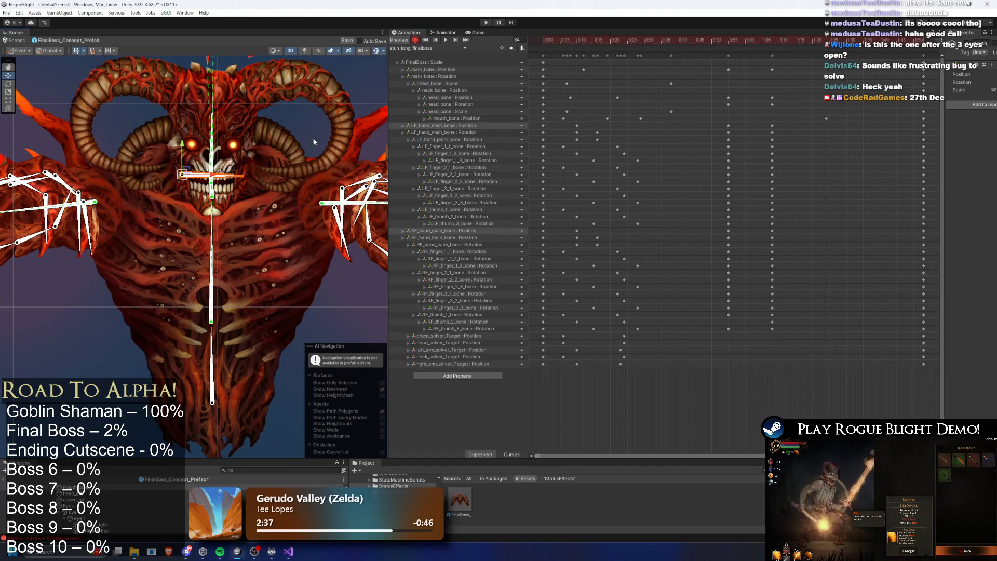
{"action": "left_click", "coordinate": [640, 118]}
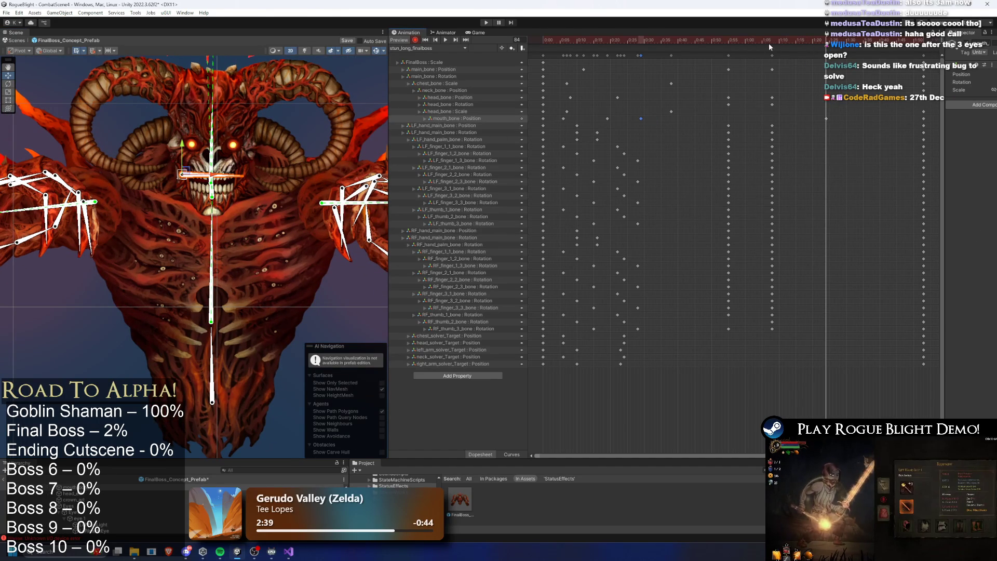
{"action": "left_click", "coordinate": [753, 39]}
{"action": "key", "text": "ctrl+v"}
{"action": "key", "text": "space"}
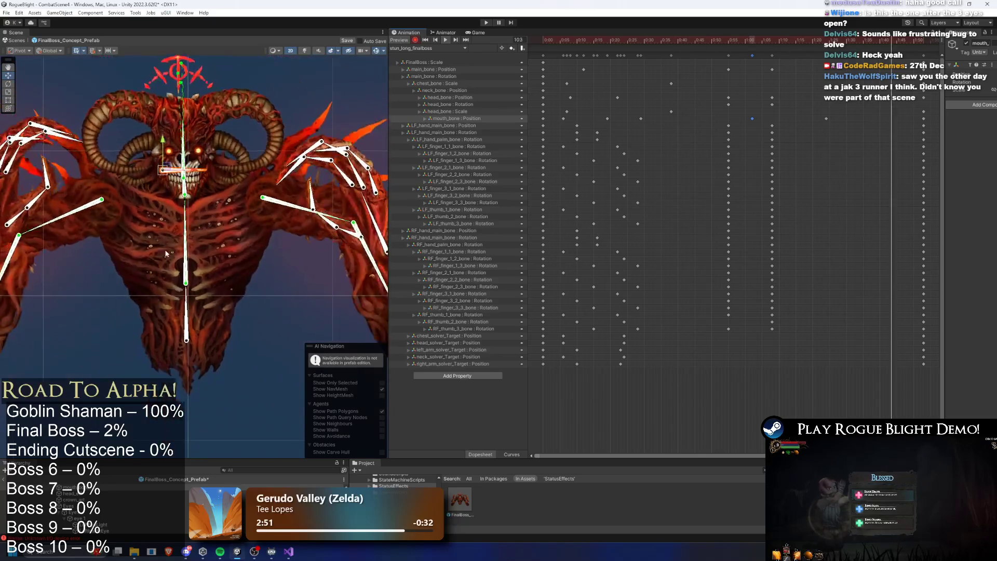
{"action": "scroll", "coordinate": [232, 196], "scroll_direction": "down", "scroll_amount": 3}
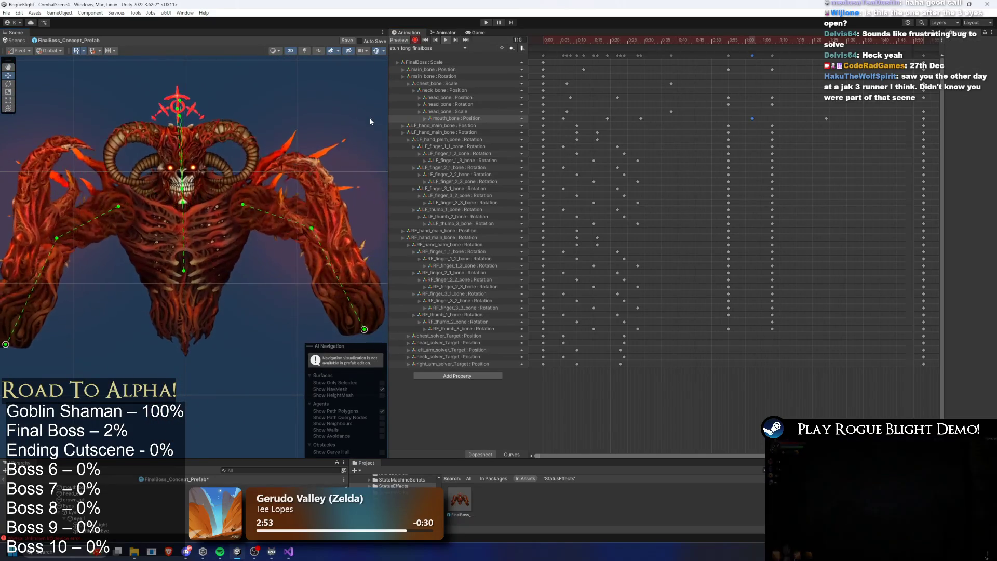
{"action": "left_click_drag", "start_coordinate": [279, 167], "coordinate": [321, 168]}
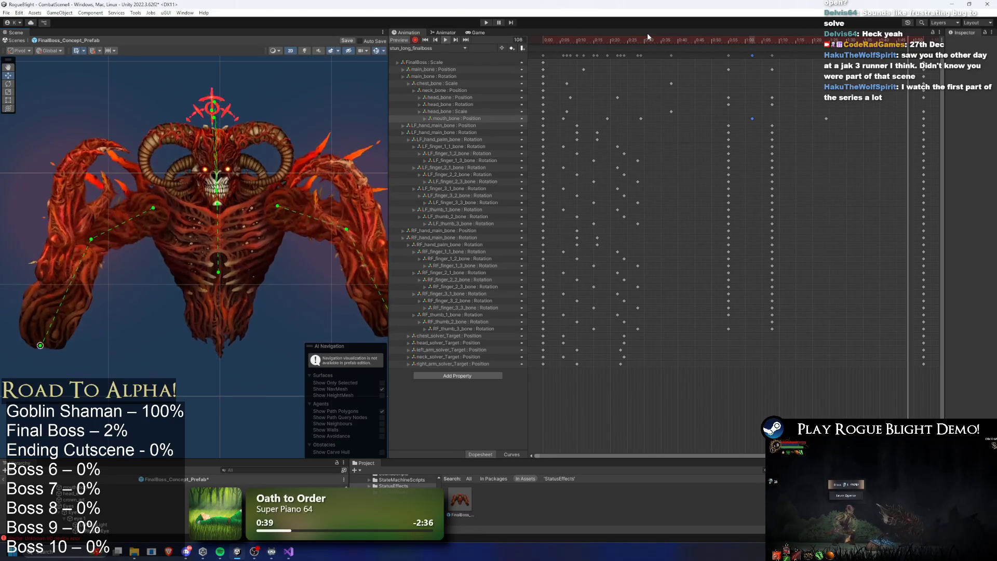
{"action": "mouse_move", "coordinate": [712, 122]}
{"action": "left_mouse_down"}
{"action": "mouse_move", "coordinate": [758, 193]}
{"action": "mouse_move", "coordinate": [815, 358]}
{"action": "left_mouse_up"}
{"action": "mouse_move", "coordinate": [783, 278]}
{"action": "left_mouse_down"}
{"action": "mouse_move", "coordinate": [761, 208]}
{"action": "mouse_move", "coordinate": [793, 182]}
{"action": "left_mouse_up"}
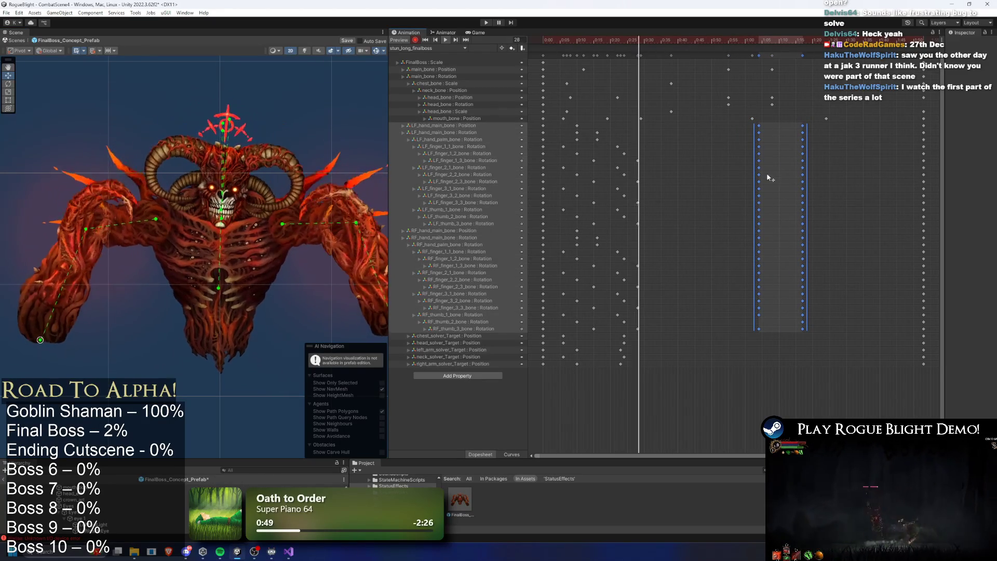
{"action": "left_click_drag", "start_coordinate": [754, 172], "coordinate": [747, 170]}
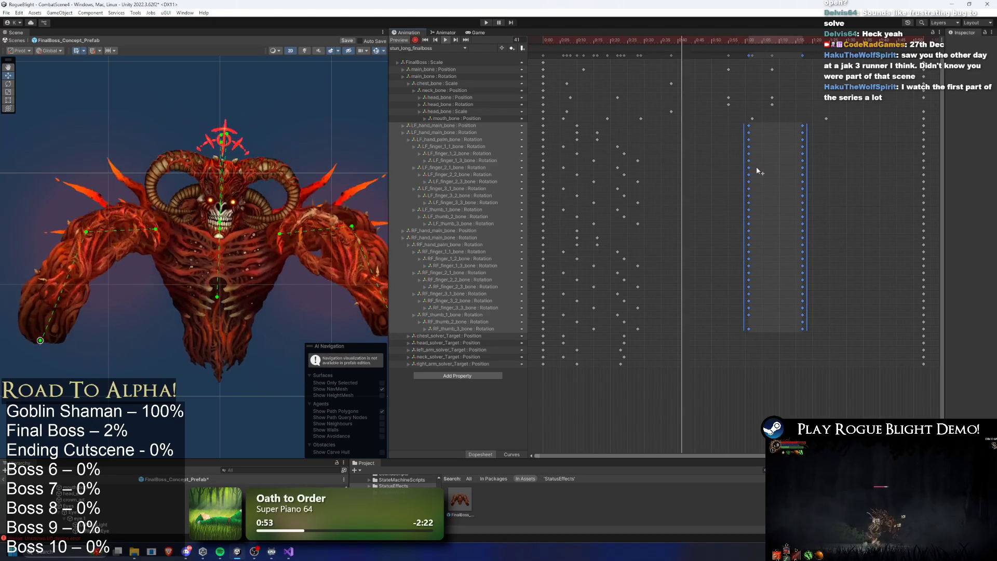
{"action": "left_click", "coordinate": [854, 151]}
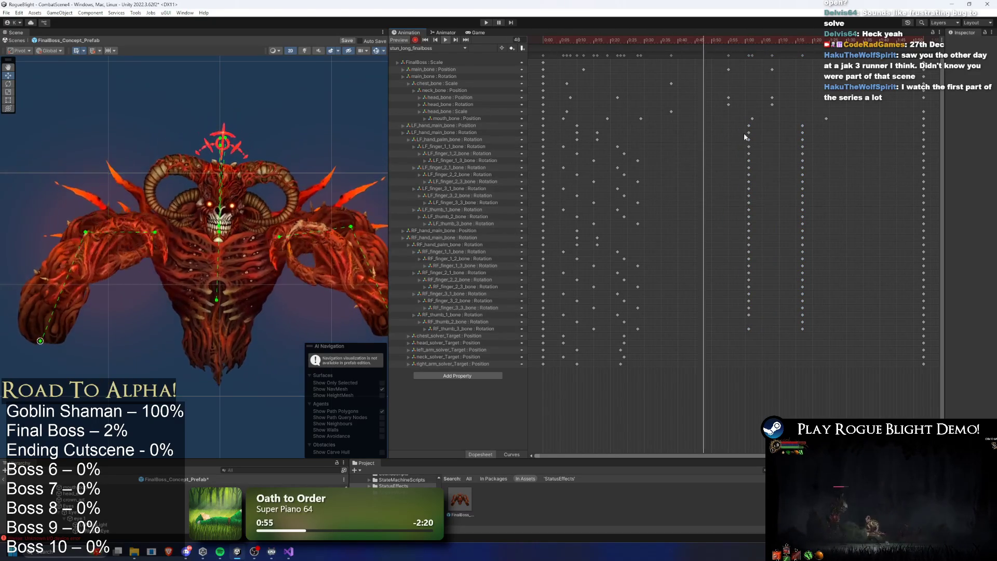
{"action": "left_click_drag", "start_coordinate": [820, 136], "coordinate": [821, 135]}
{"action": "mouse_move", "coordinate": [738, 144]}
{"action": "left_mouse_down"}
{"action": "mouse_move", "coordinate": [821, 158]}
{"action": "mouse_move", "coordinate": [734, 153]}
{"action": "left_mouse_up"}
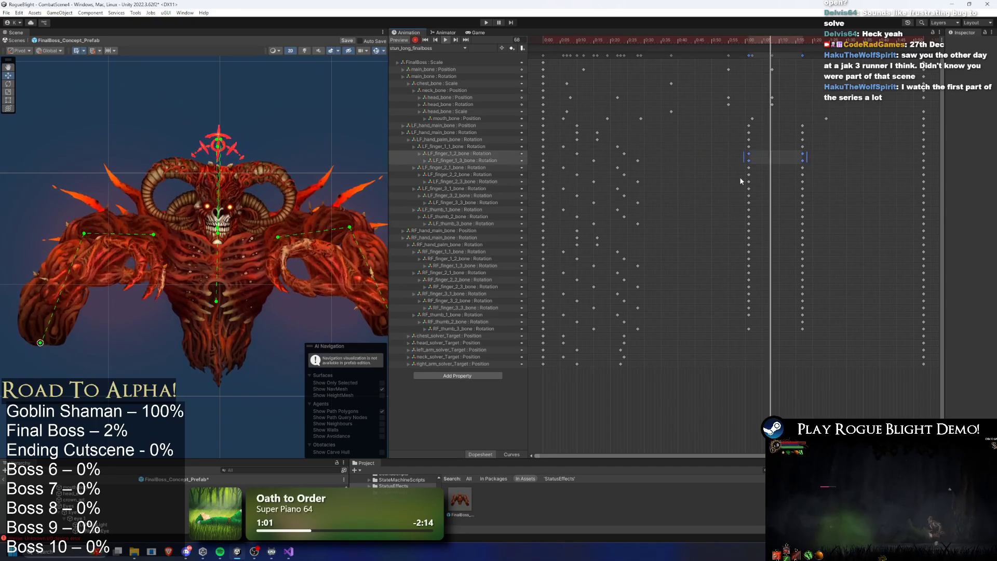
{"action": "left_click_drag", "start_coordinate": [808, 184], "coordinate": [808, 185]}
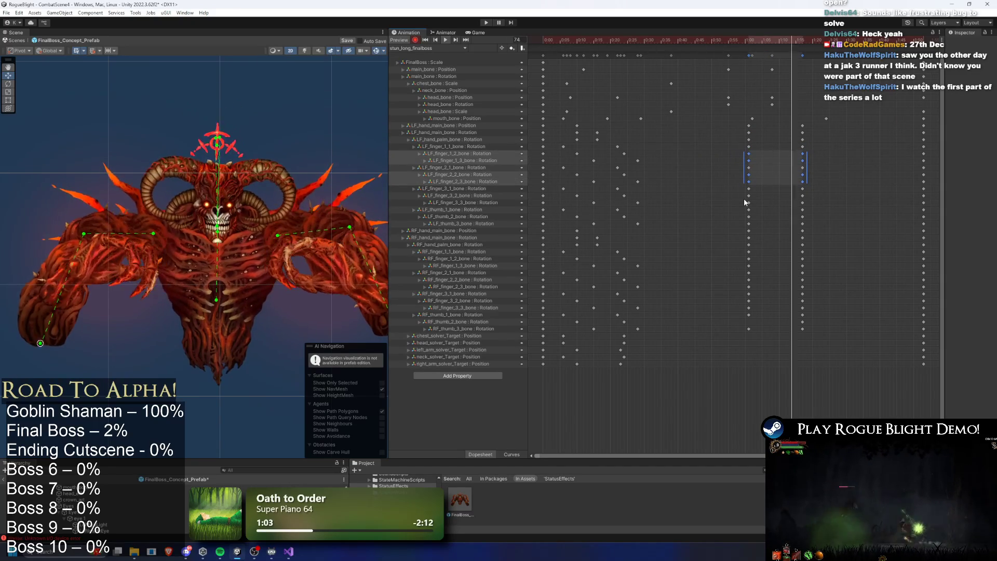
{"action": "left_click_drag", "start_coordinate": [743, 185], "coordinate": [824, 204]}
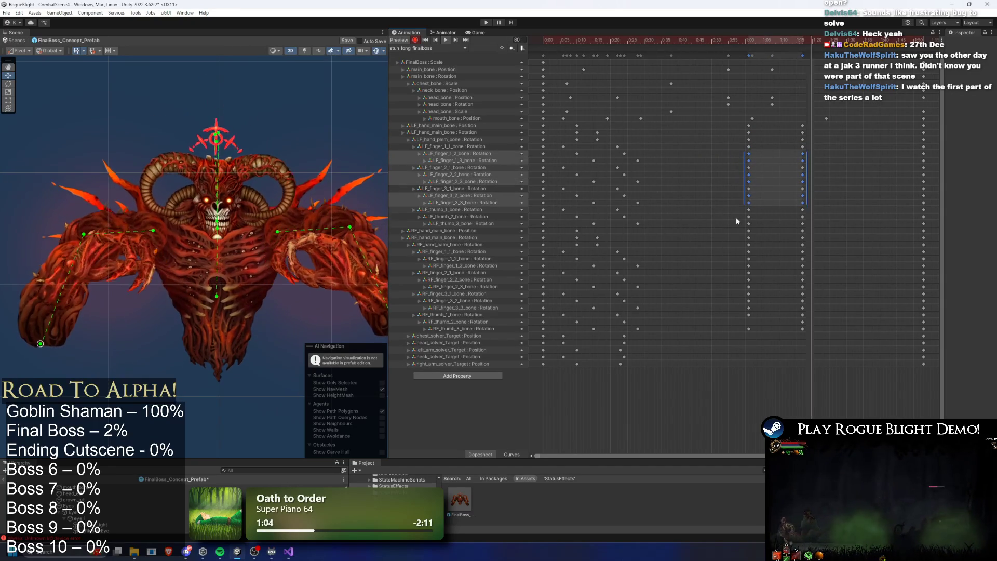
{"action": "left_click_drag", "start_coordinate": [738, 212], "coordinate": [813, 224]}
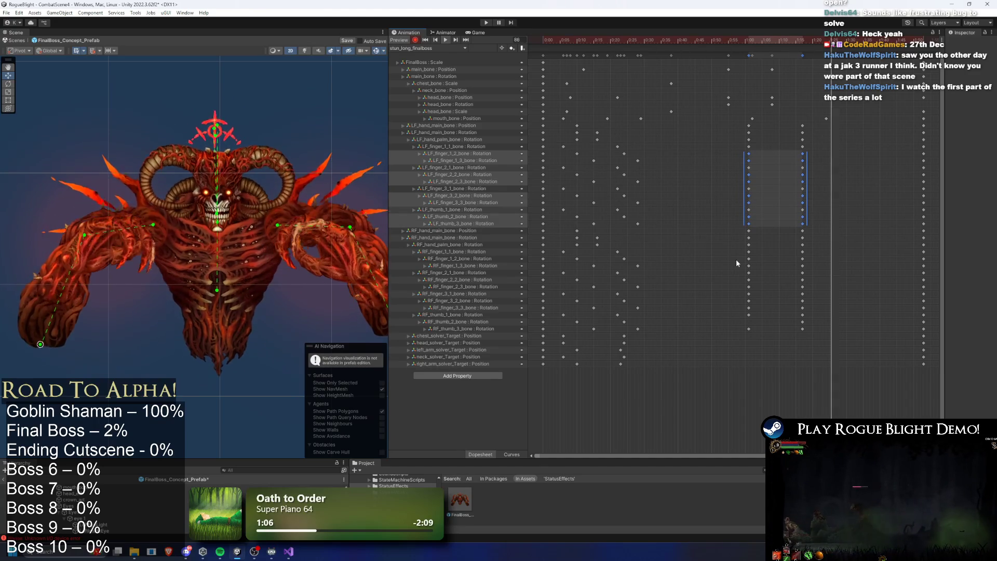
{"action": "mouse_move", "coordinate": [738, 228]}
{"action": "left_mouse_down"}
{"action": "mouse_move", "coordinate": [845, 258]}
{"action": "mouse_move", "coordinate": [836, 263]}
{"action": "left_mouse_up"}
{"action": "left_click_drag", "start_coordinate": [748, 256], "coordinate": [752, 257]}
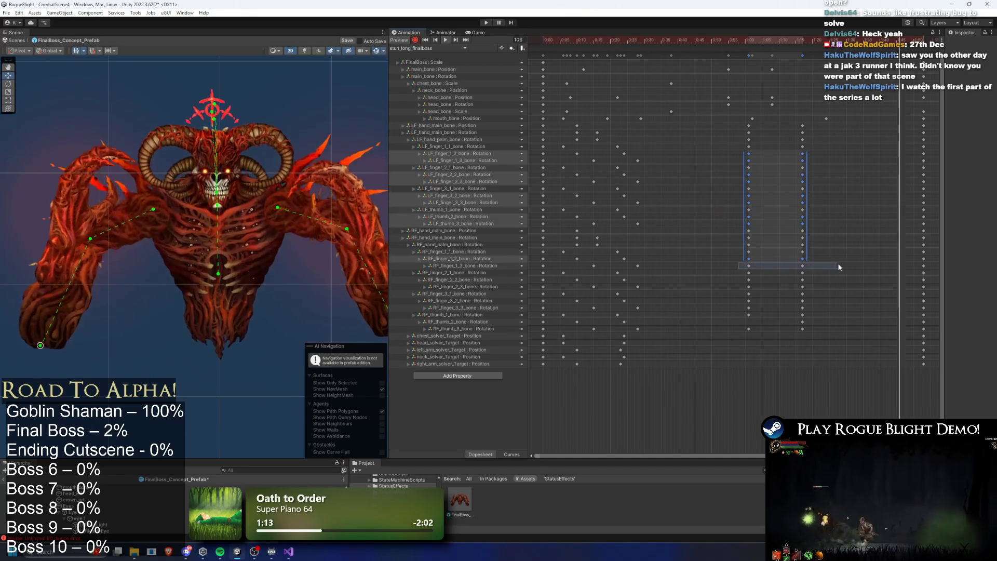
{"action": "mouse_move", "coordinate": [743, 278]}
{"action": "left_mouse_down"}
{"action": "mouse_move", "coordinate": [808, 291]}
{"action": "mouse_move", "coordinate": [835, 319]}
{"action": "left_mouse_up"}
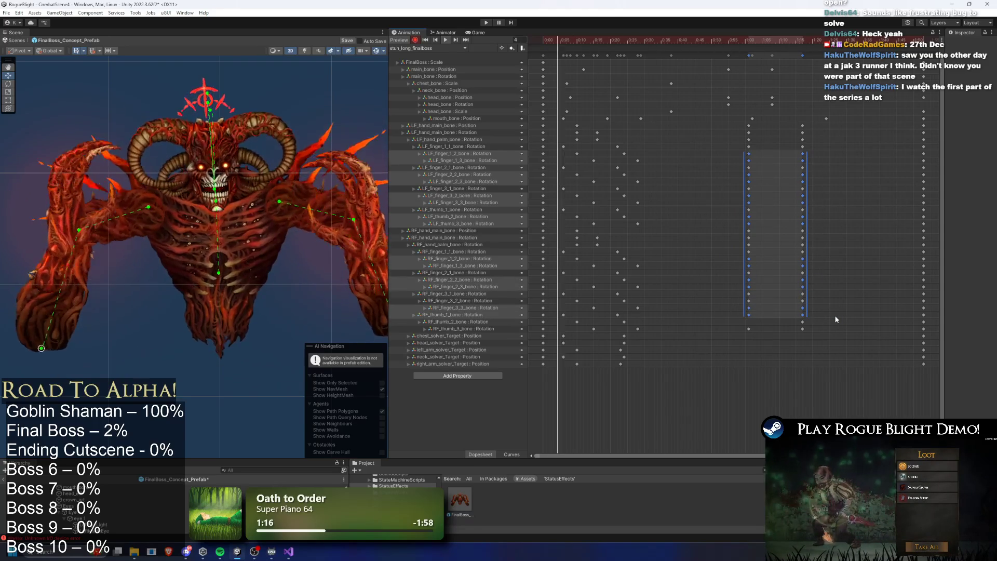
{"action": "left_click_drag", "start_coordinate": [744, 151], "coordinate": [815, 307]}
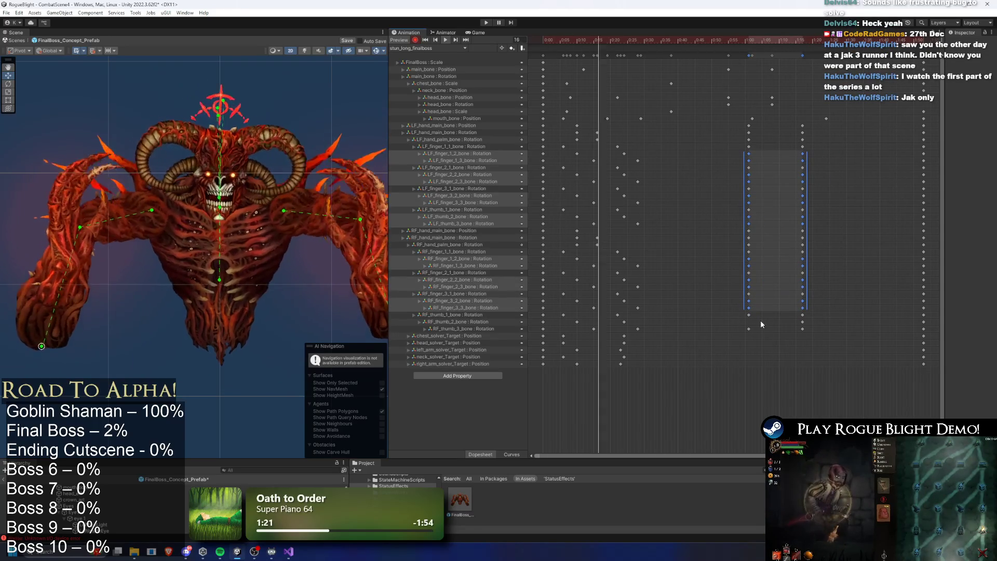
{"action": "left_click", "coordinate": [802, 322]}
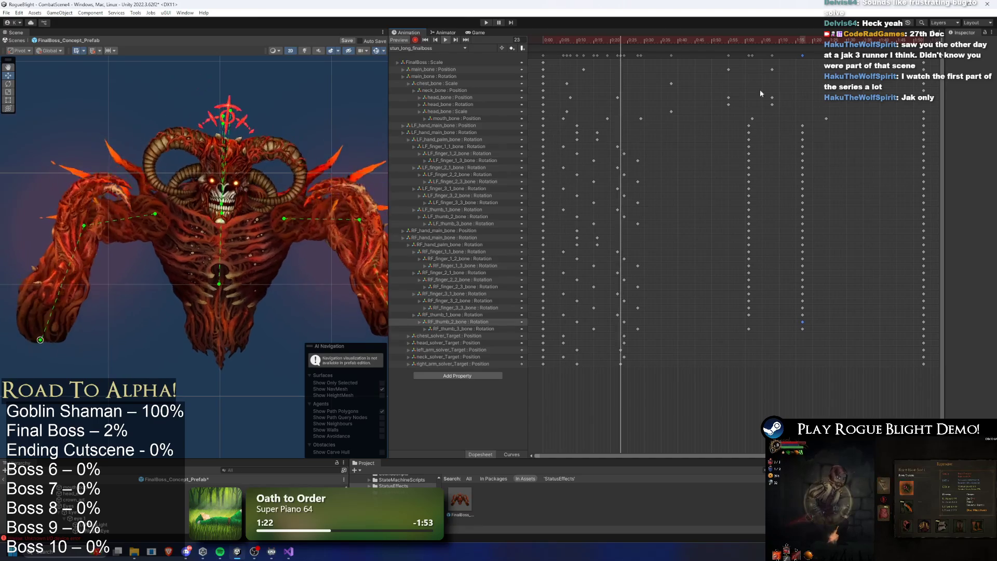
- Select a right-hand finger bone and move the playhead from frame 61 to 68
{"action": "left_click", "coordinate": [750, 42]}
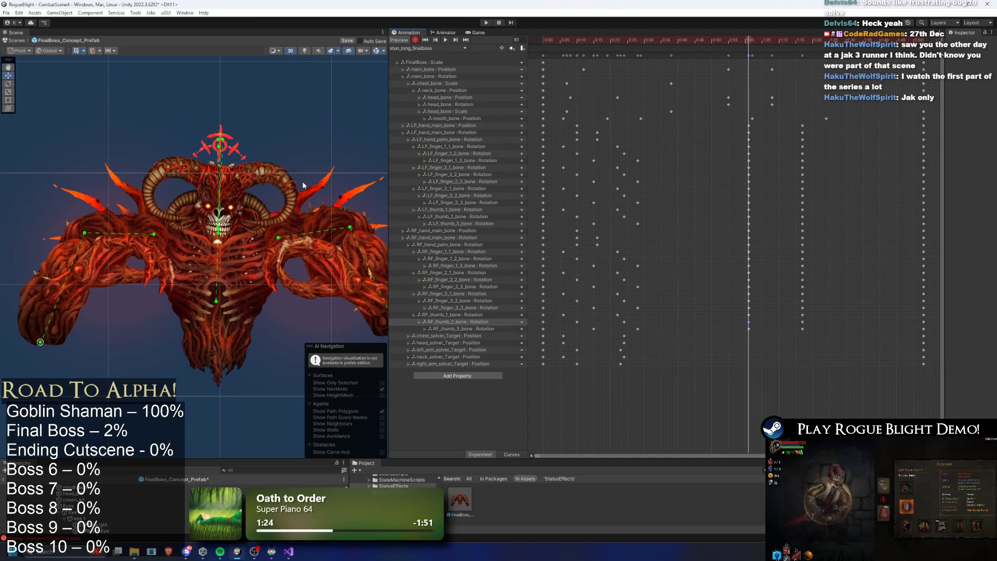
{"action": "scroll", "coordinate": [310, 288], "scroll_direction": "up", "scroll_amount": 6}
{"action": "left_click", "coordinate": [297, 294]}
{"action": "scroll", "coordinate": [293, 294], "scroll_direction": "up", "scroll_amount": 2}
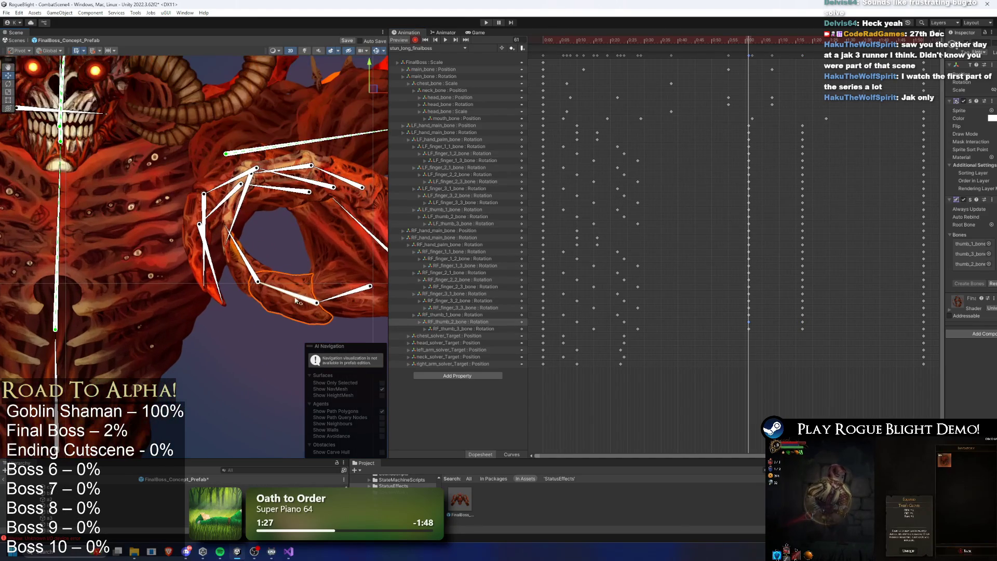
{"action": "left_click", "coordinate": [285, 295]}
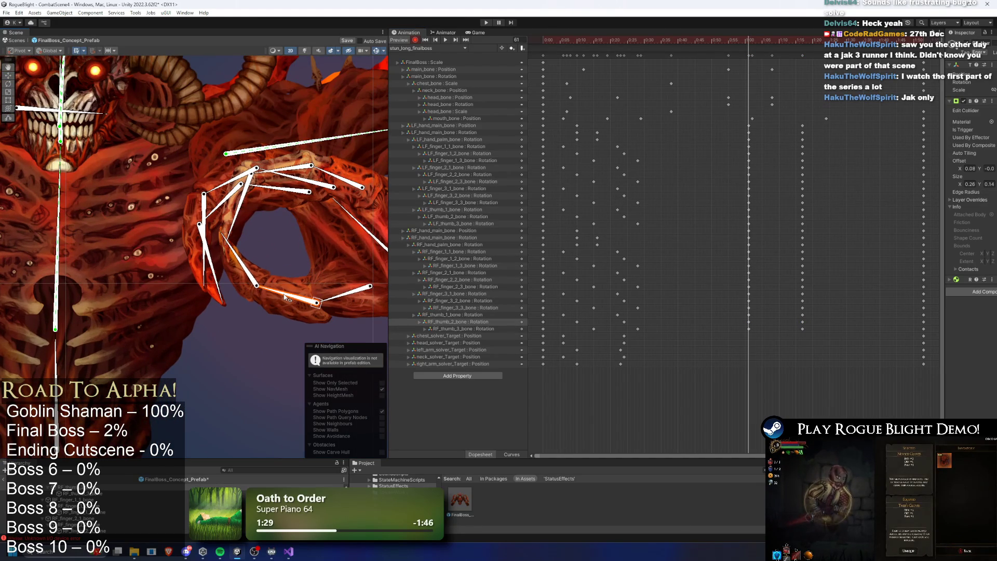
{"action": "mouse_move", "coordinate": [754, 44]}
{"action": "left_mouse_down"}
{"action": "mouse_move", "coordinate": [779, 48]}
{"action": "mouse_move", "coordinate": [751, 54]}
{"action": "left_mouse_up"}
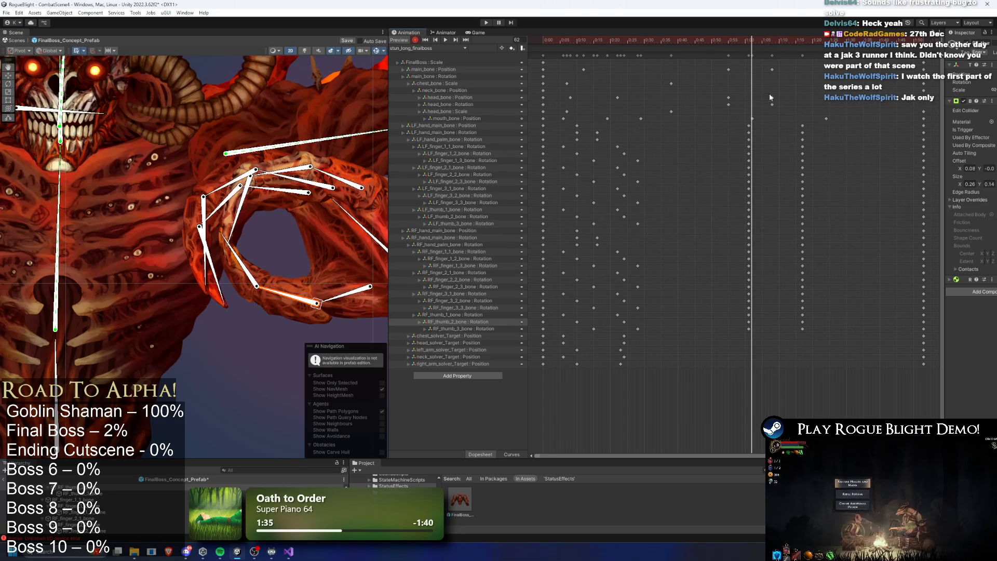
- Box-select the RF and LF finger and thumb keys and shift them to about 1:06–1:20
{"action": "mouse_move", "coordinate": [826, 338]}
{"action": "left_mouse_down"}
{"action": "mouse_move", "coordinate": [740, 322]}
{"action": "mouse_move", "coordinate": [770, 304]}
{"action": "mouse_move", "coordinate": [828, 298]}
{"action": "left_mouse_up"}
{"action": "mouse_move", "coordinate": [738, 284]}
{"action": "left_mouse_down"}
{"action": "mouse_move", "coordinate": [806, 279]}
{"action": "mouse_move", "coordinate": [756, 271]}
{"action": "left_mouse_up"}
{"action": "left_click_drag", "start_coordinate": [820, 263], "coordinate": [823, 242]}
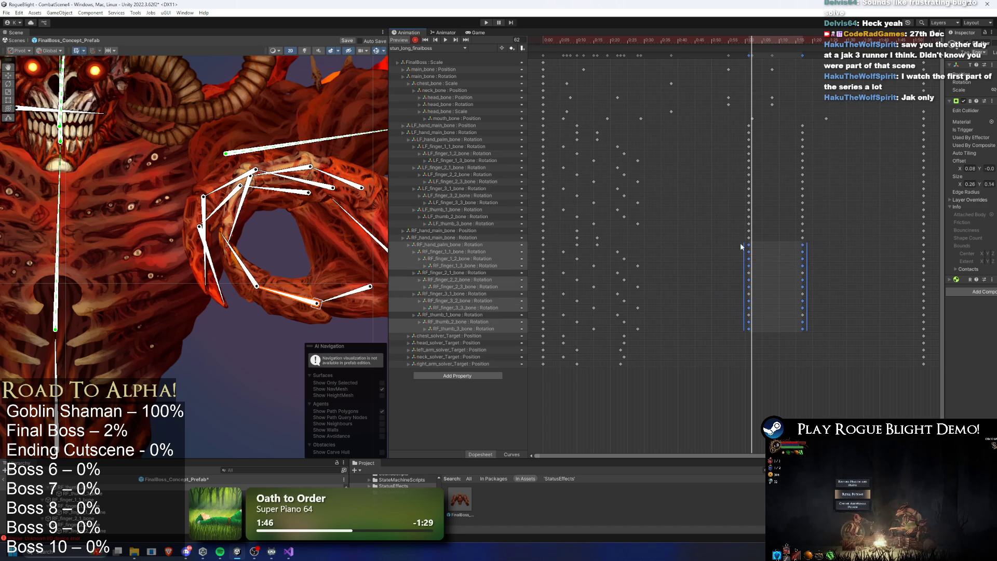
{"action": "left_click_drag", "start_coordinate": [745, 258], "coordinate": [812, 258]}
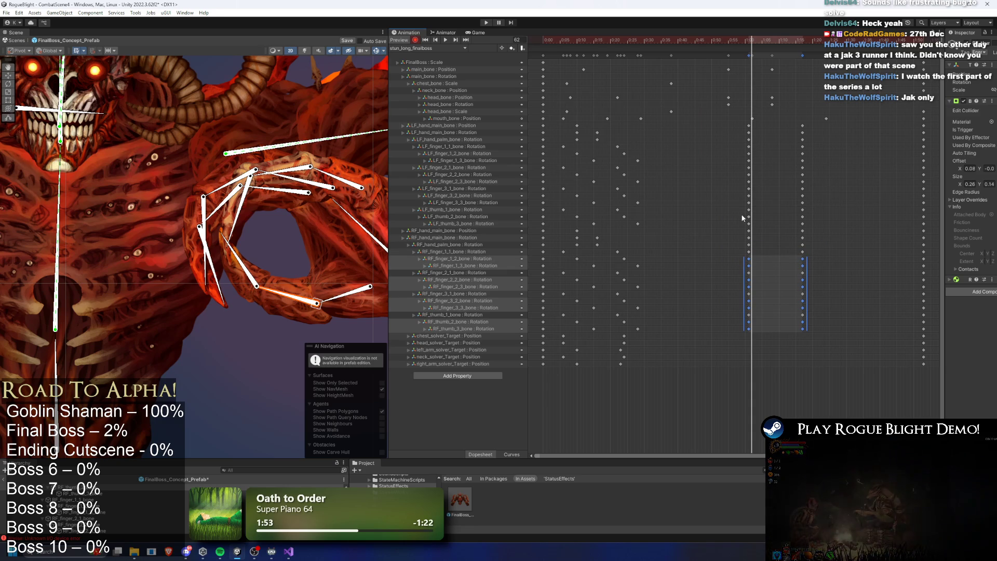
{"action": "left_click_drag", "start_coordinate": [789, 229], "coordinate": [823, 223]}
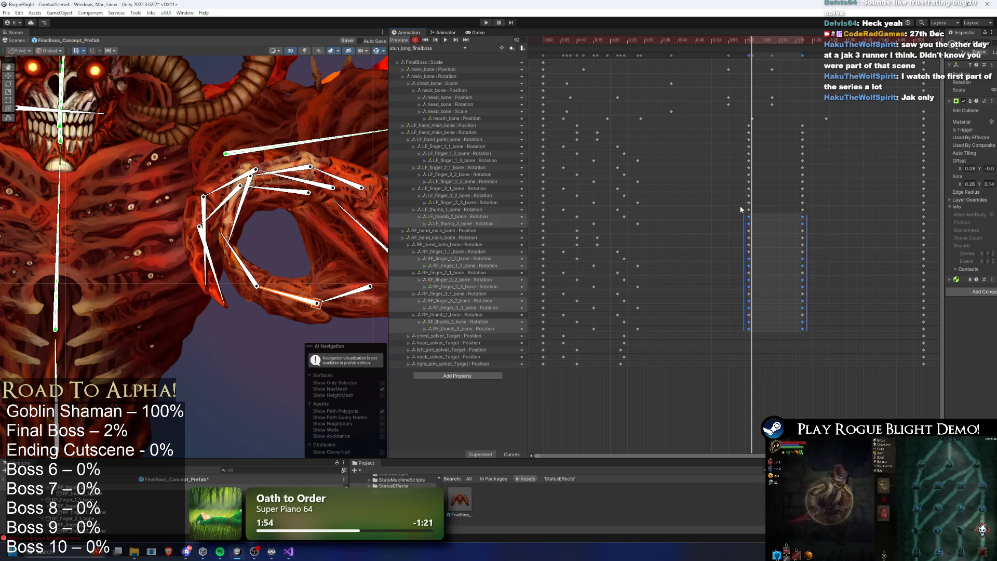
{"action": "left_click_drag", "start_coordinate": [740, 208], "coordinate": [821, 195]}
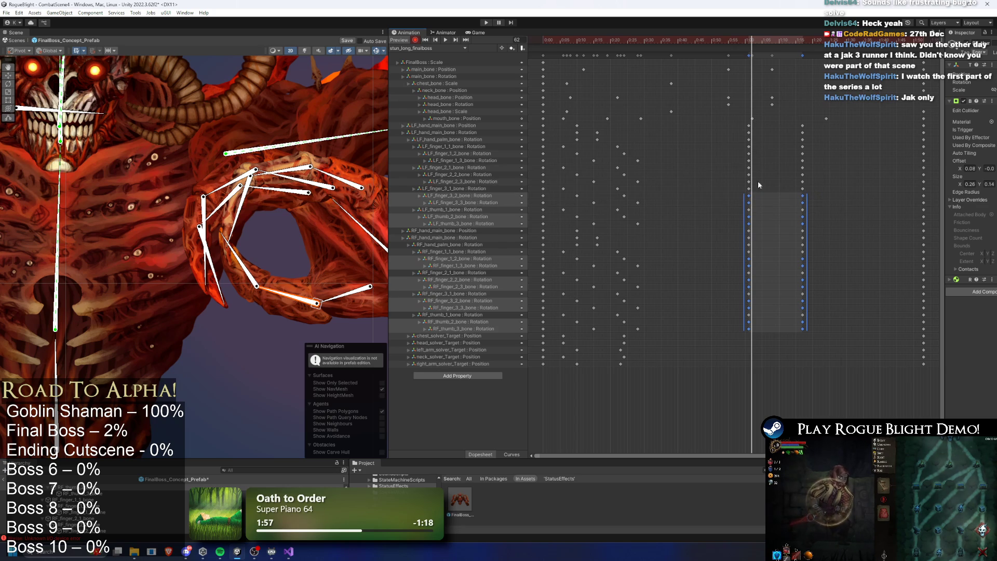
{"action": "left_click_drag", "start_coordinate": [737, 183], "coordinate": [818, 173]}
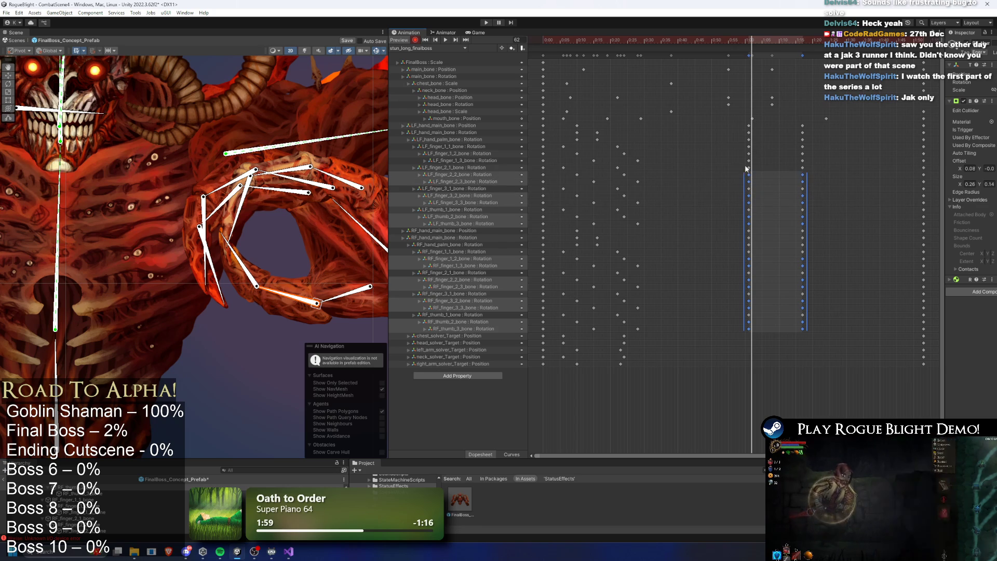
{"action": "left_click_drag", "start_coordinate": [740, 162], "coordinate": [828, 154]}
{"action": "mouse_move", "coordinate": [792, 182]}
{"action": "left_mouse_down"}
{"action": "mouse_move", "coordinate": [808, 181]}
{"action": "mouse_move", "coordinate": [761, 164]}
{"action": "left_mouse_up"}
- Nudge the LF finger and thumb keys near 1:04–1:15 later, then select both palm bone keys
{"action": "left_click_drag", "start_coordinate": [857, 180], "coordinate": [840, 202]}
{"action": "mouse_move", "coordinate": [779, 224]}
{"action": "left_mouse_down"}
{"action": "mouse_move", "coordinate": [759, 304]}
{"action": "mouse_move", "coordinate": [765, 325]}
{"action": "mouse_move", "coordinate": [824, 338]}
{"action": "left_mouse_up"}
{"action": "left_click_drag", "start_coordinate": [810, 291], "coordinate": [830, 291]}
{"action": "left_click_drag", "start_coordinate": [744, 136], "coordinate": [821, 142]}
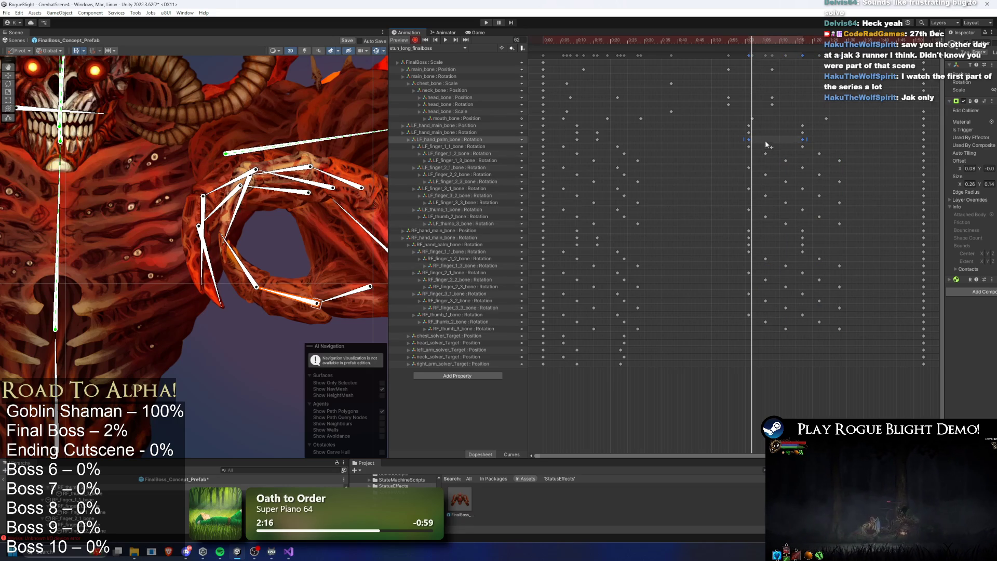
{"action": "left_click_drag", "start_coordinate": [738, 245], "coordinate": [815, 246]}
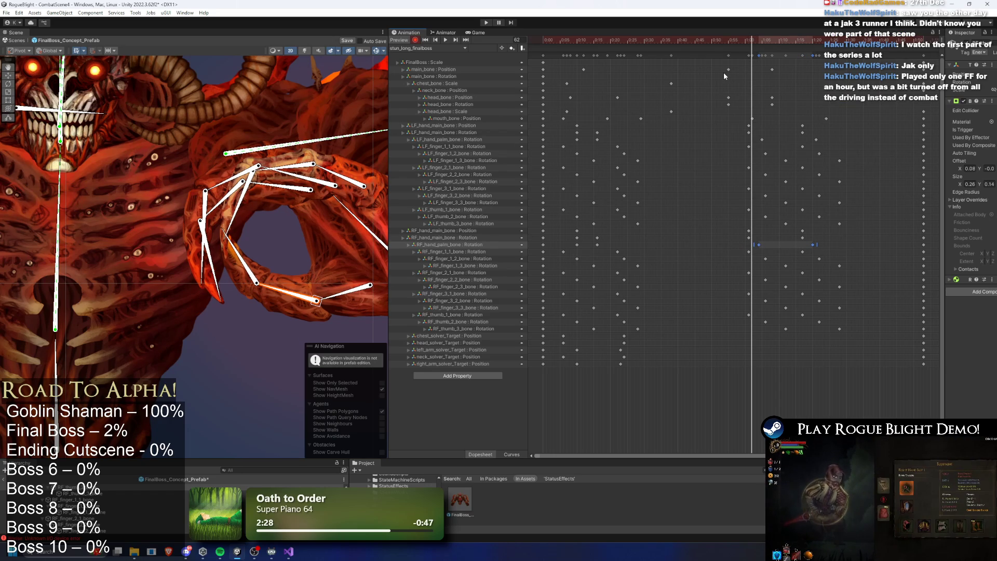
- Preview the retimed stun_long animation, then enter play mode to test it in the Blight Core arena
{"action": "scroll", "coordinate": [759, 149], "scroll_direction": "down", "scroll_amount": 3}
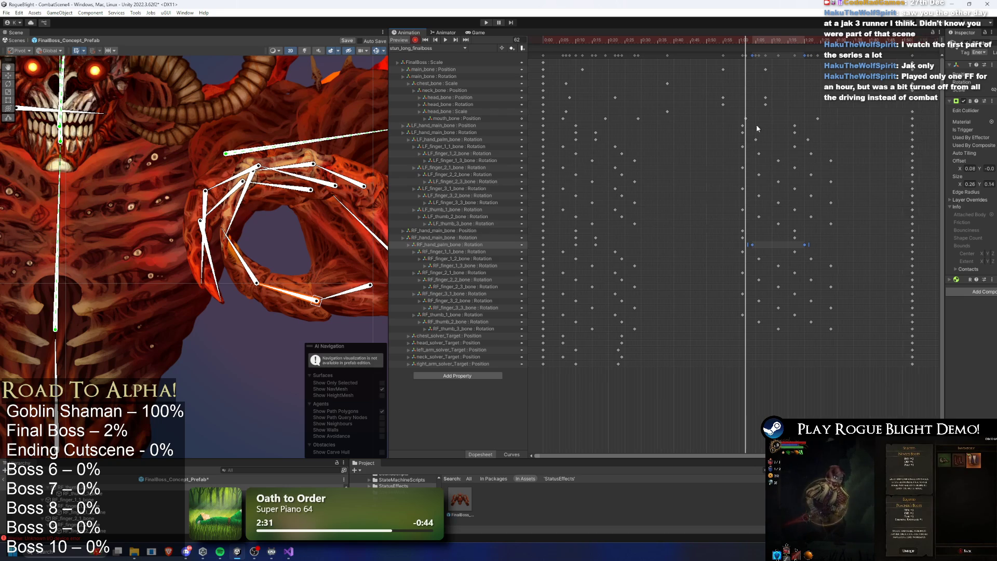
{"action": "key", "text": "space"}
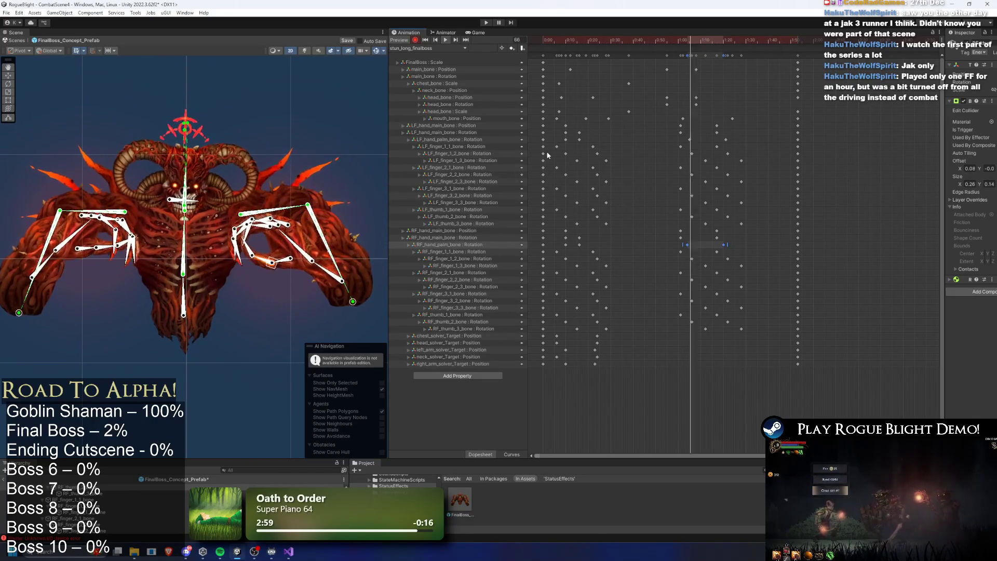
{"action": "left_click", "coordinate": [486, 23]}
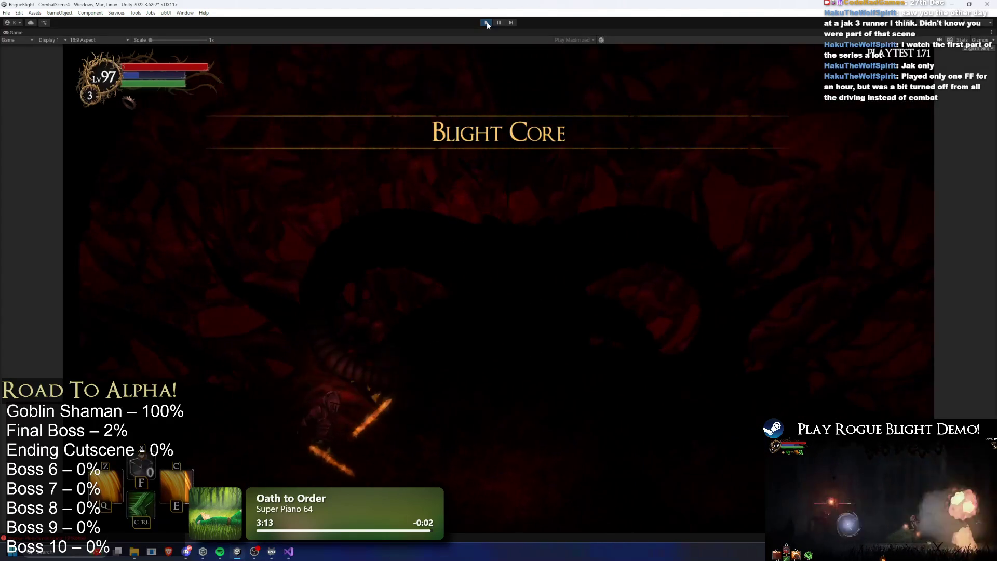
- Walk the knight over to the final boss and swing the sword at it
{"action": "key", "text": "a"}
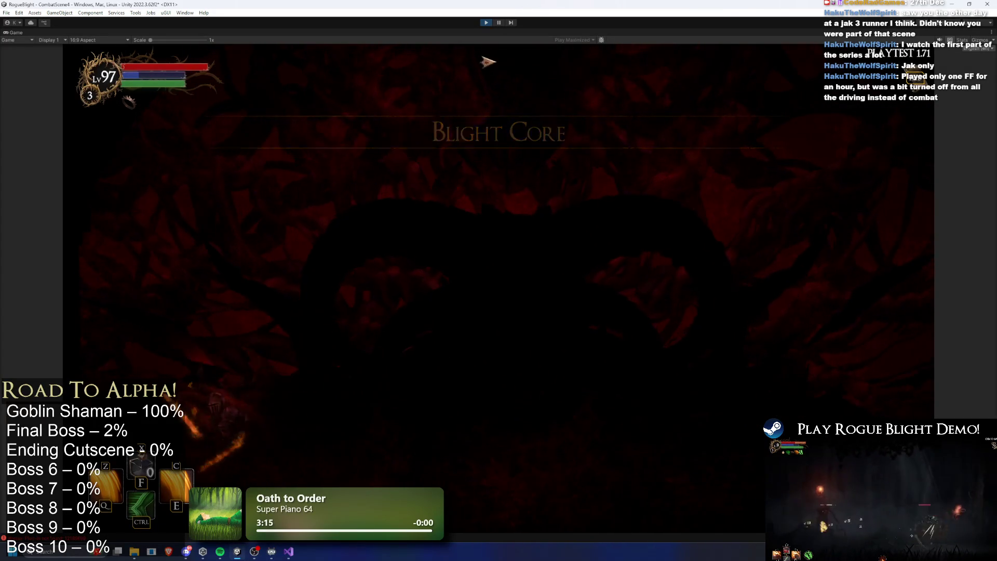
{"action": "key", "text": "d"}
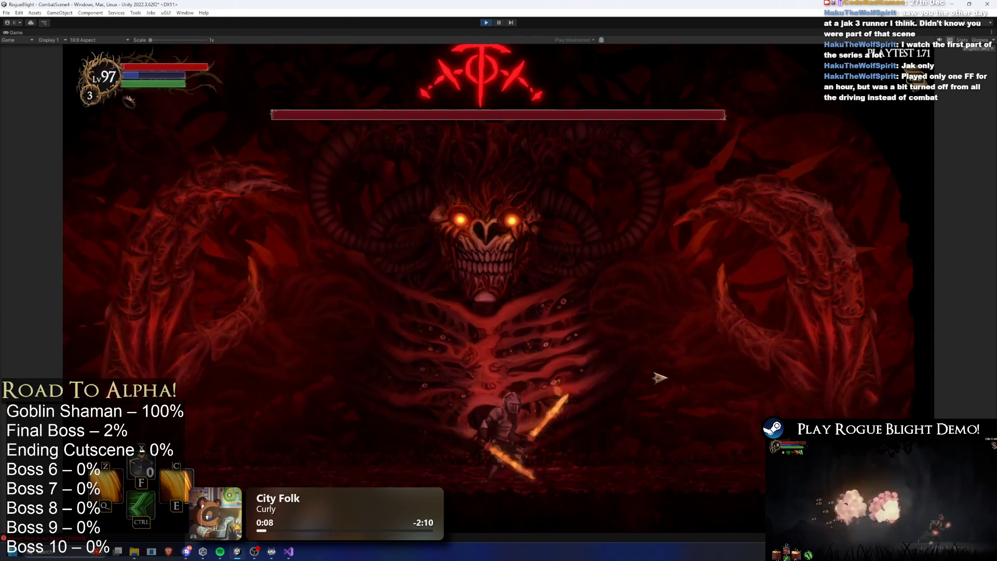
{"action": "key", "text": "a"}
{"action": "left_click", "coordinate": [249, 397]}
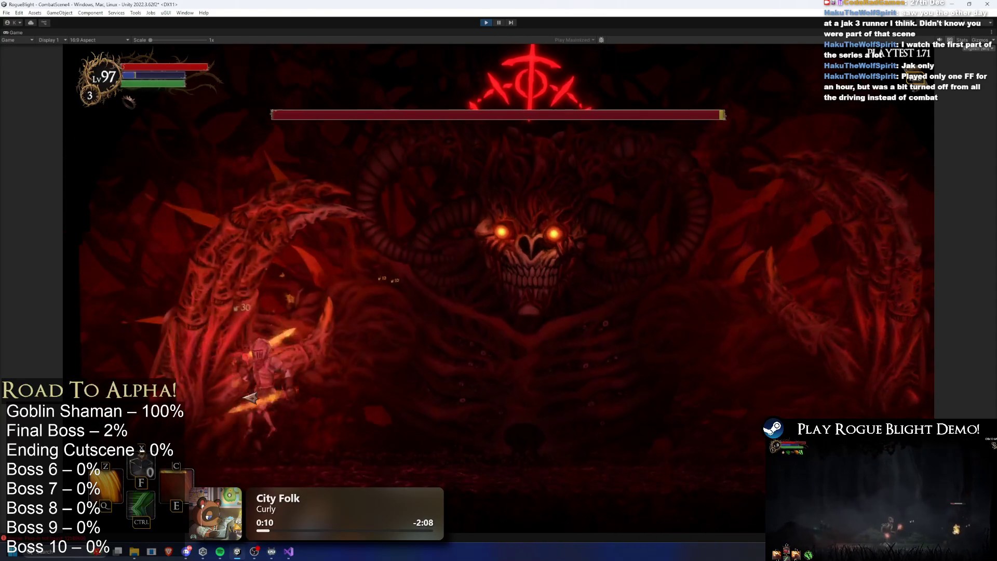
- Enable cheat mode with F1 and stun the boss using the 2 cheat
{"action": "key", "text": "d"}
{"action": "key", "text": "F1"}
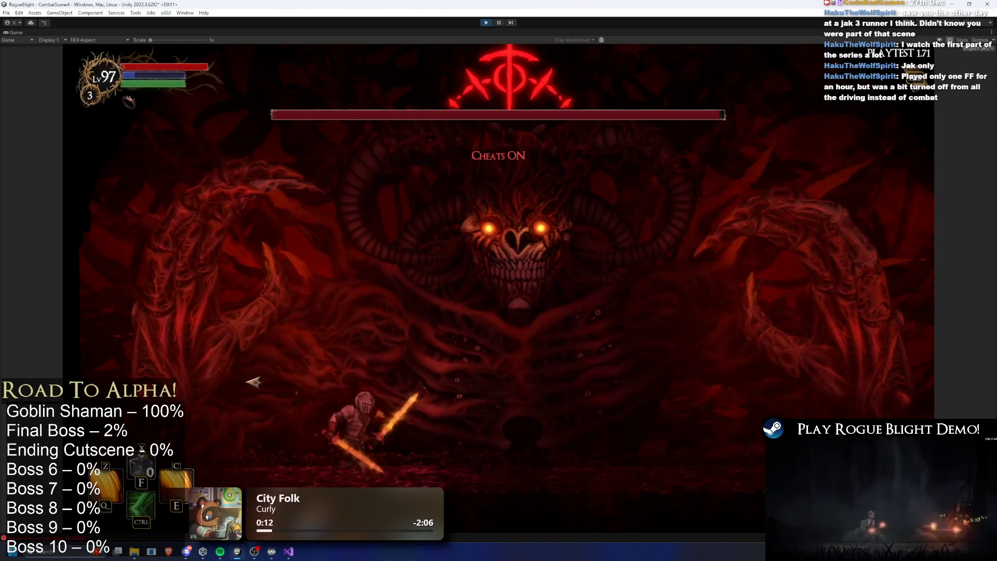
{"action": "key", "text": "2"}
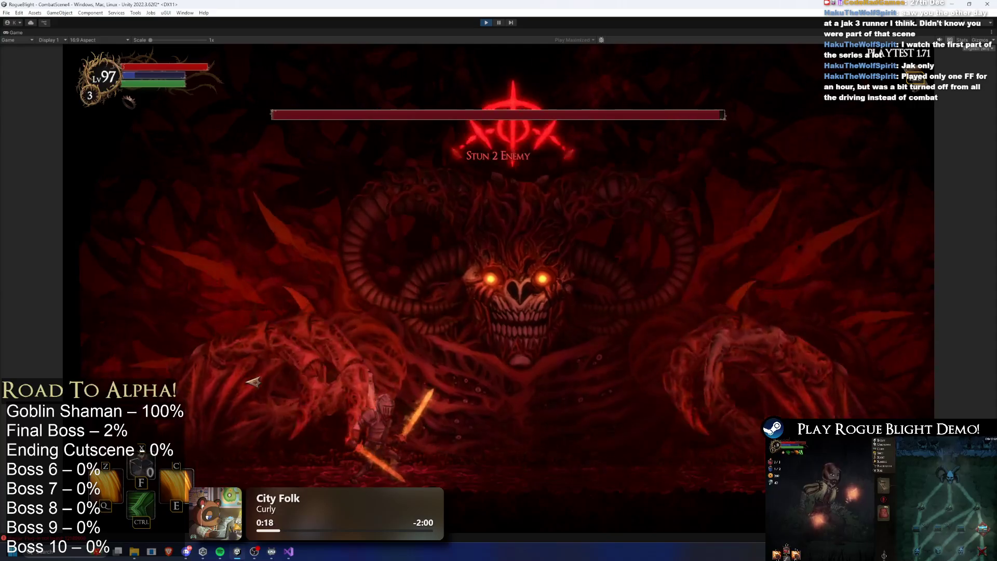
- Hit the stunned boss with repeated sword swings, then exit Play mode with Ctrl+P
{"action": "key", "text": "d"}
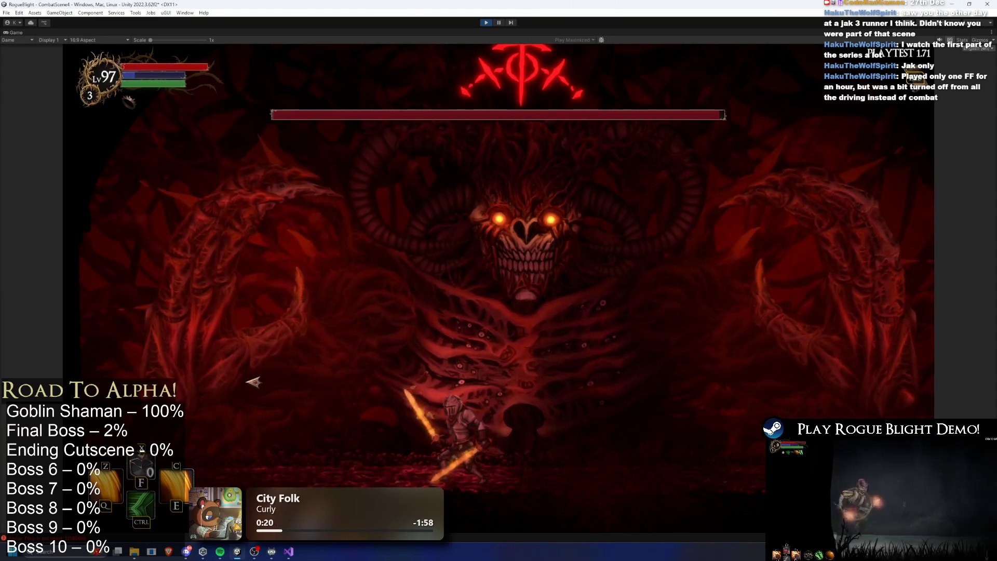
{"action": "key", "text": "a"}
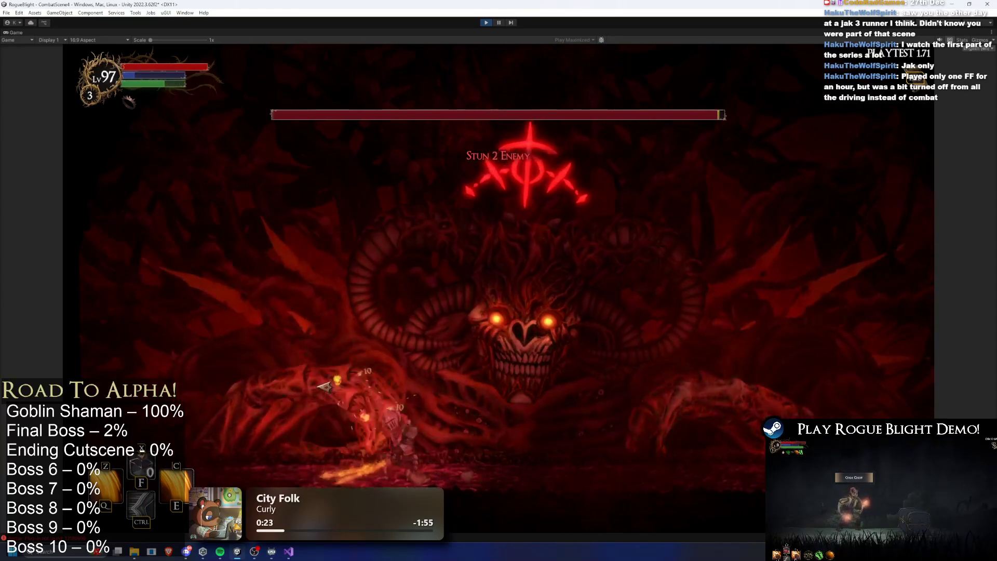
{"action": "left_click", "coordinate": [330, 385]}
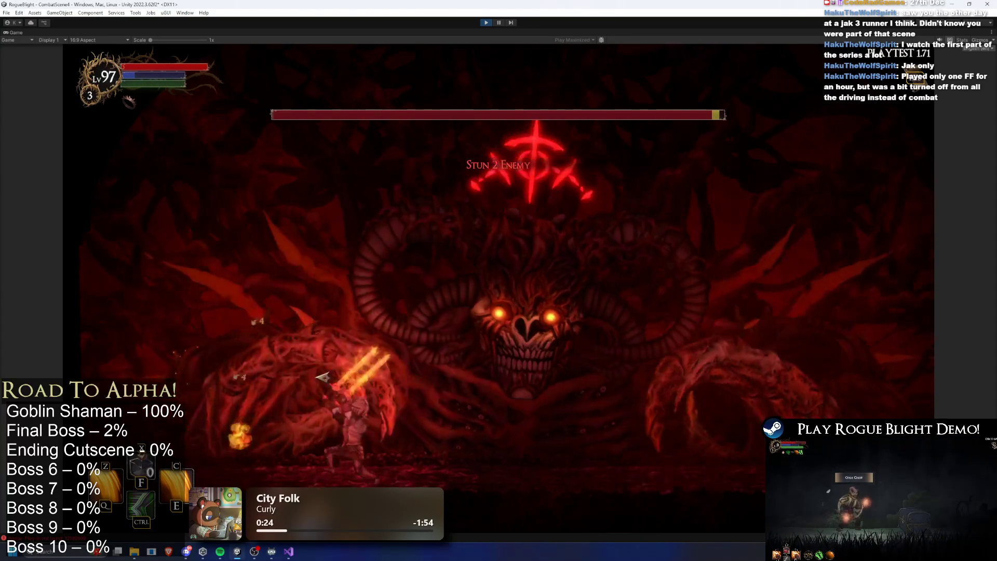
{"action": "key", "text": "d"}
{"action": "left_click", "coordinate": [294, 368]}
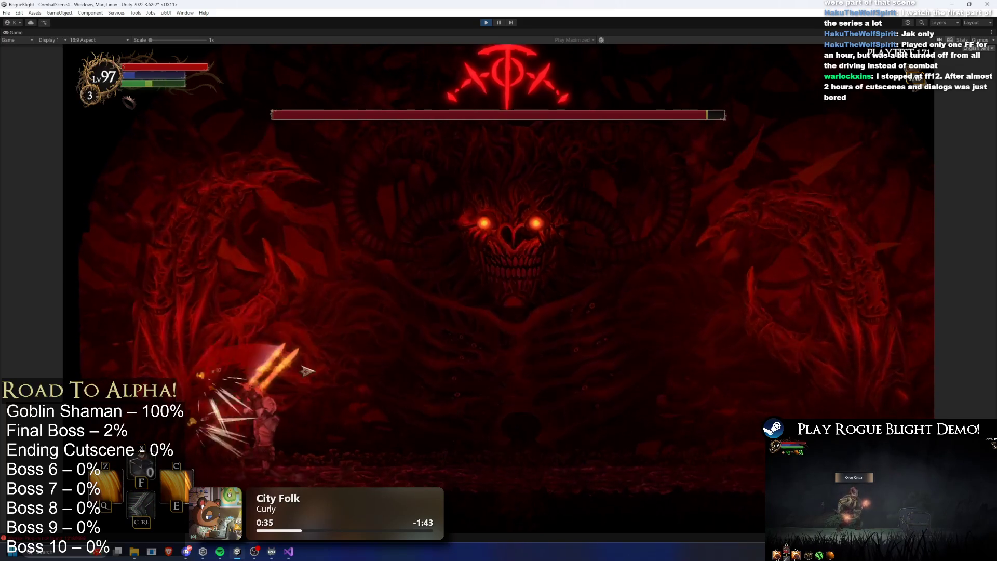
{"action": "left_click", "coordinate": [253, 382]}
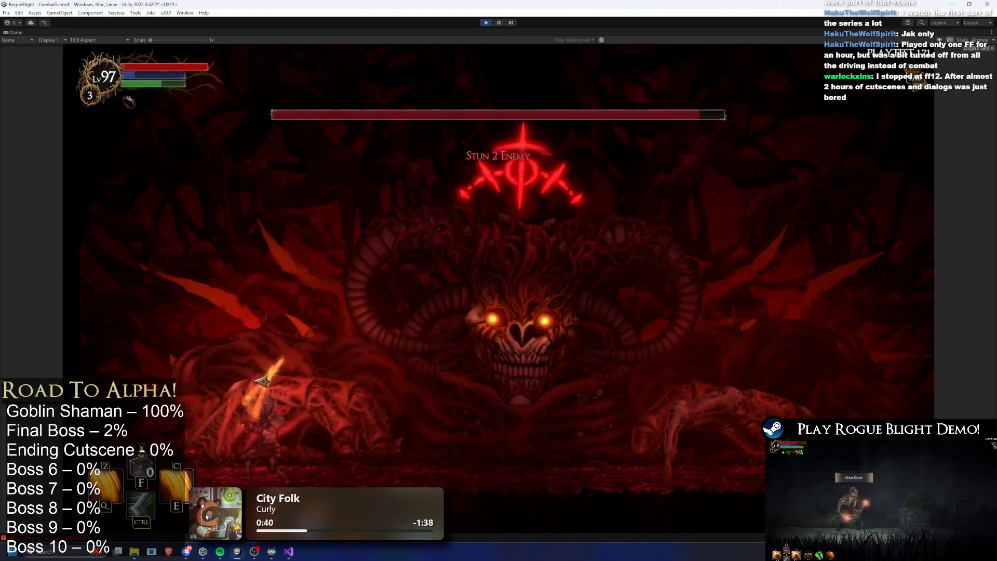
{"action": "left_click", "coordinate": [256, 382]}
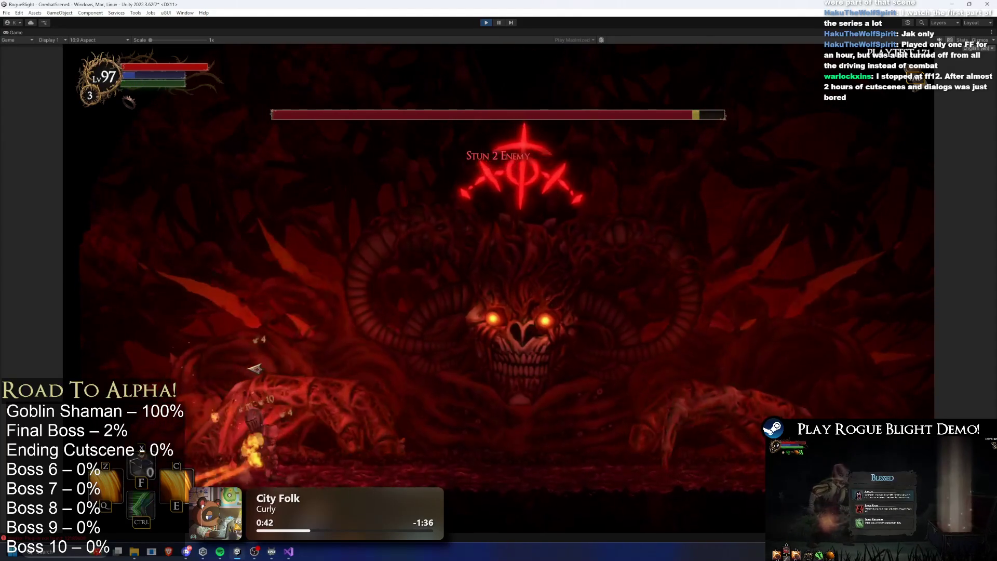
{"action": "key", "text": "a"}
{"action": "left_click", "coordinate": [265, 364]}
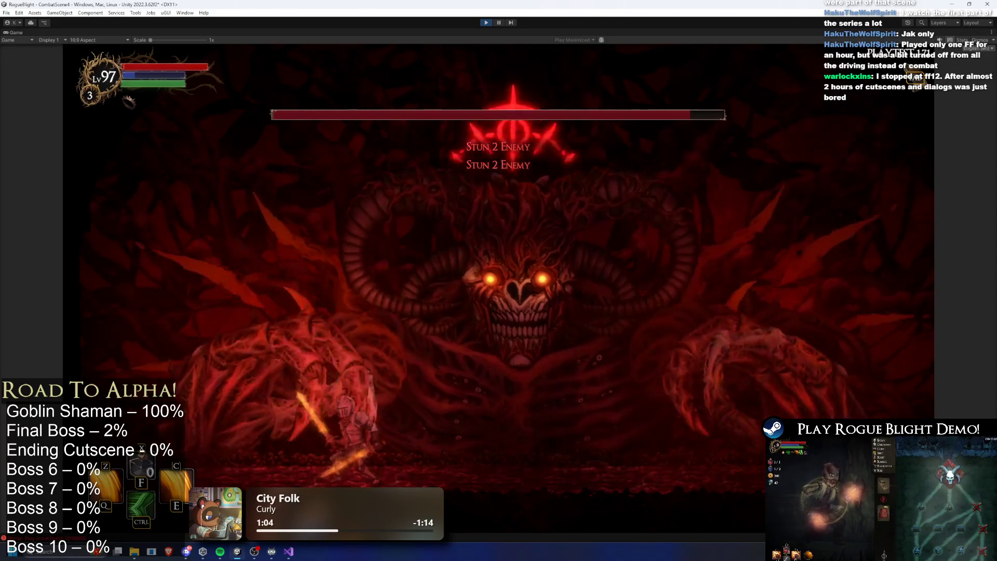
{"action": "key", "text": "ctrl+p"}
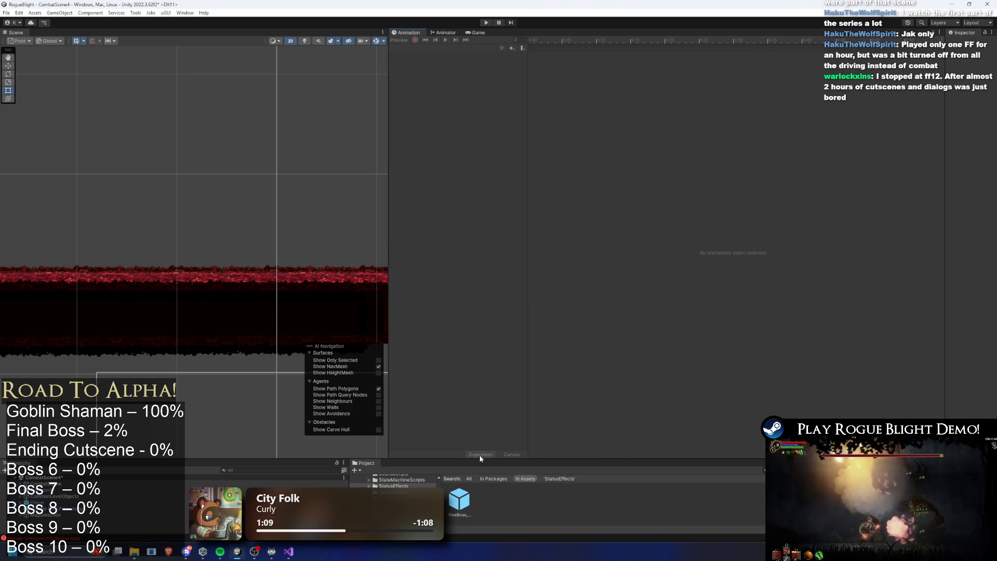
- Open the FinalBoss prefab and load its stun_long_finalboss animation clip
{"action": "left_click_drag", "start_coordinate": [479, 458], "coordinate": [474, 397]}
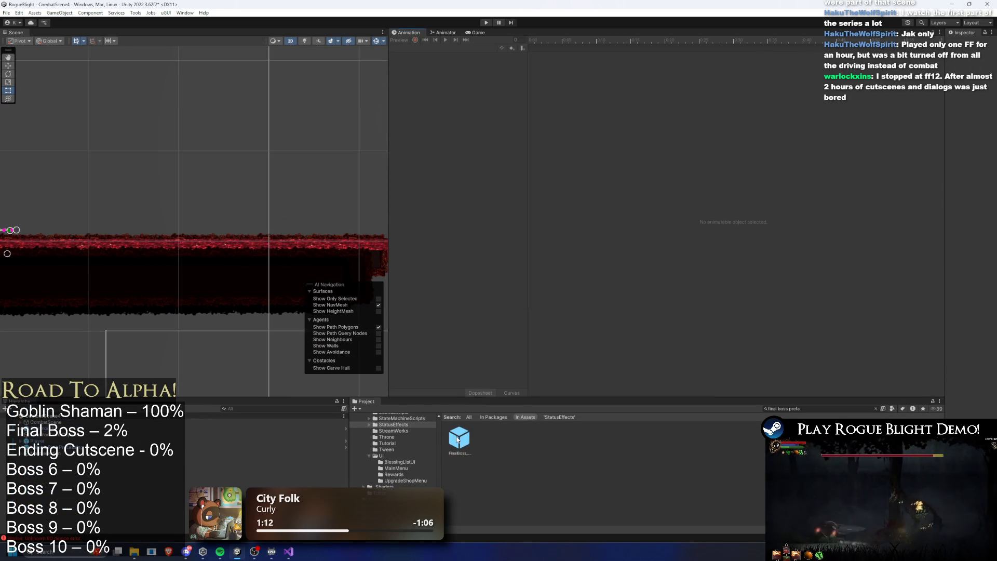
{"action": "double_click", "coordinate": [457, 440]}
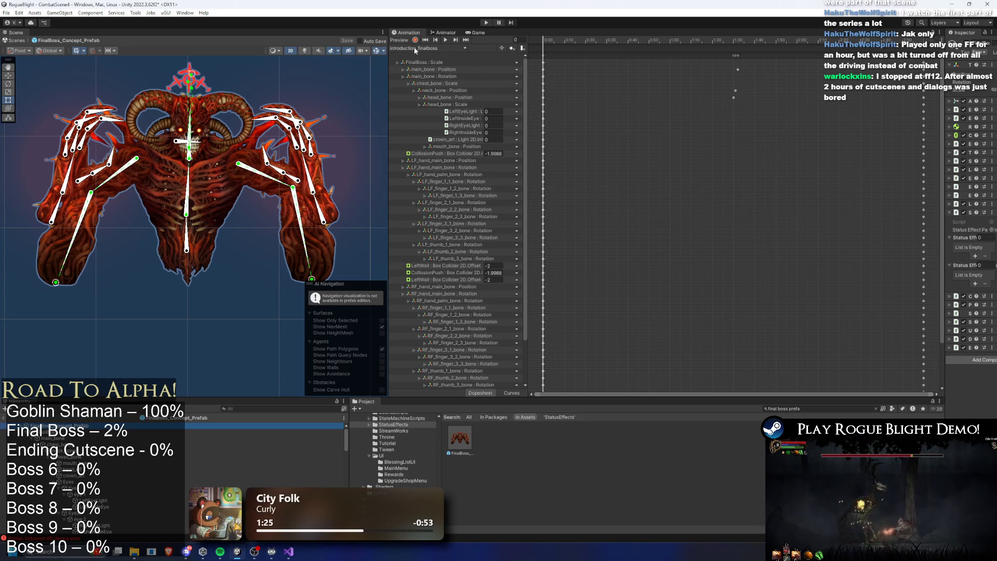
{"action": "left_click", "coordinate": [413, 47]}
{"action": "left_click", "coordinate": [462, 57]}
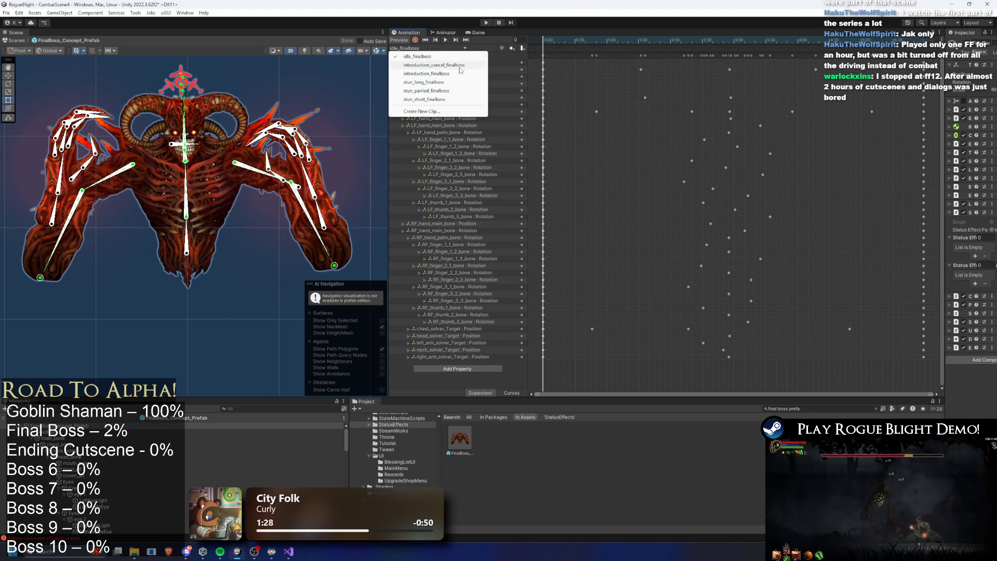
{"action": "left_click", "coordinate": [439, 82]}
- At frame 52, rotate the right hand so the fingers point up
{"action": "left_click_drag", "start_coordinate": [578, 44], "coordinate": [719, 54]}
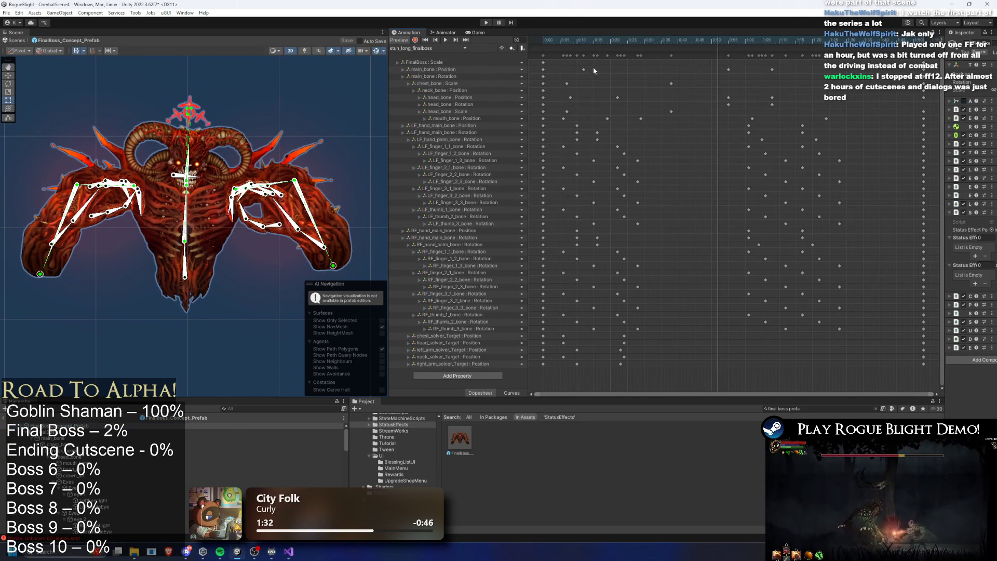
{"action": "scroll", "coordinate": [131, 189], "scroll_direction": "up", "scroll_amount": 2}
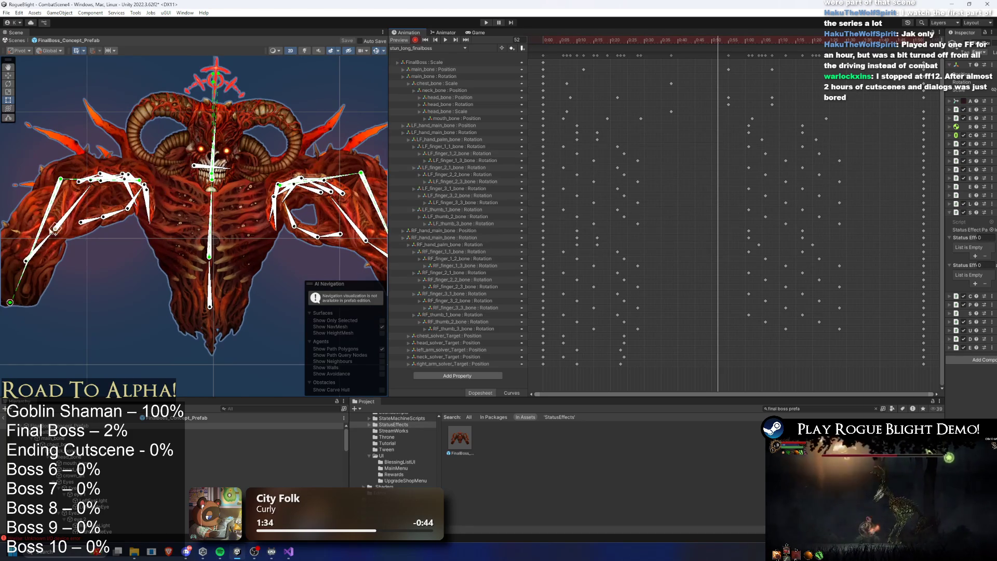
{"action": "left_click", "coordinate": [30, 231]}
{"action": "scroll", "coordinate": [337, 257], "scroll_direction": "down", "scroll_amount": 2}
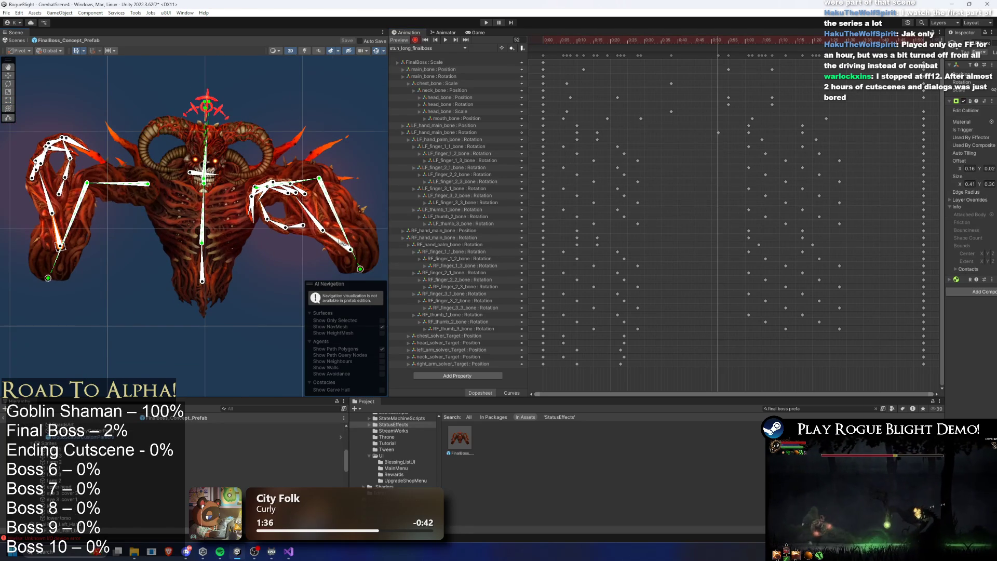
{"action": "left_click_drag", "start_coordinate": [342, 242], "coordinate": [362, 233]}
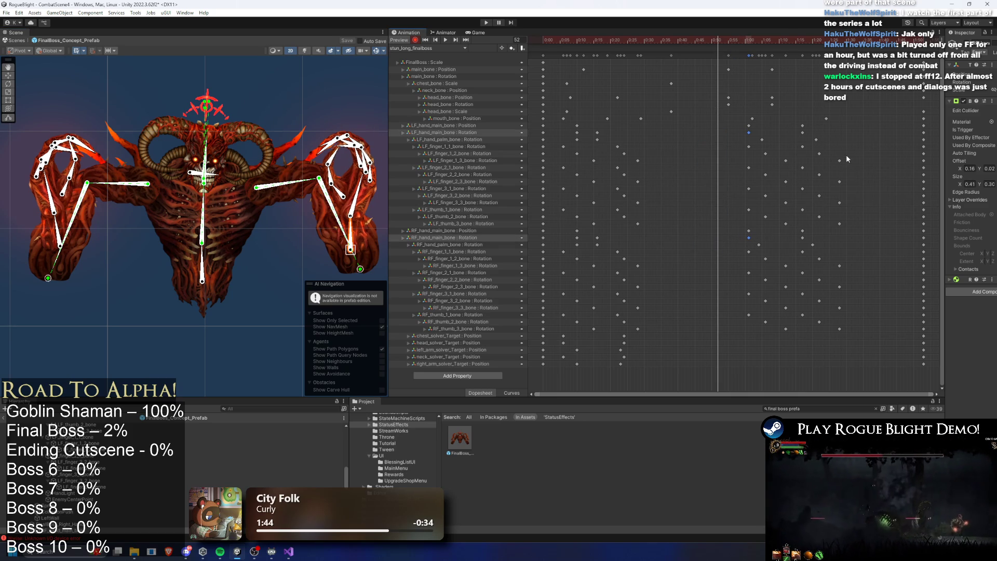
- Move the selected right-hand keys to frame 76
{"action": "left_click", "coordinate": [766, 42]}
{"action": "left_click_drag", "start_coordinate": [779, 43], "coordinate": [798, 47]}
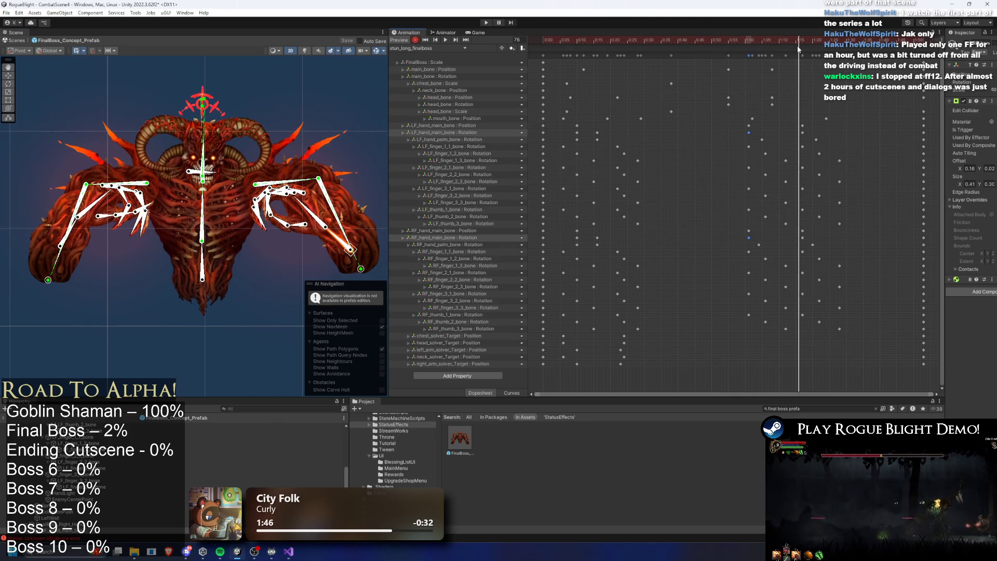
{"action": "key", "text": "ctrl+v"}
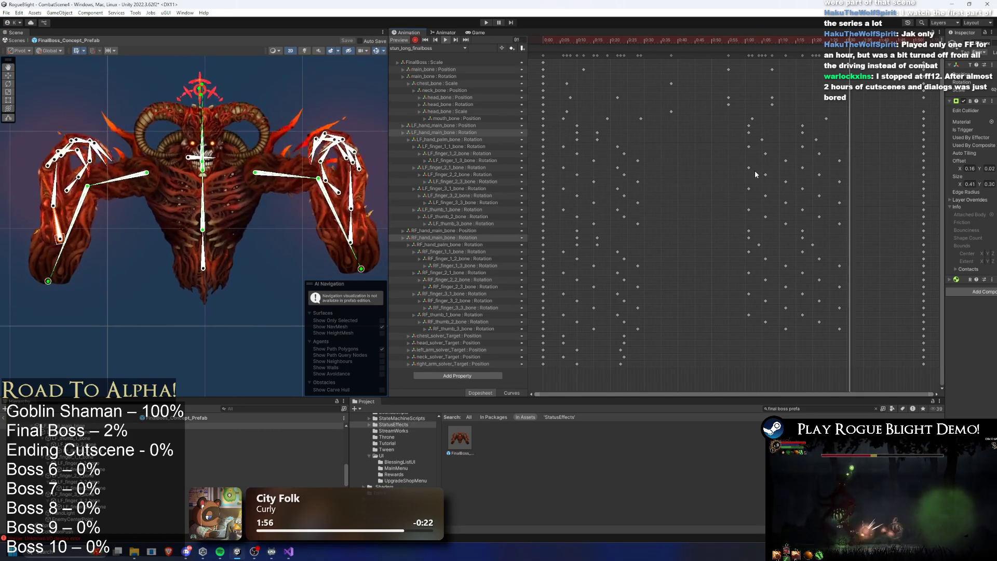
- Box-select the finger and right-hand keys in the Dopesheet and shift the hand position keys slightly later
{"action": "mouse_move", "coordinate": [732, 151]}
{"action": "left_mouse_down"}
{"action": "mouse_move", "coordinate": [876, 219]}
{"action": "mouse_move", "coordinate": [719, 138]}
{"action": "left_mouse_up"}
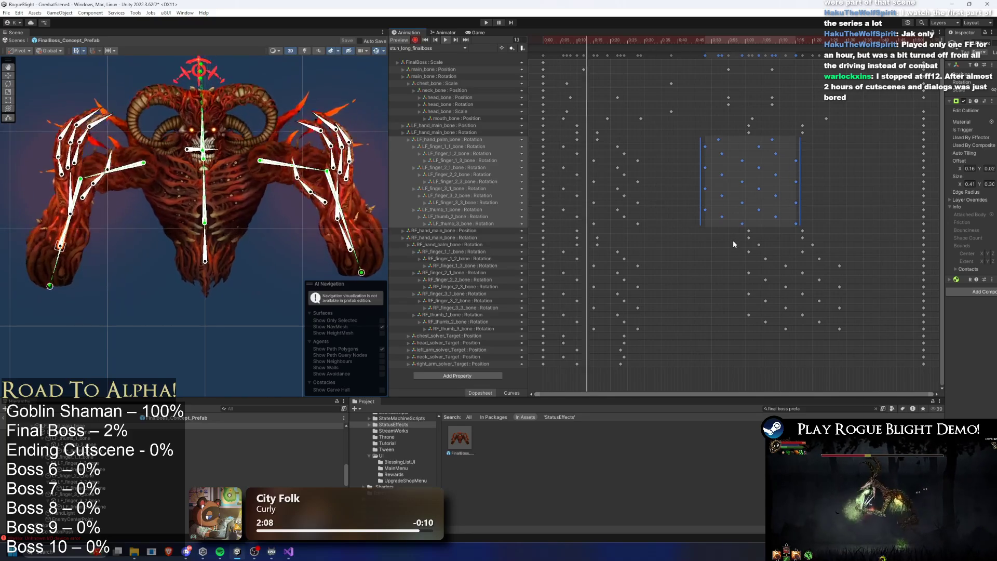
{"action": "left_click_drag", "start_coordinate": [734, 236], "coordinate": [907, 358]}
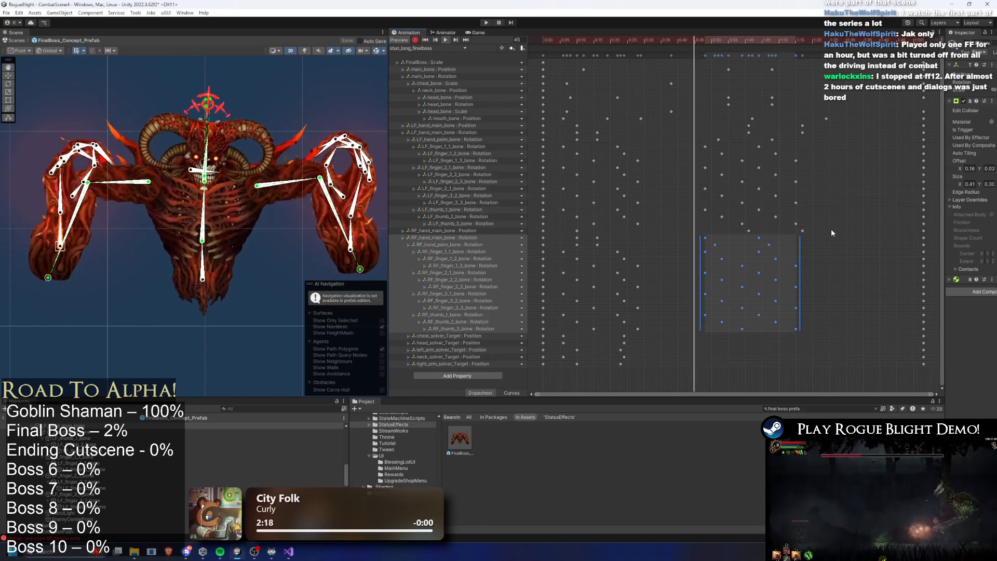
{"action": "left_click_drag", "start_coordinate": [807, 227], "coordinate": [695, 242]}
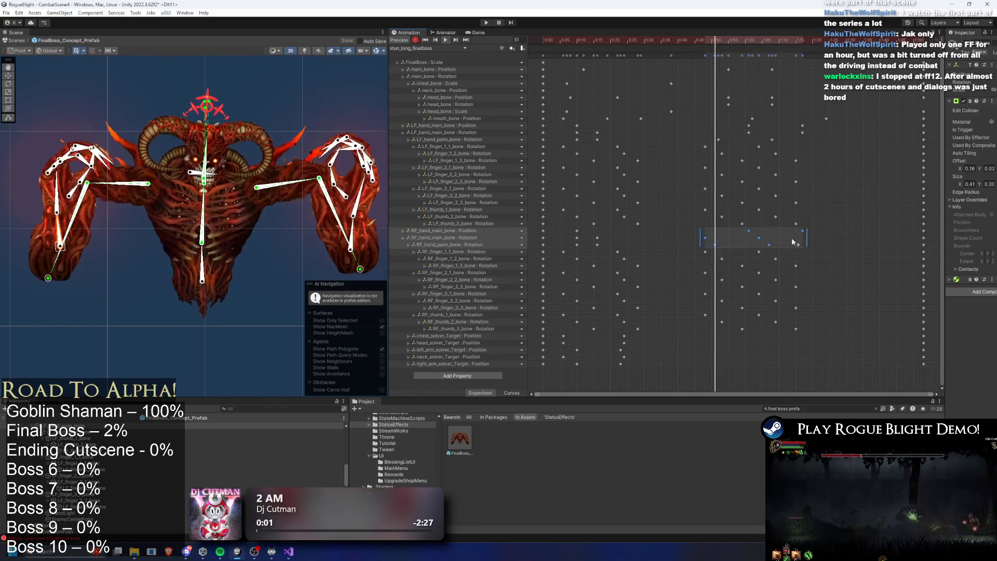
{"action": "left_click_drag", "start_coordinate": [837, 231], "coordinate": [783, 232]}
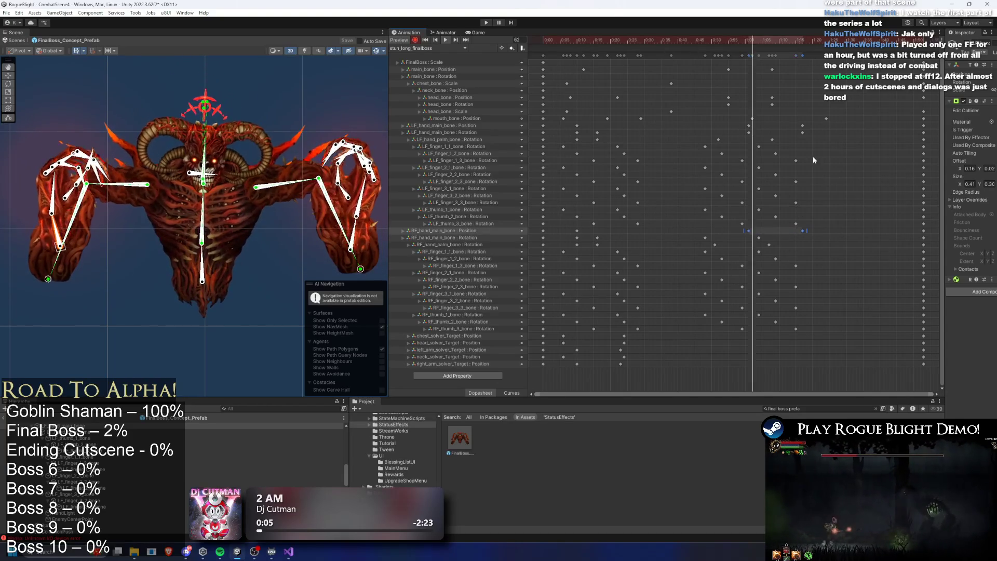
{"action": "mouse_move", "coordinate": [729, 130]}
{"action": "left_mouse_down"}
{"action": "mouse_move", "coordinate": [830, 133]}
{"action": "mouse_move", "coordinate": [756, 133]}
{"action": "left_mouse_up"}
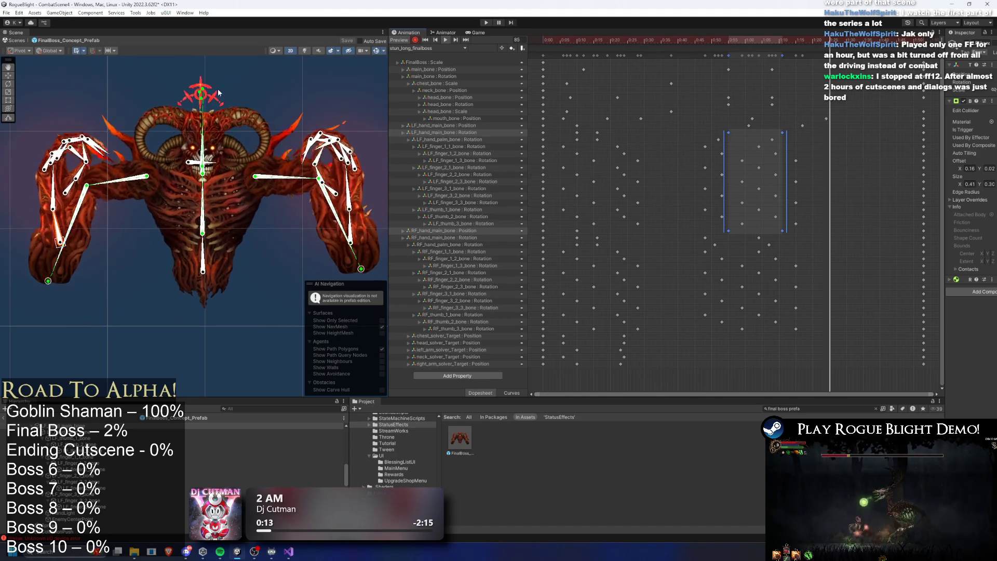
{"action": "mouse_move", "coordinate": [789, 41]}
{"action": "left_mouse_down"}
{"action": "mouse_move", "coordinate": [802, 42]}
{"action": "mouse_move", "coordinate": [618, 42]}
{"action": "mouse_move", "coordinate": [715, 49]}
{"action": "left_mouse_up"}
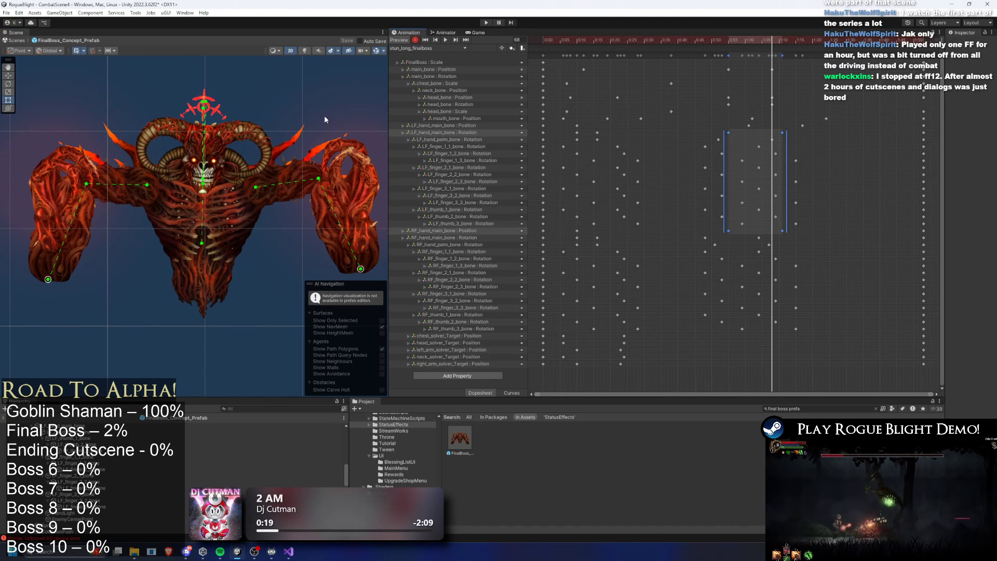
- Select the boss's bottom main bone, raise it slightly, then lower it a bit at frame 61
{"action": "left_click", "coordinate": [190, 209]}
{"action": "left_click", "coordinate": [208, 276]}
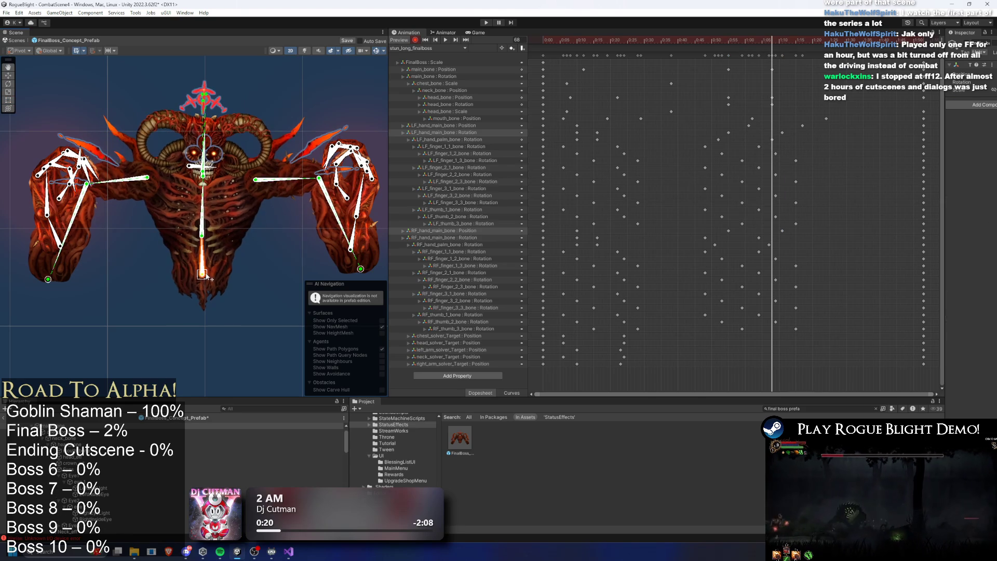
{"action": "mouse_move", "coordinate": [726, 42]}
{"action": "left_mouse_down"}
{"action": "mouse_move", "coordinate": [707, 41]}
{"action": "mouse_move", "coordinate": [730, 51]}
{"action": "mouse_move", "coordinate": [909, 44]}
{"action": "mouse_move", "coordinate": [729, 39]}
{"action": "left_mouse_up"}
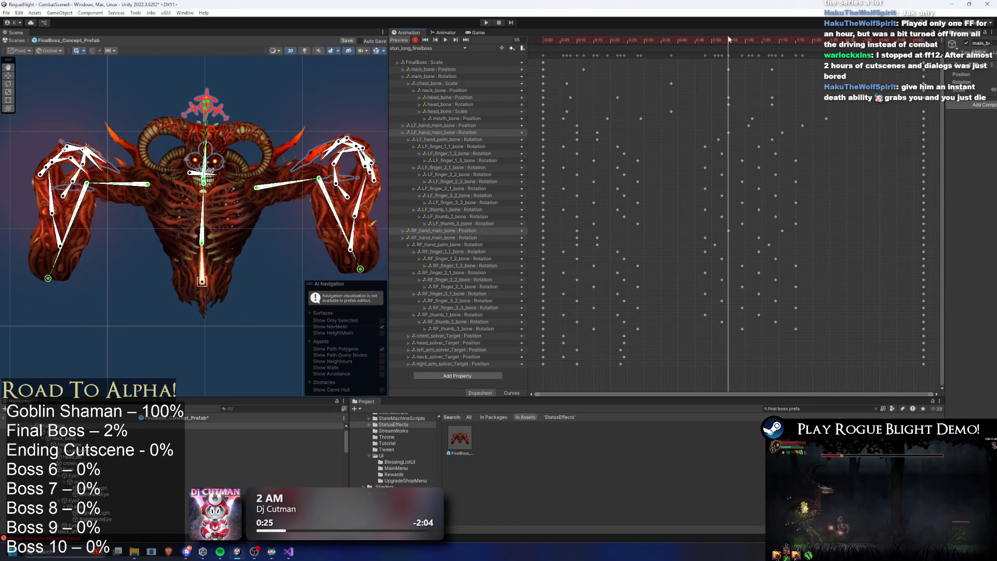
{"action": "left_click_drag", "start_coordinate": [204, 282], "coordinate": [205, 274]}
{"action": "left_click_drag", "start_coordinate": [730, 41], "coordinate": [751, 40]}
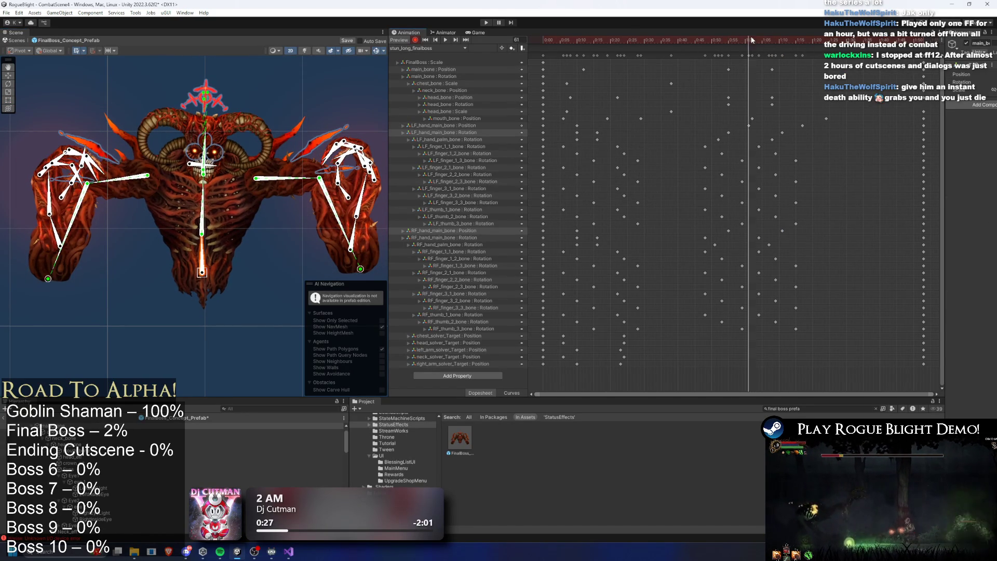
{"action": "left_click_drag", "start_coordinate": [203, 274], "coordinate": [204, 281]}
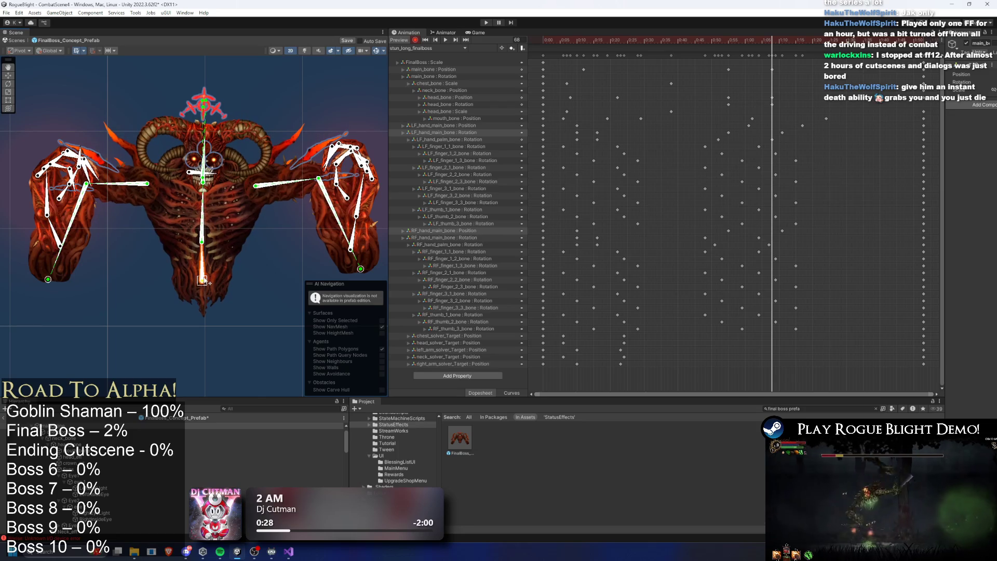
- Play the clip preview and drag the main_bone Position key earlier to 0:47
{"action": "left_click", "coordinate": [684, 42]}
{"action": "key", "text": "space"}
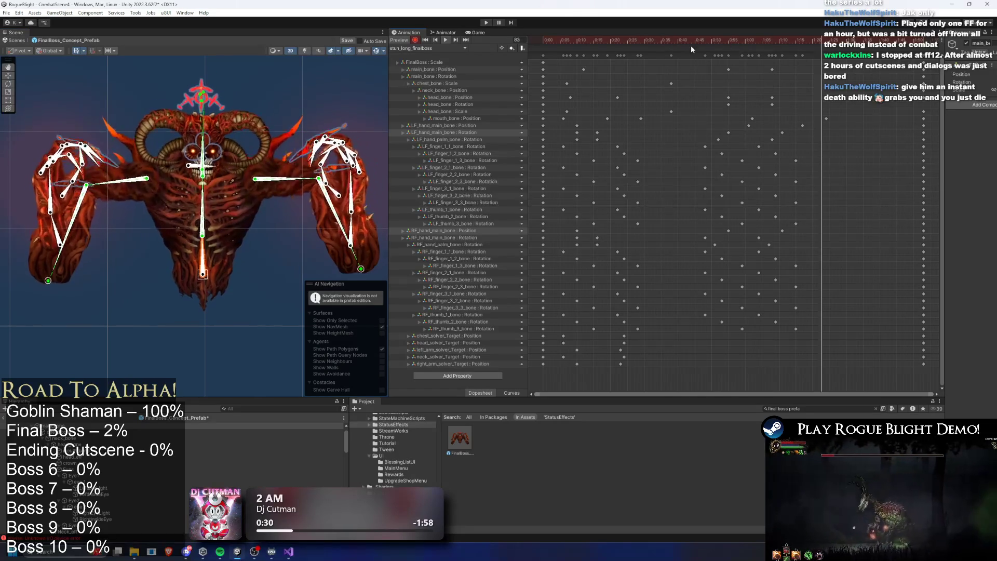
{"action": "left_click_drag", "start_coordinate": [729, 69], "coordinate": [678, 77]}
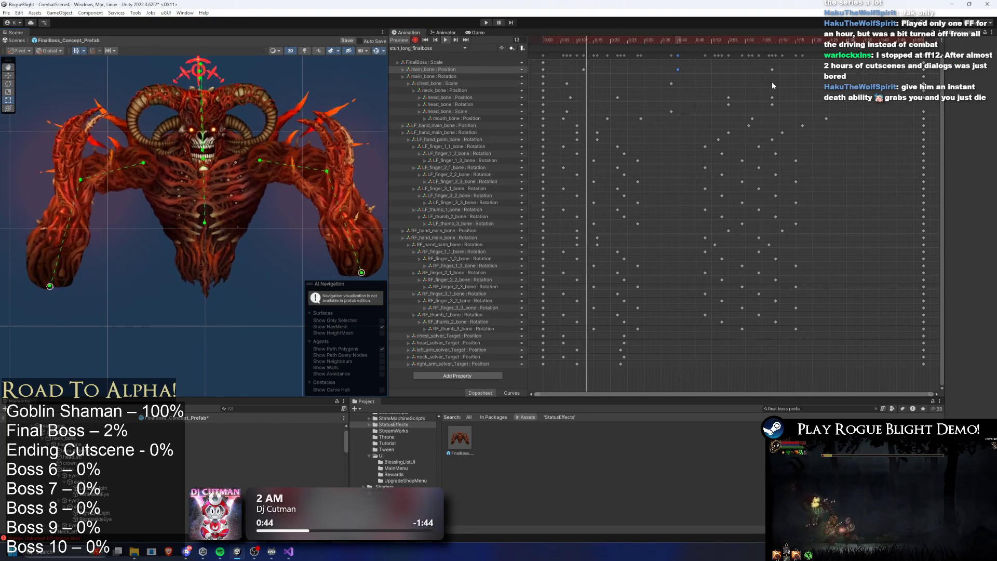
- At frame 42, rotate chest_bone to record a Rotation key, then play the preview
{"action": "mouse_move", "coordinate": [730, 40]}
{"action": "left_mouse_down"}
{"action": "mouse_move", "coordinate": [604, 40]}
{"action": "mouse_move", "coordinate": [684, 40]}
{"action": "left_mouse_up"}
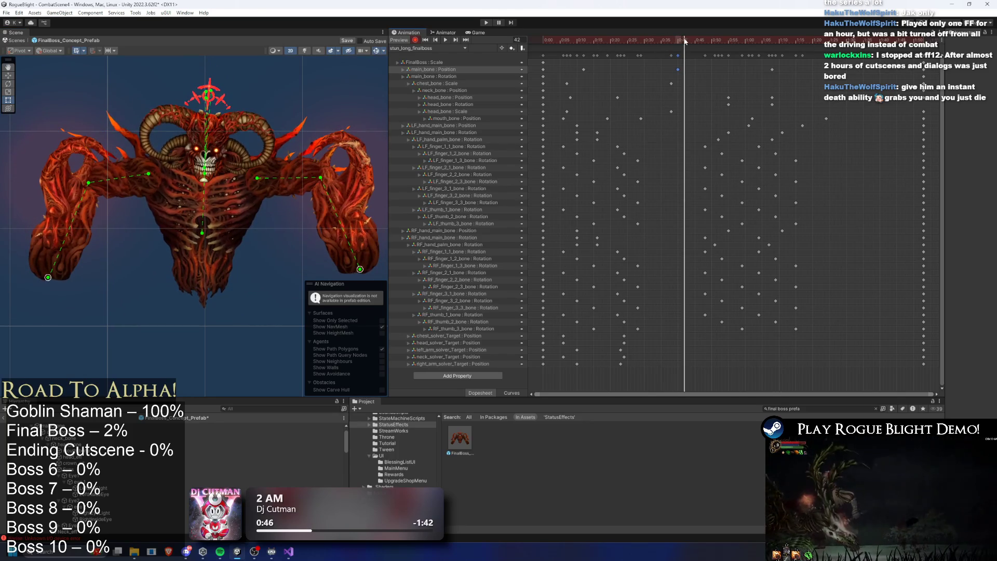
{"action": "scroll", "coordinate": [192, 244], "scroll_direction": "up", "scroll_amount": 5}
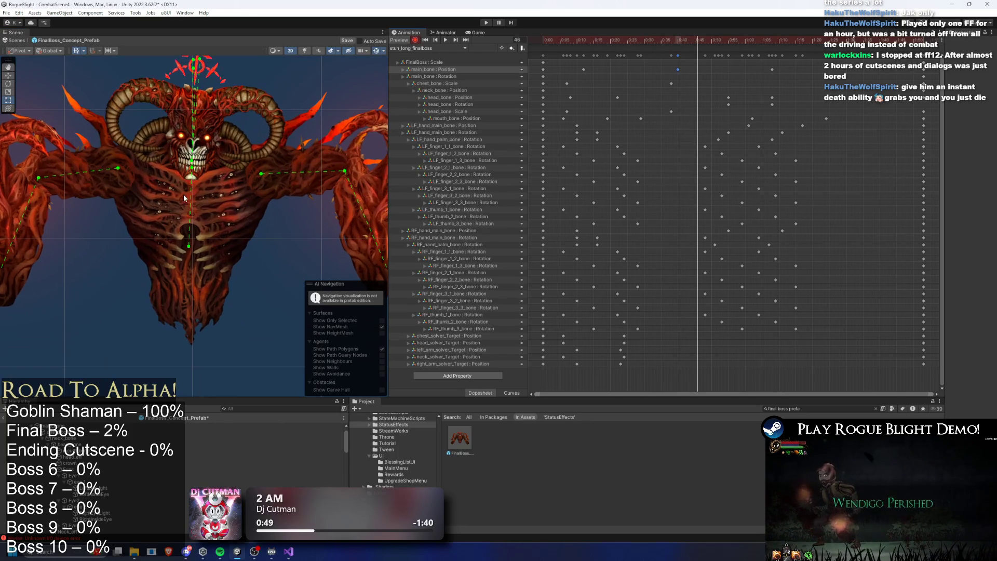
{"action": "left_click", "coordinate": [191, 247]}
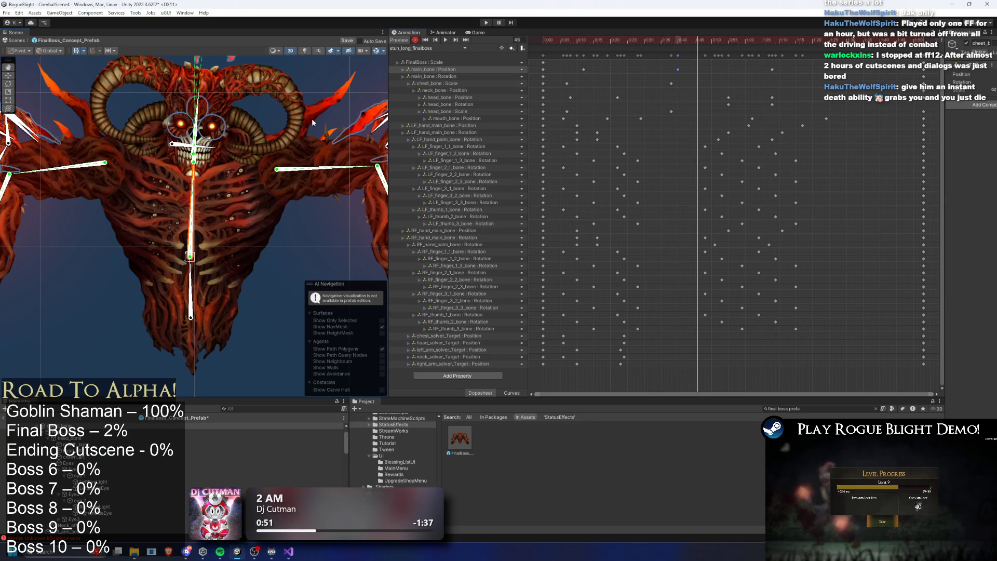
{"action": "left_click_drag", "start_coordinate": [192, 261], "coordinate": [248, 222]}
{"action": "scroll", "coordinate": [248, 222], "scroll_direction": "down", "scroll_amount": 2}
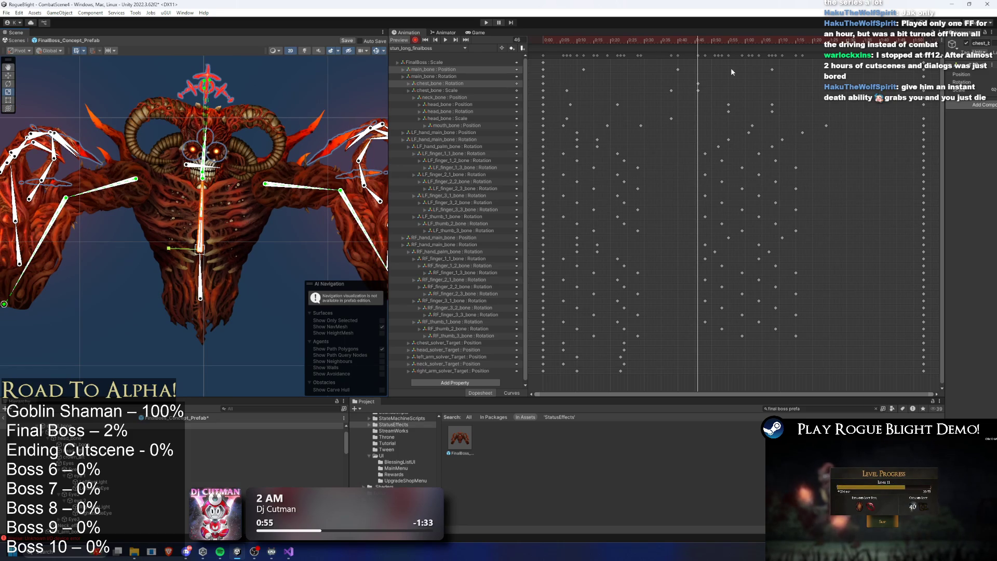
{"action": "key", "text": "space"}
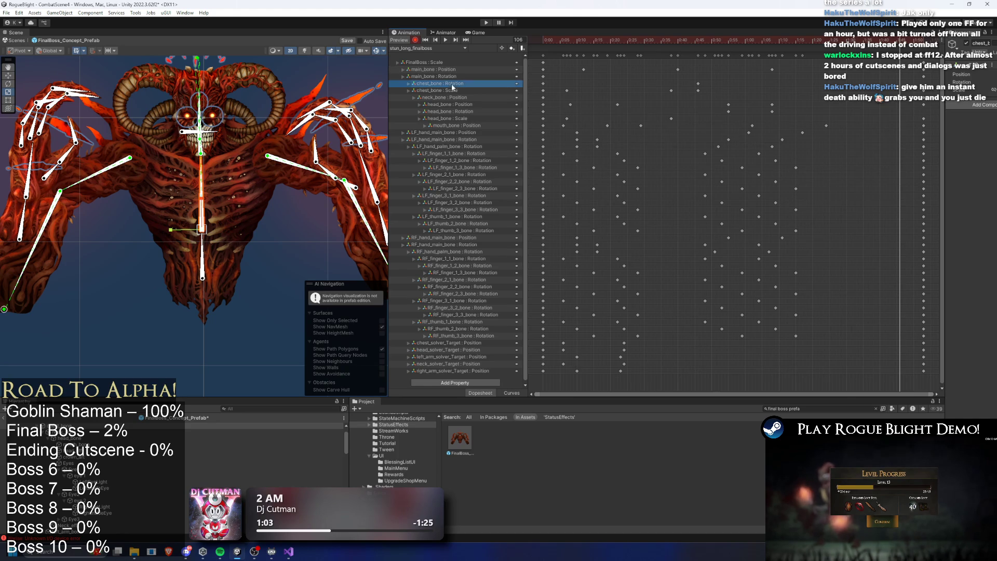
- Delete the chest_bone Rotation track, shift the chest Scale keys earlier and paste a new one
{"action": "key", "text": "Delete"}
{"action": "left_click", "coordinate": [649, 38]}
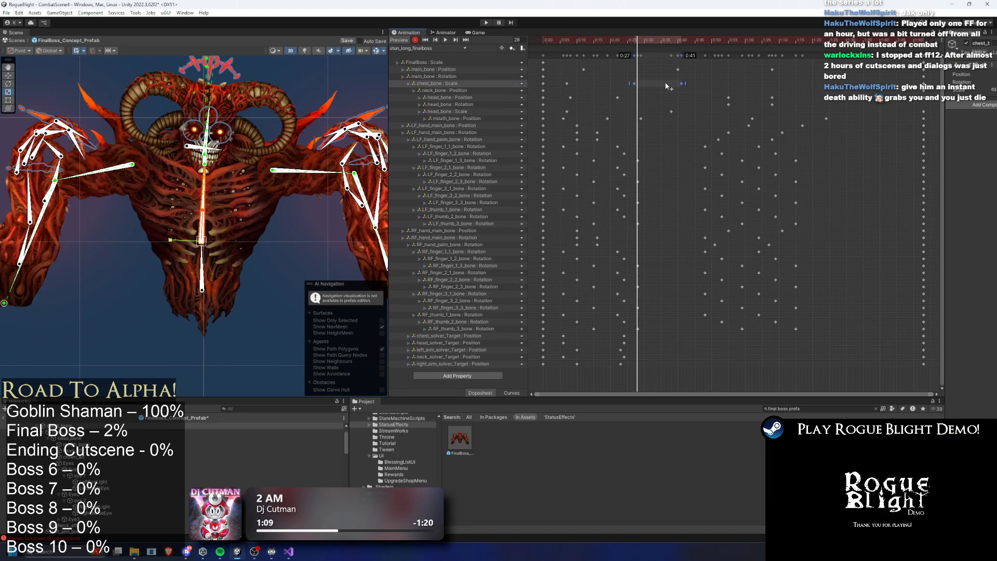
{"action": "left_click_drag", "start_coordinate": [665, 82], "coordinate": [639, 82]}
{"action": "left_click", "coordinate": [733, 41]}
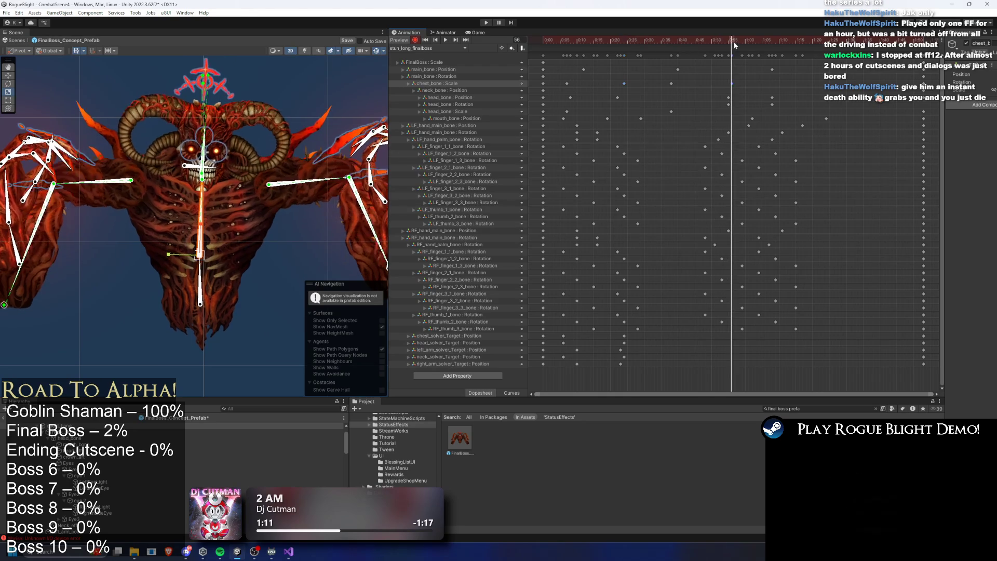
{"action": "key", "text": "ctrl+v"}
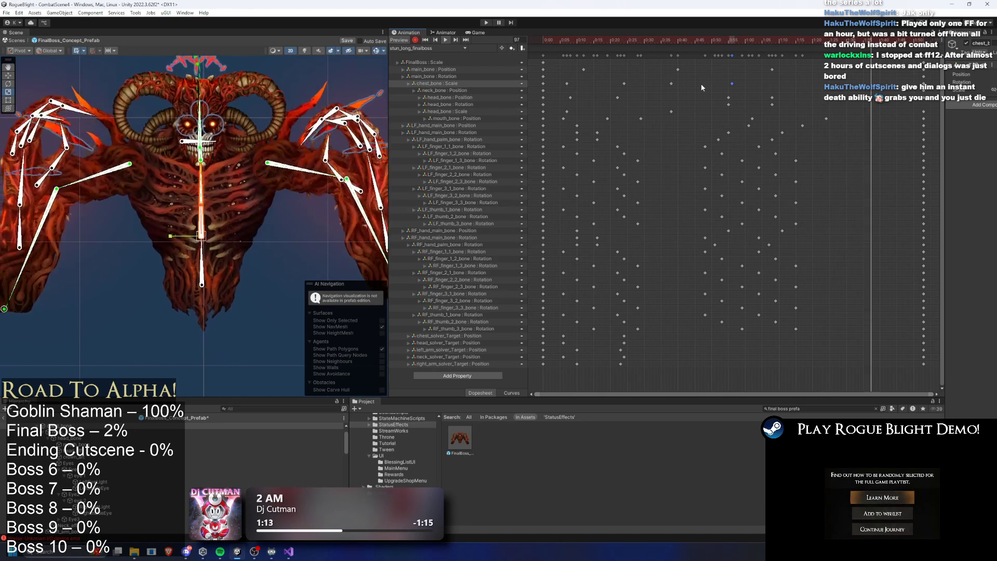
- Retime the chest Scale keys, push the last one later, and toggle Scene lighting on and off
{"action": "mouse_move", "coordinate": [601, 74]}
{"action": "left_mouse_down"}
{"action": "mouse_move", "coordinate": [631, 85]}
{"action": "mouse_move", "coordinate": [597, 83]}
{"action": "left_mouse_up"}
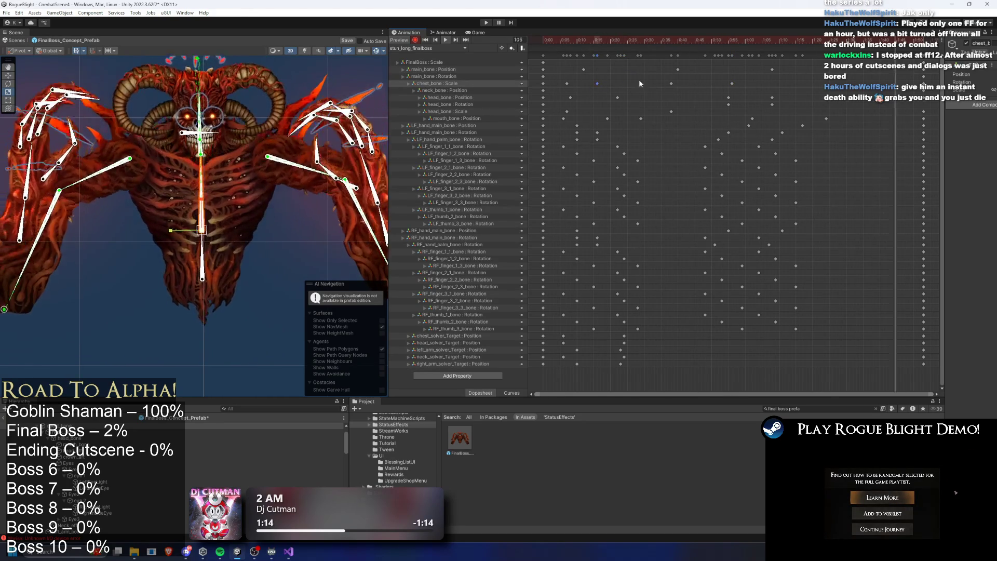
{"action": "left_click_drag", "start_coordinate": [669, 82], "coordinate": [655, 83]}
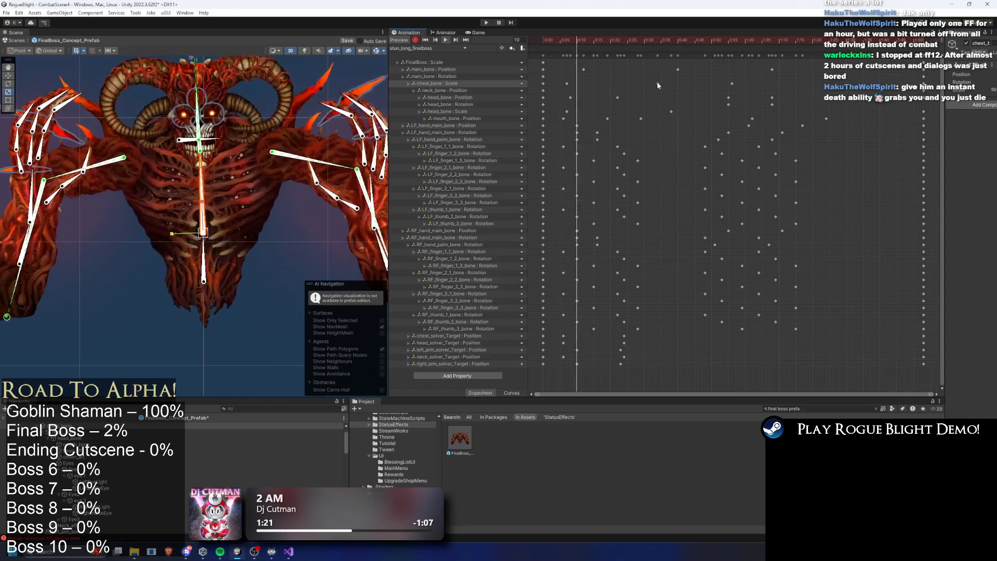
{"action": "left_click_drag", "start_coordinate": [732, 83], "coordinate": [779, 84]}
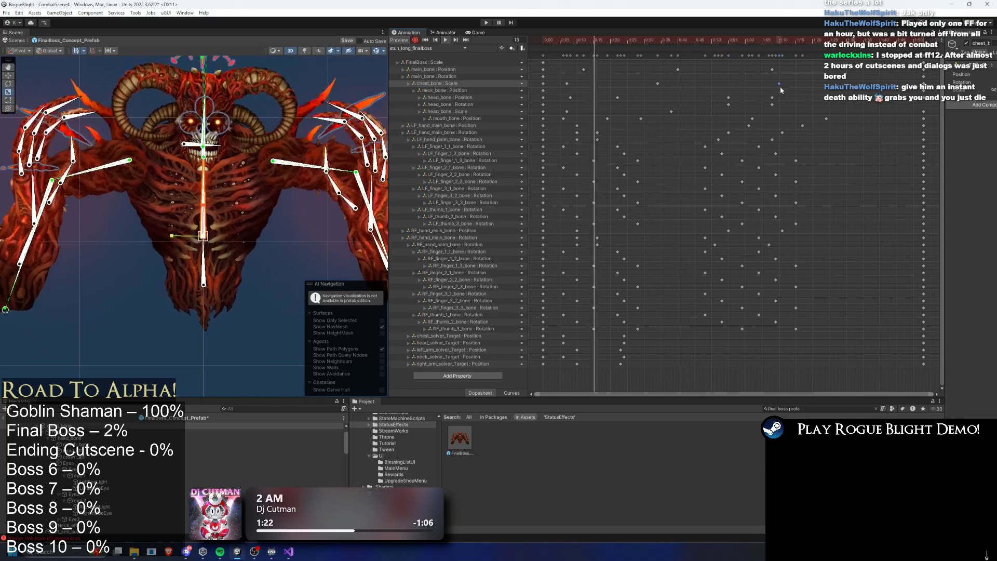
{"action": "left_click", "coordinate": [304, 50]}
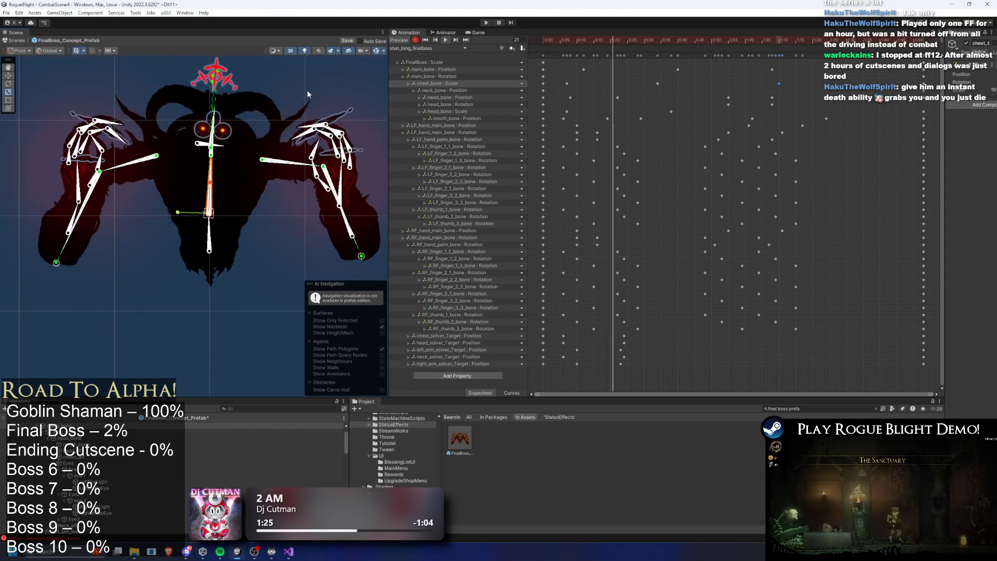
{"action": "left_click", "coordinate": [331, 52]}
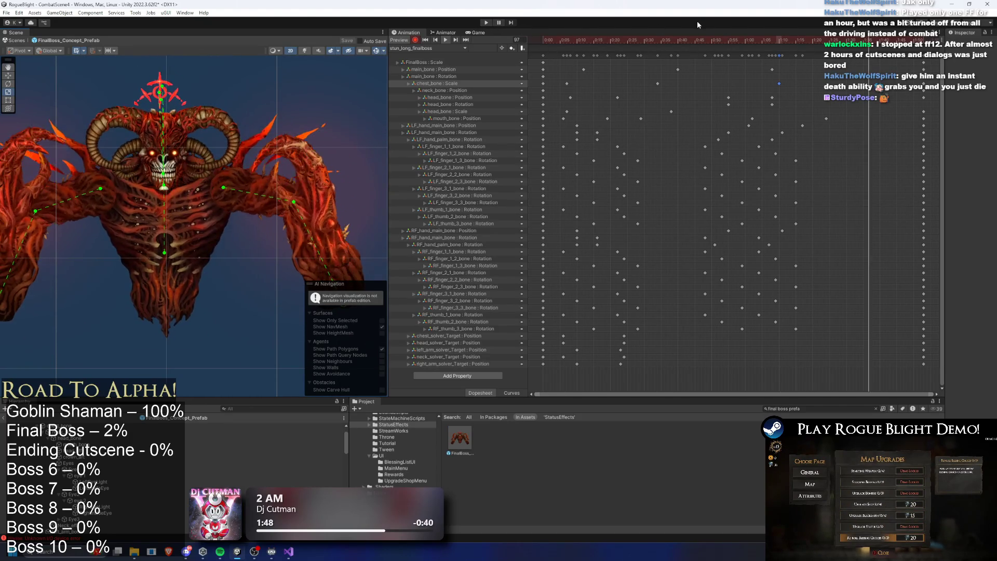
- Check the head bone's pose at frames 54 and 46, then drag the mouth_bone keyframe earlier
{"action": "mouse_move", "coordinate": [596, 32]}
{"action": "left_mouse_down"}
{"action": "mouse_move", "coordinate": [893, 32]}
{"action": "mouse_move", "coordinate": [768, 33]}
{"action": "left_mouse_up"}
{"action": "scroll", "coordinate": [146, 194], "scroll_direction": "up", "scroll_amount": 3}
{"action": "left_click", "coordinate": [146, 194]}
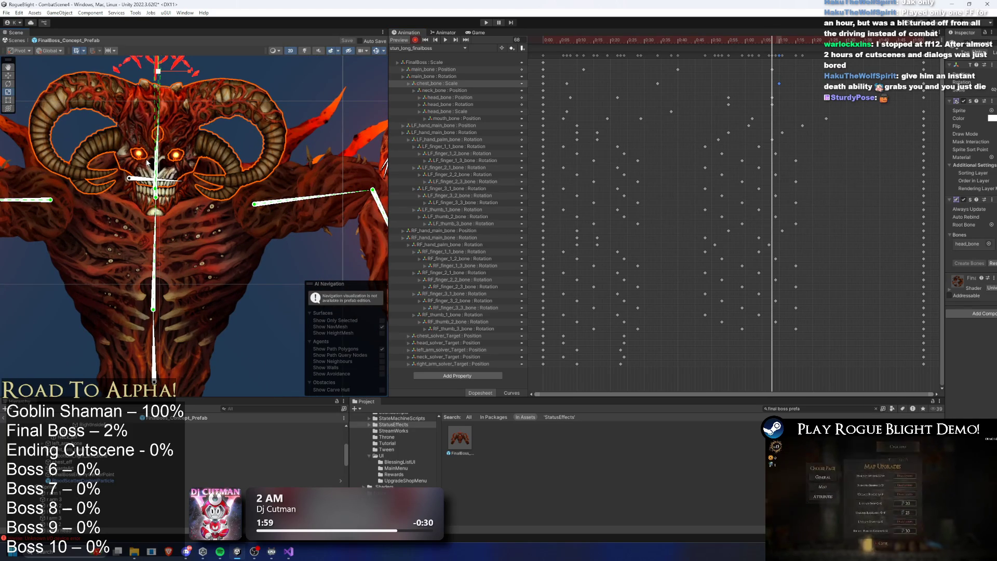
{"action": "left_click", "coordinate": [725, 40]}
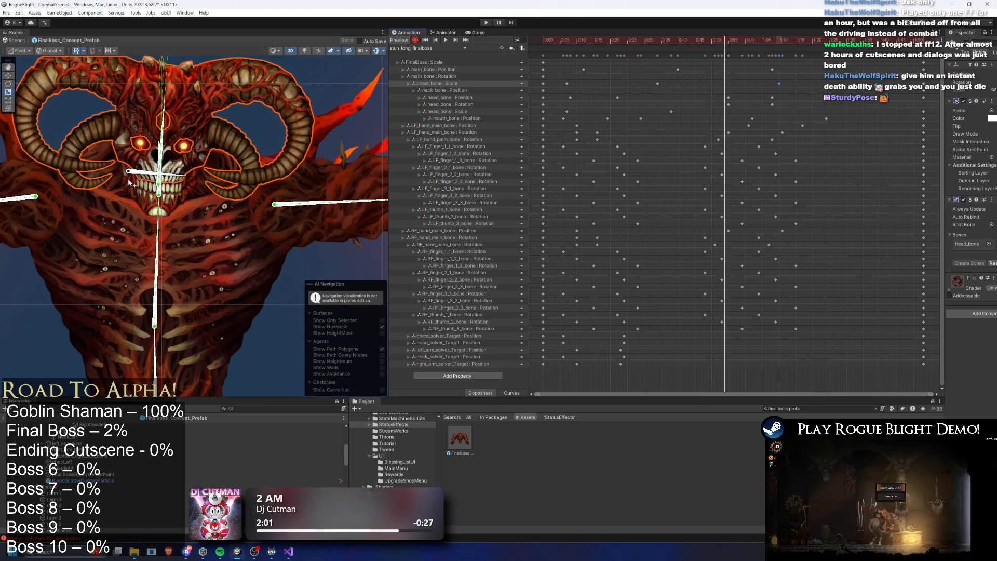
{"action": "left_click", "coordinate": [141, 176]}
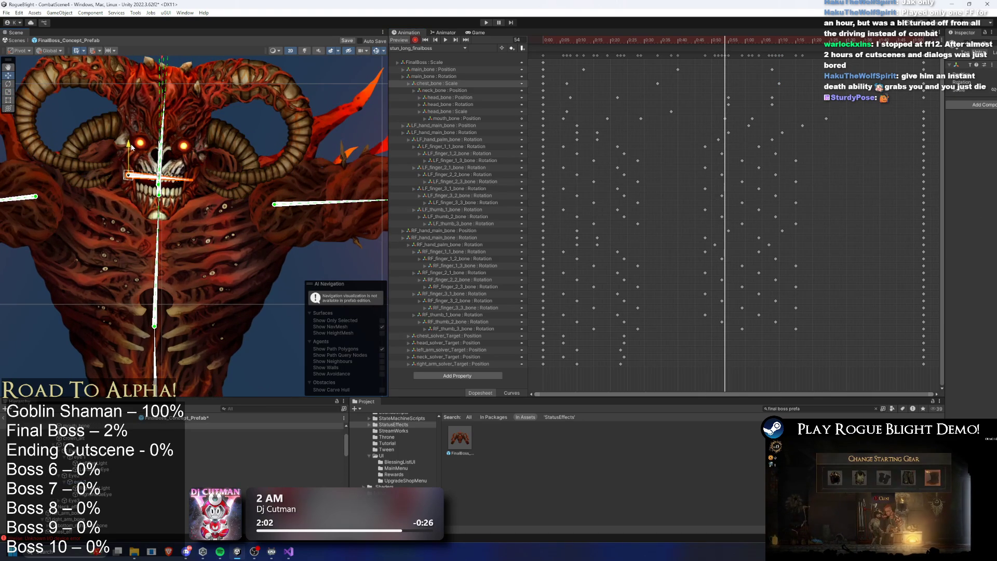
{"action": "left_click", "coordinate": [699, 40]}
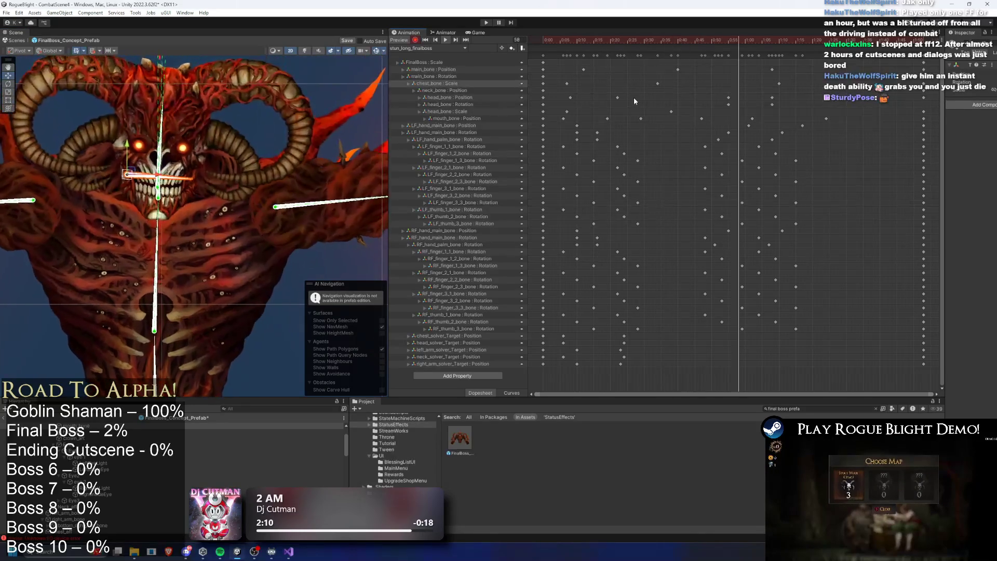
{"action": "mouse_move", "coordinate": [754, 115]}
{"action": "left_mouse_down"}
{"action": "mouse_move", "coordinate": [699, 117]}
{"action": "mouse_move", "coordinate": [725, 119]}
{"action": "left_mouse_up"}
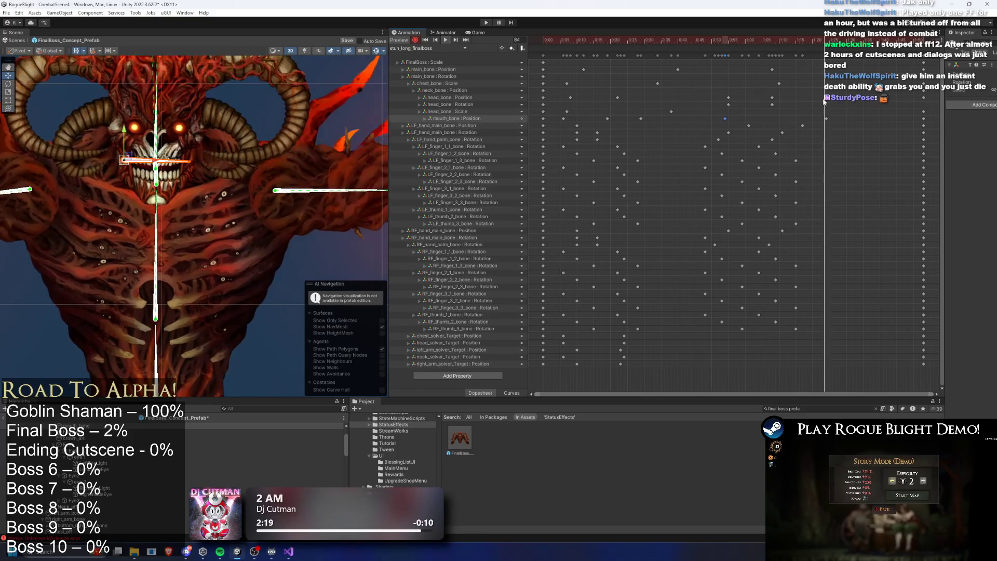
{"action": "left_click_drag", "start_coordinate": [831, 118], "coordinate": [800, 118]}
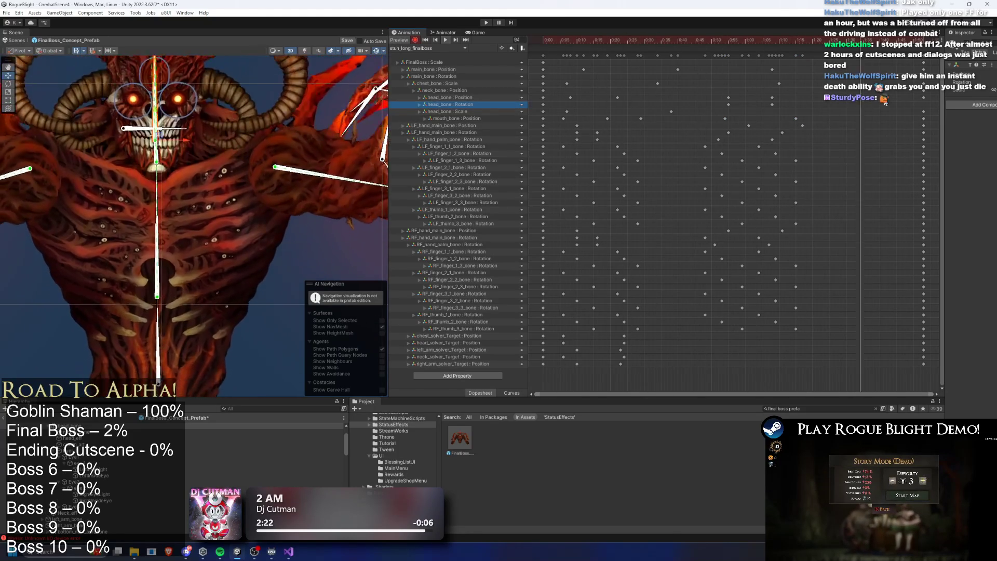
- Delete the head_bone : Rotation track and start the game in Play mode
{"action": "left_click", "coordinate": [462, 103]}
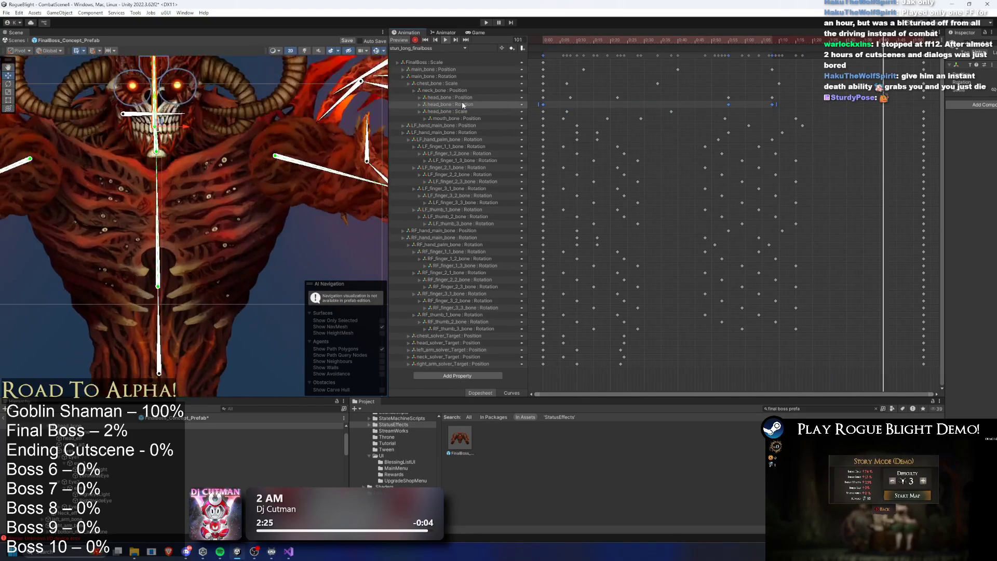
{"action": "key", "text": "Delete"}
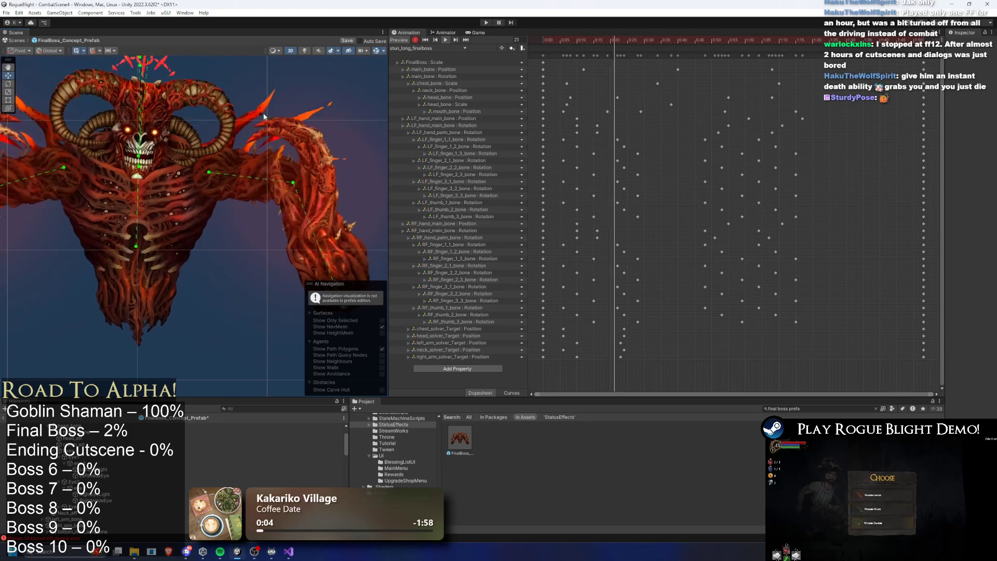
{"action": "left_click", "coordinate": [486, 23]}
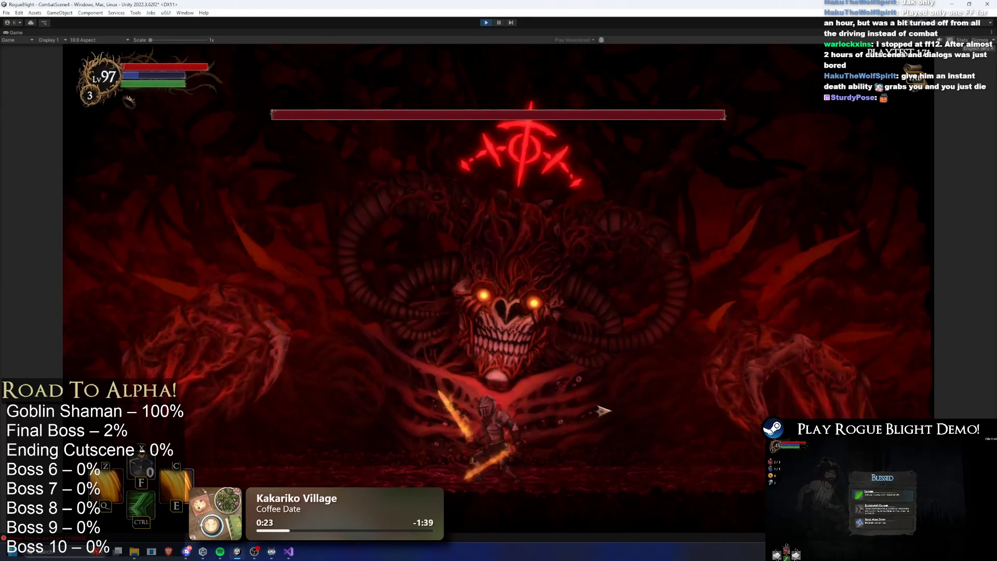
- Trigger Stun 2 Enemy on the Blight Core boss five times with the F1 cheat hotkey
{"action": "key", "text": "F1"}
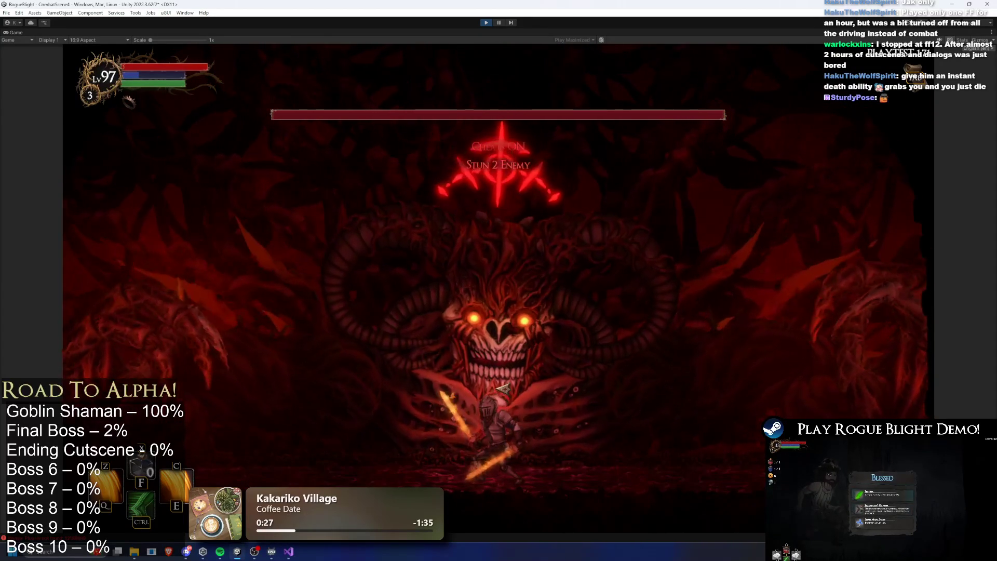
{"action": "key", "text": "F1"}
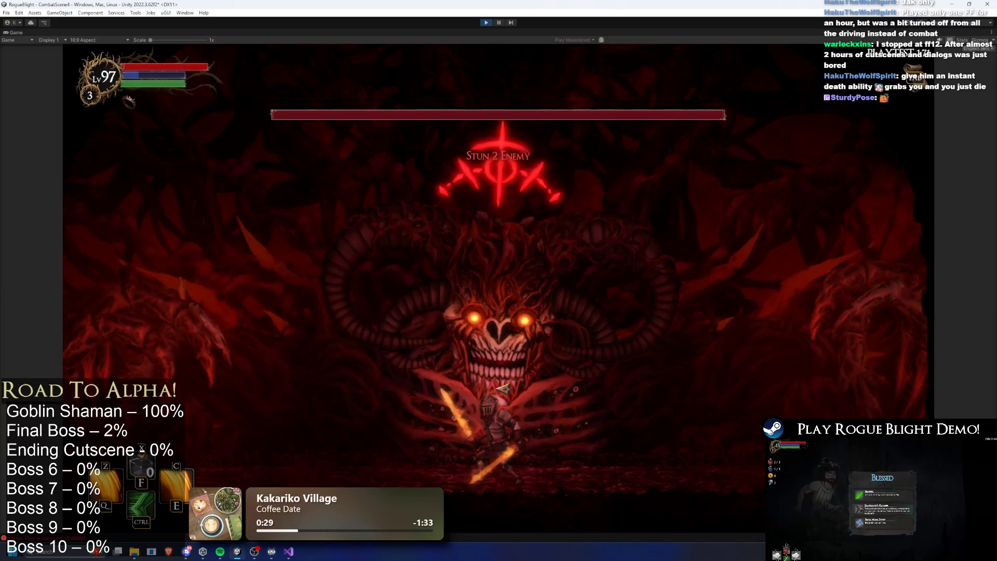
{"action": "key", "text": "F1"}
{"action": "key", "text": "F1"}
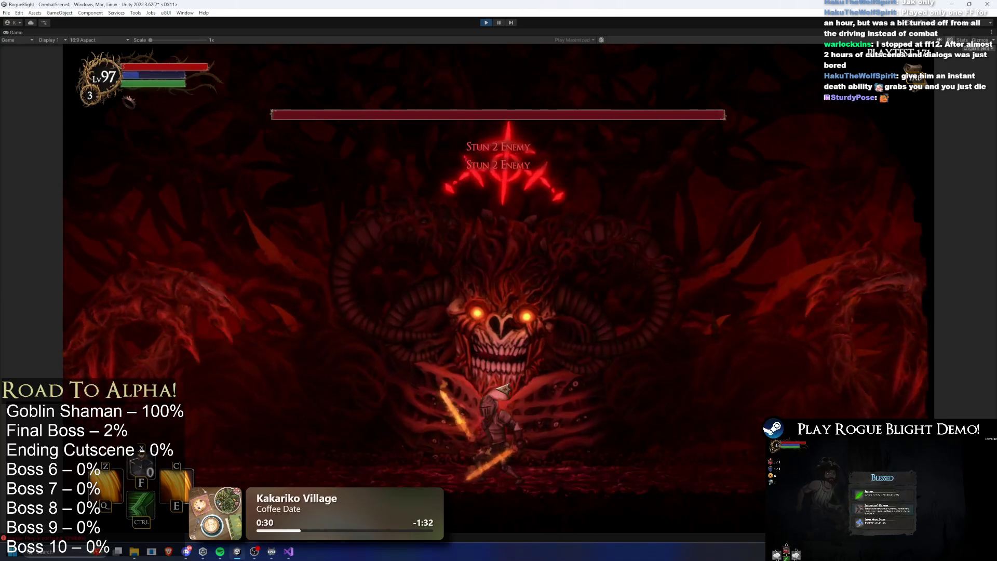
{"action": "key", "text": "F1"}
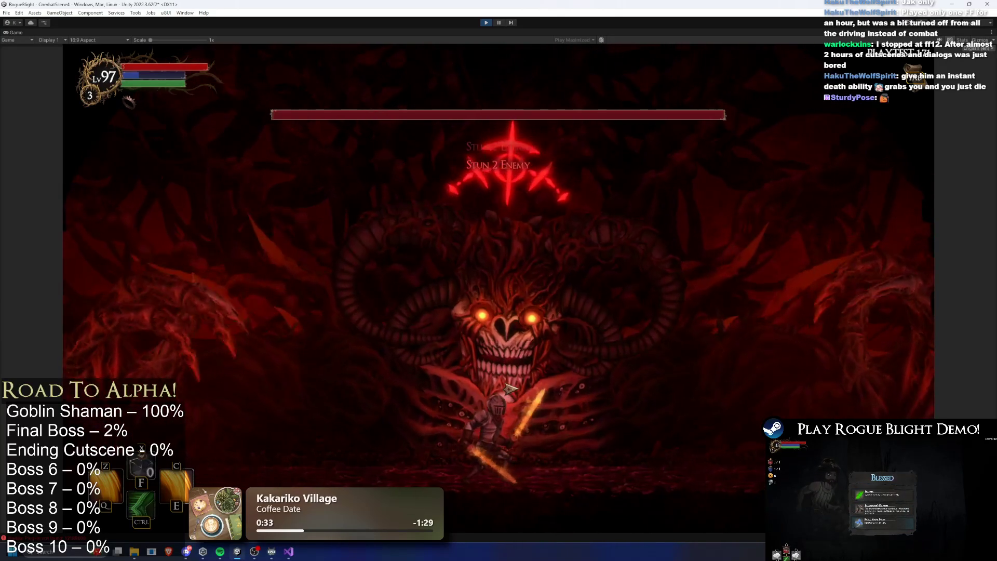
{"action": "key", "text": "F1"}
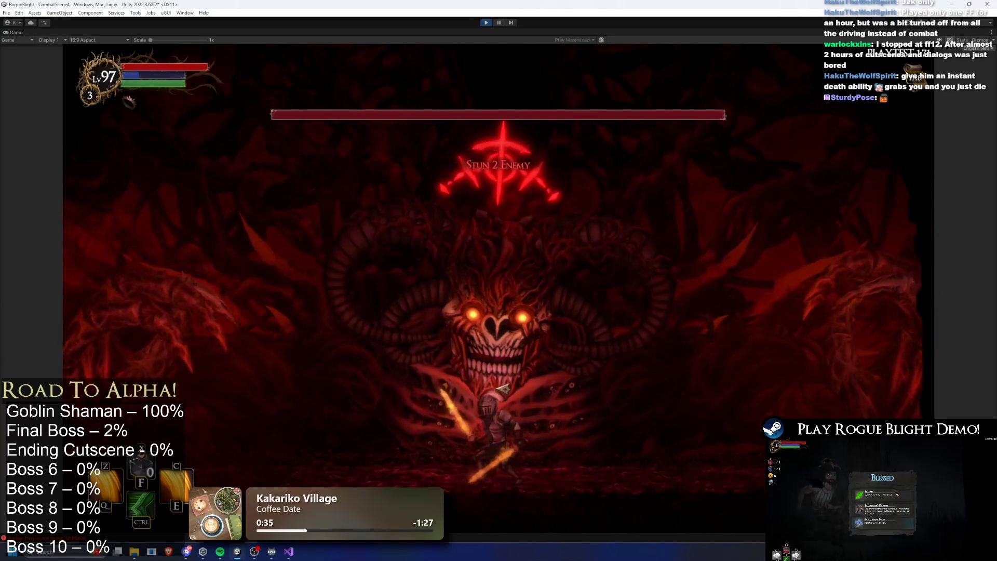
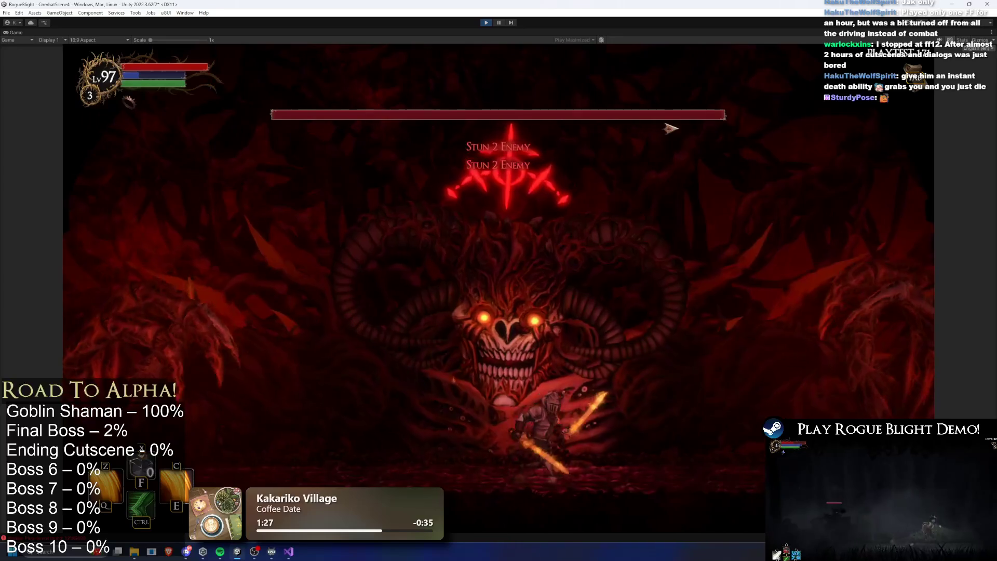
- Stop the running boss-fight play-test with Ctrl+P to return to the scene
{"action": "key", "text": "ctrl+p"}
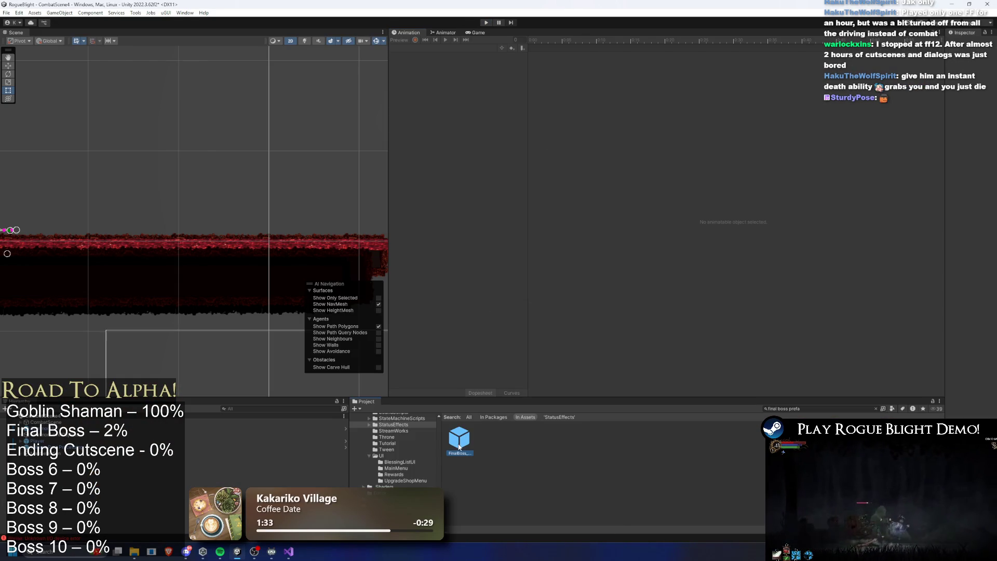
- Open the FinalBoss prefab, load its stun_long_finalboss clip and preview around frame 36
{"action": "double_click", "coordinate": [459, 441]}
{"action": "left_click", "coordinate": [437, 45]}
{"action": "left_click", "coordinate": [436, 84]}
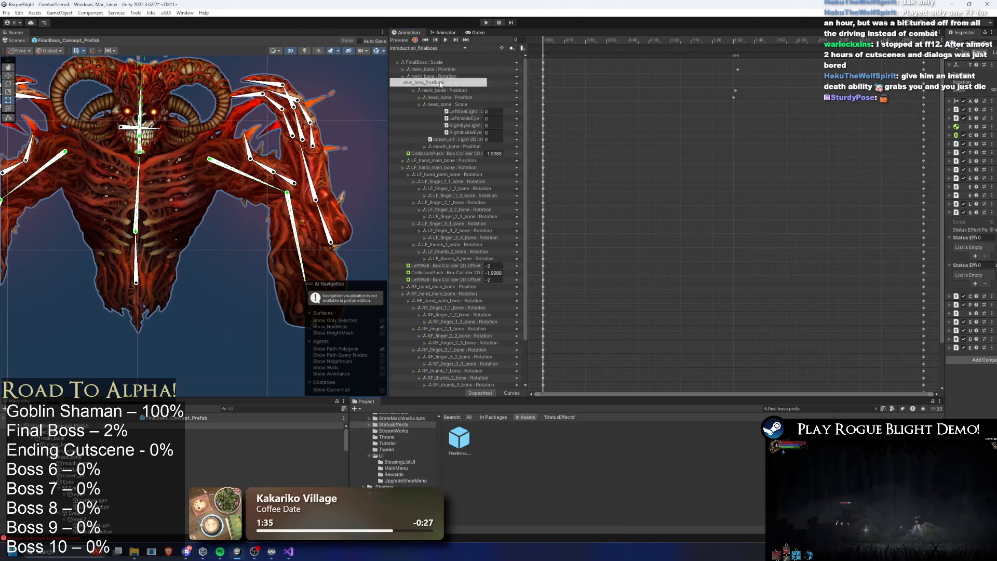
{"action": "left_click", "coordinate": [576, 39]}
{"action": "mouse_move", "coordinate": [575, 39]}
{"action": "left_mouse_down"}
{"action": "mouse_move", "coordinate": [772, 36]}
{"action": "mouse_move", "coordinate": [534, 39]}
{"action": "mouse_move", "coordinate": [610, 39]}
{"action": "left_mouse_up"}
- Select the keyframes from about 0:48 to 1:18 and shift them earlier in the clip
{"action": "scroll", "coordinate": [175, 193], "scroll_direction": "down", "scroll_amount": 3}
{"action": "left_click_drag", "start_coordinate": [839, 58], "coordinate": [702, 58]}
{"action": "mouse_move", "coordinate": [746, 111]}
{"action": "left_mouse_down"}
{"action": "mouse_move", "coordinate": [768, 111]}
{"action": "mouse_move", "coordinate": [671, 133]}
{"action": "left_mouse_up"}
{"action": "mouse_move", "coordinate": [638, 42]}
{"action": "left_mouse_down"}
{"action": "mouse_move", "coordinate": [528, 46]}
{"action": "mouse_move", "coordinate": [767, 38]}
{"action": "left_mouse_up"}
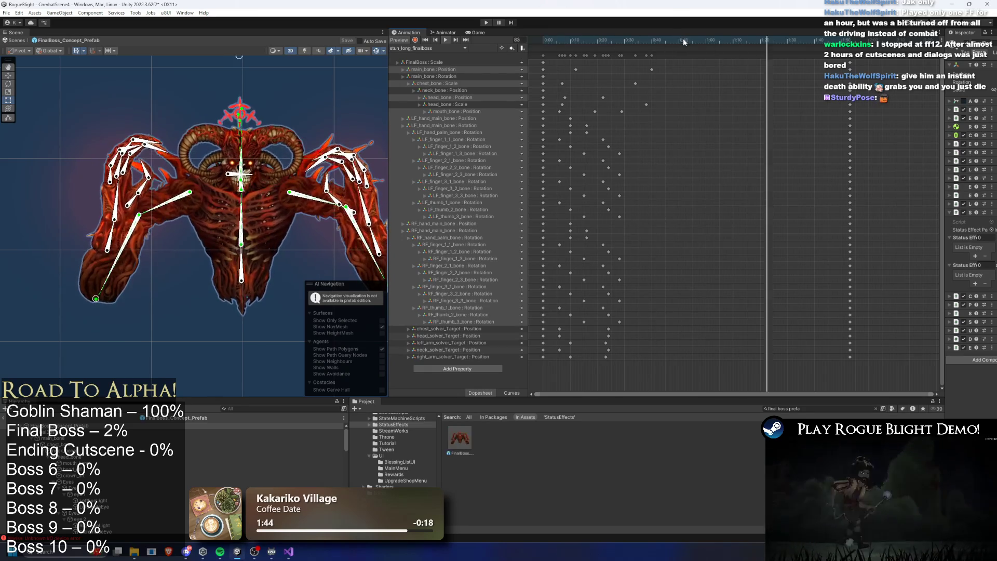
{"action": "left_click_drag", "start_coordinate": [684, 42], "coordinate": [717, 42]}
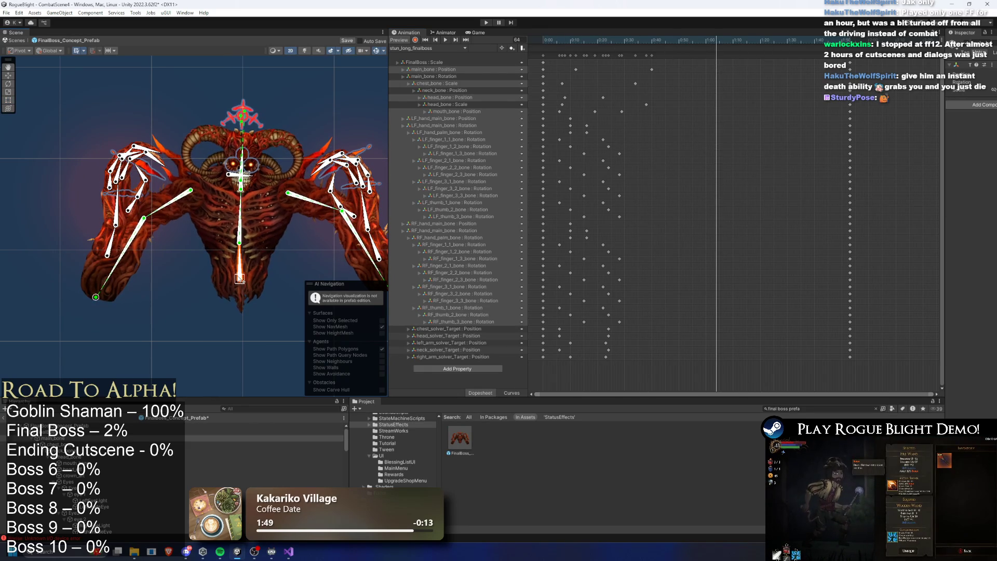
- With keyframe recording on, move the main_bone Position key slightly later
{"action": "left_click_drag", "start_coordinate": [240, 286], "coordinate": [244, 121]}
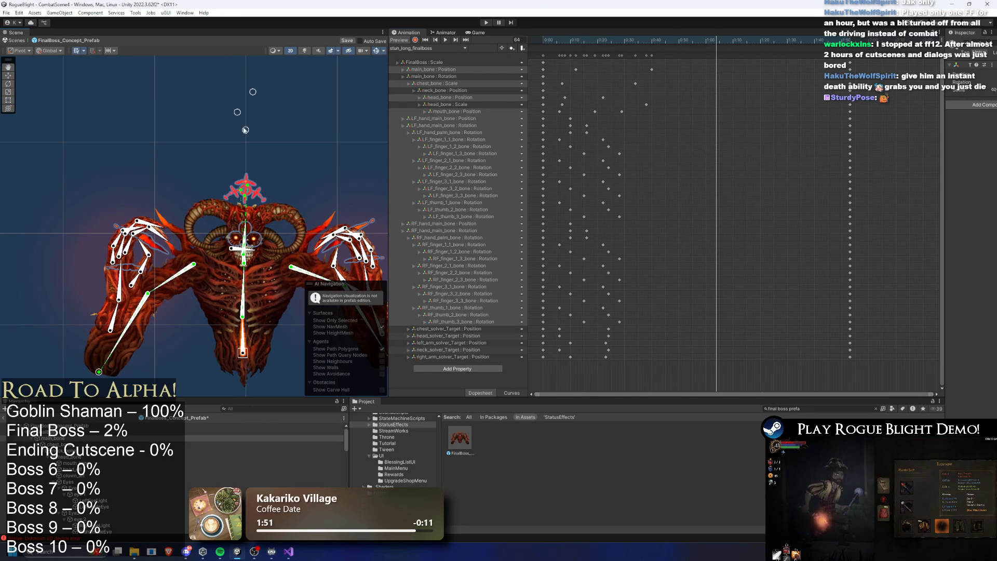
{"action": "key", "text": "ctrl+z"}
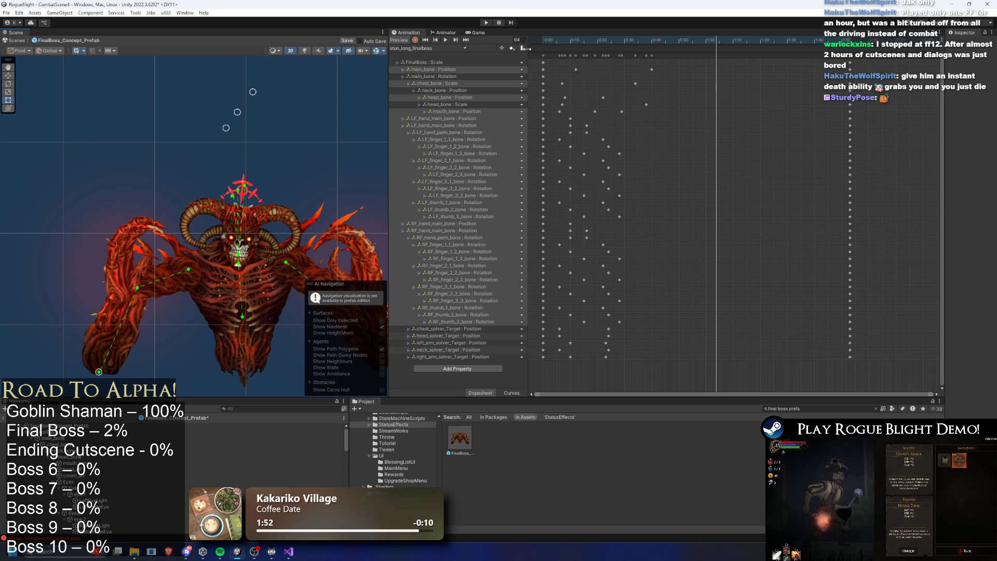
{"action": "left_click", "coordinate": [415, 40]}
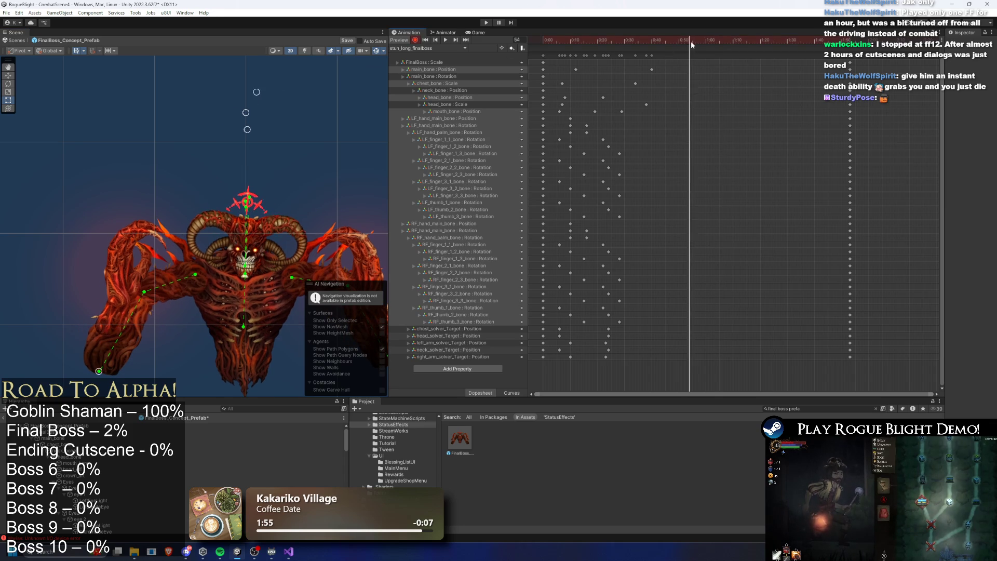
{"action": "left_click", "coordinate": [247, 366]}
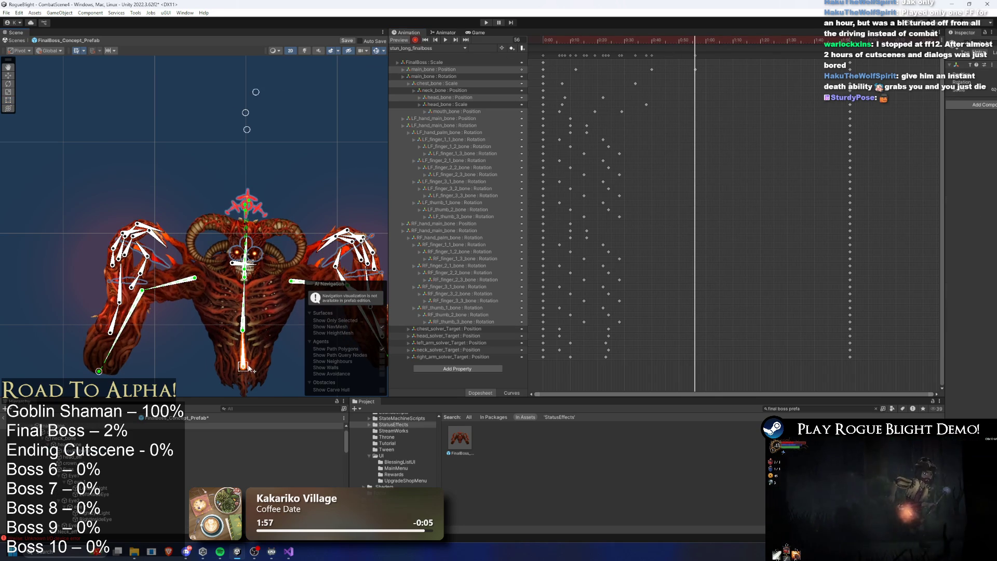
{"action": "key", "text": "space"}
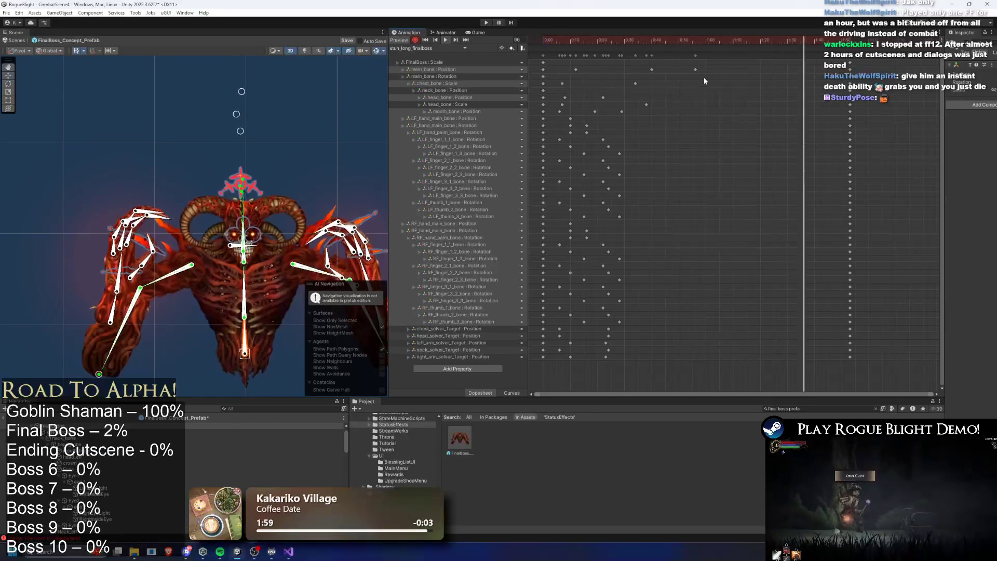
{"action": "key", "text": "ctrl+z"}
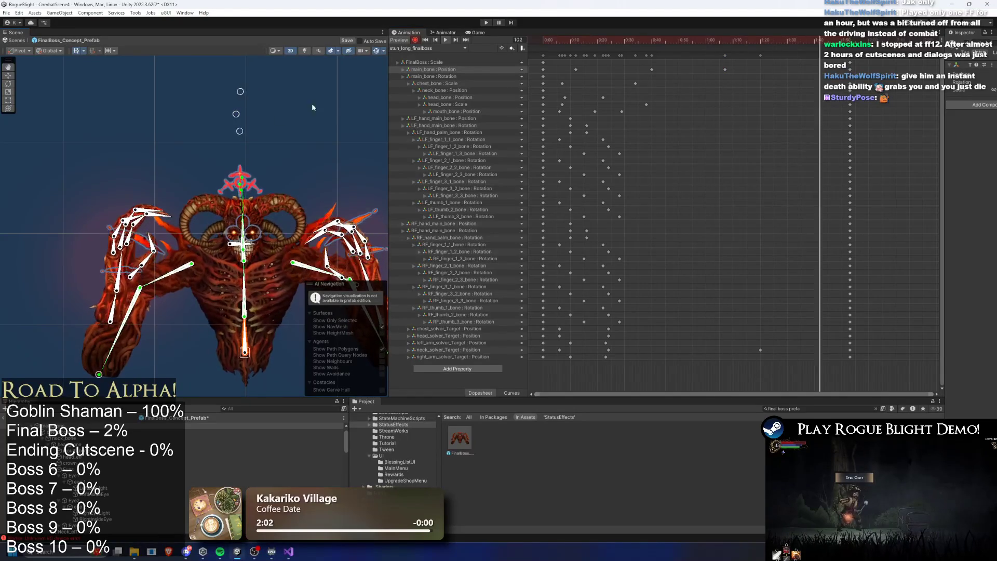
{"action": "left_click", "coordinate": [313, 111]}
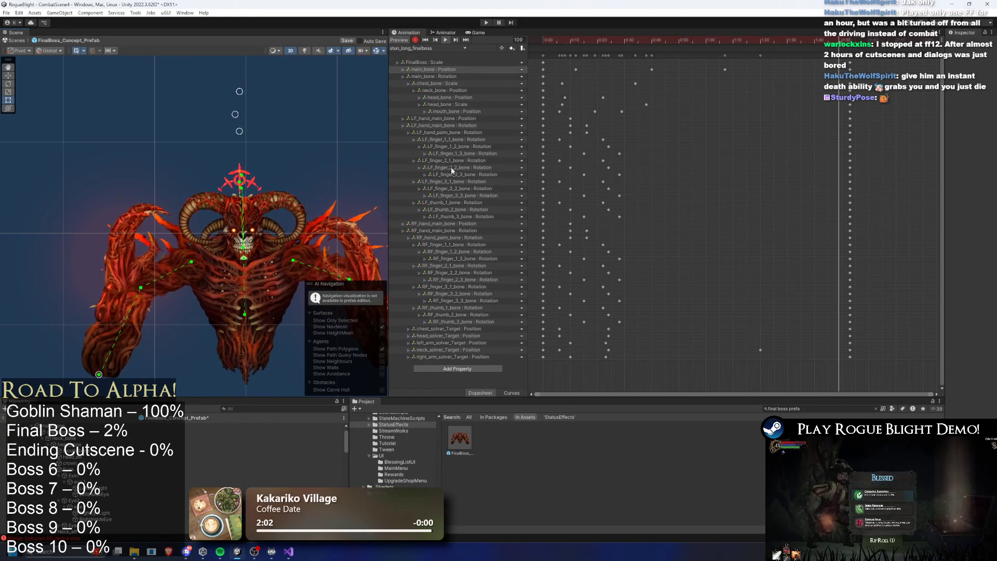
{"action": "left_click_drag", "start_coordinate": [725, 69], "coordinate": [738, 69]}
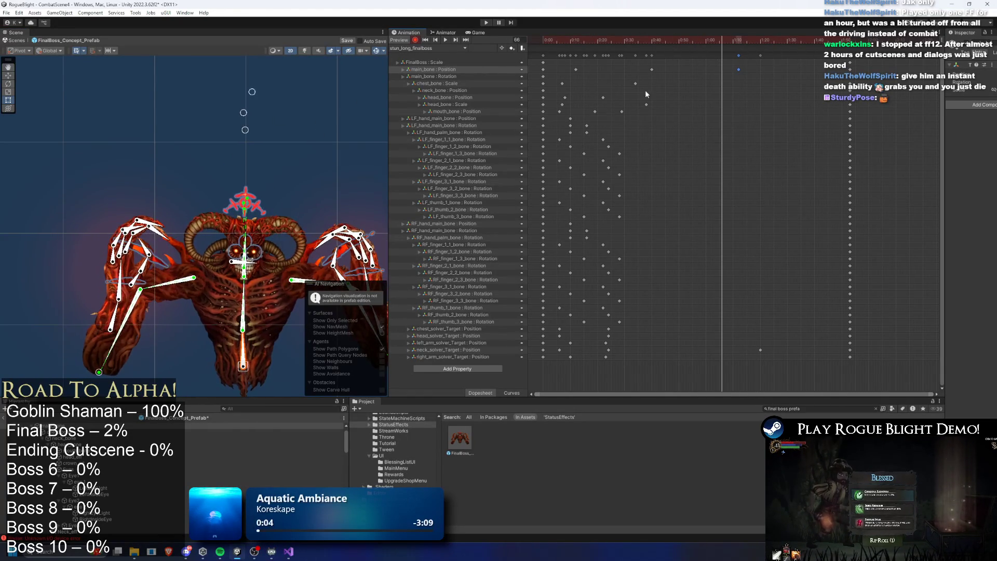
- Rotate the mouth bone, move its keyframe to 0:56, and pose it at frame 83
{"action": "scroll", "coordinate": [279, 291], "scroll_direction": "up", "scroll_amount": 3}
{"action": "scroll", "coordinate": [278, 290], "scroll_direction": "up", "scroll_amount": 4}
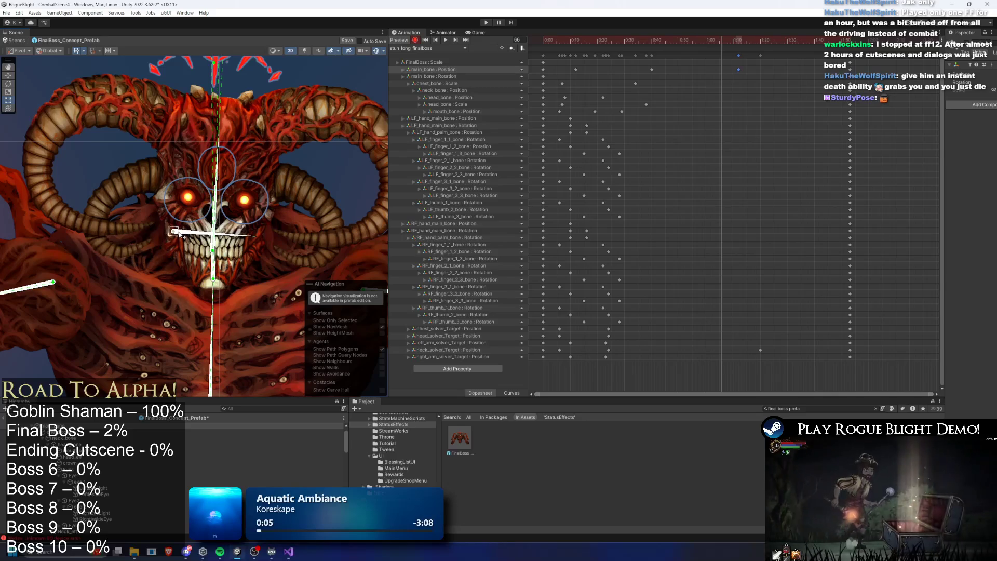
{"action": "left_click", "coordinate": [177, 236]}
{"action": "left_click_drag", "start_coordinate": [180, 239], "coordinate": [181, 242]}
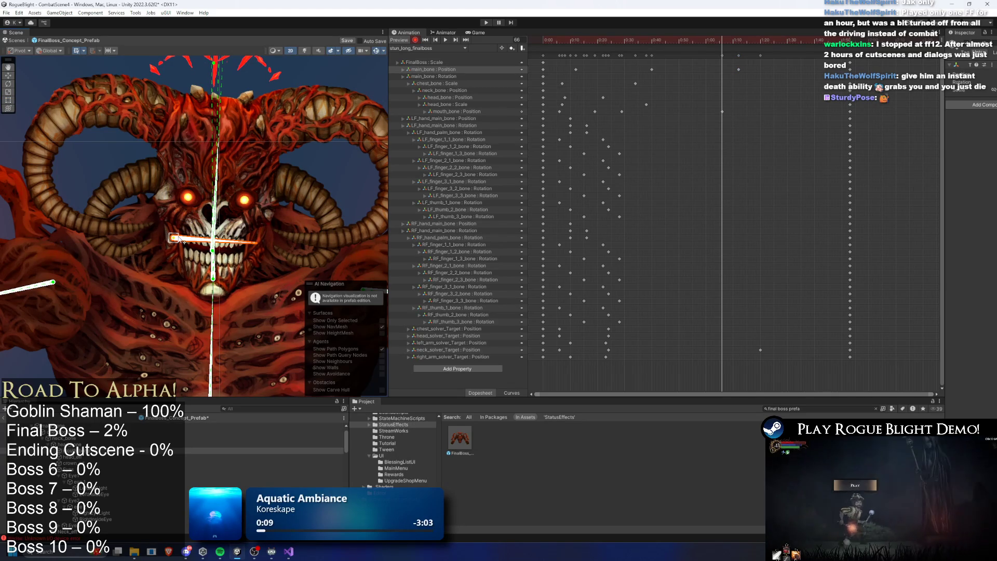
{"action": "left_click_drag", "start_coordinate": [718, 115], "coordinate": [690, 120]}
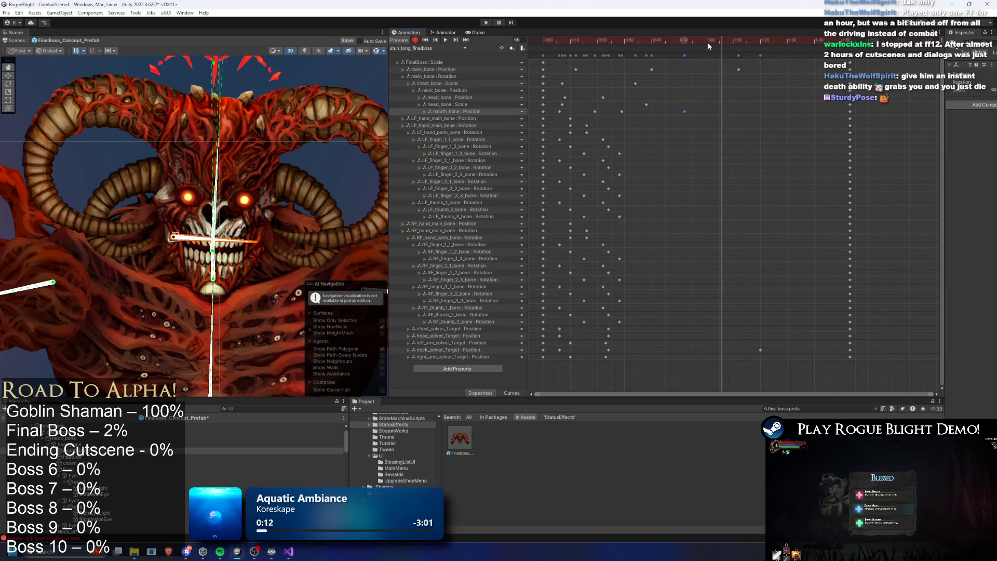
{"action": "left_click", "coordinate": [768, 40]}
{"action": "left_click_drag", "start_coordinate": [171, 214], "coordinate": [174, 218]}
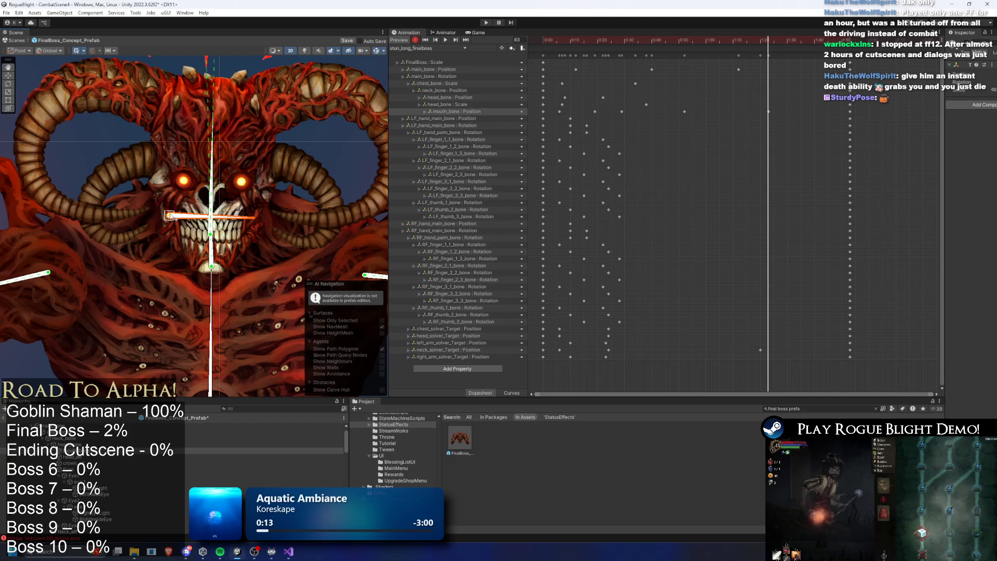
- Preview the clip and nudge the selected keyframe slightly later
{"action": "key", "text": "alt+period"}
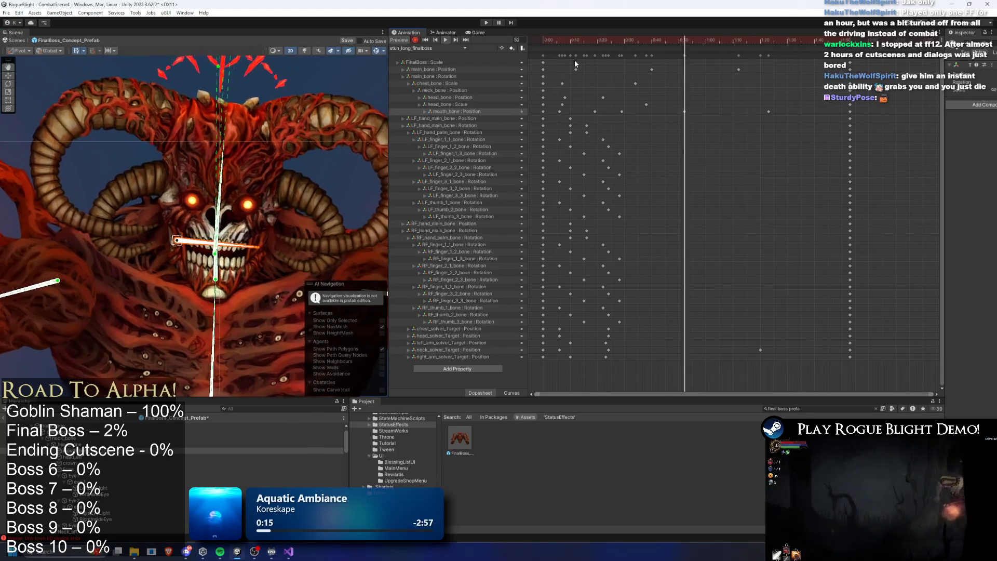
{"action": "key", "text": "space"}
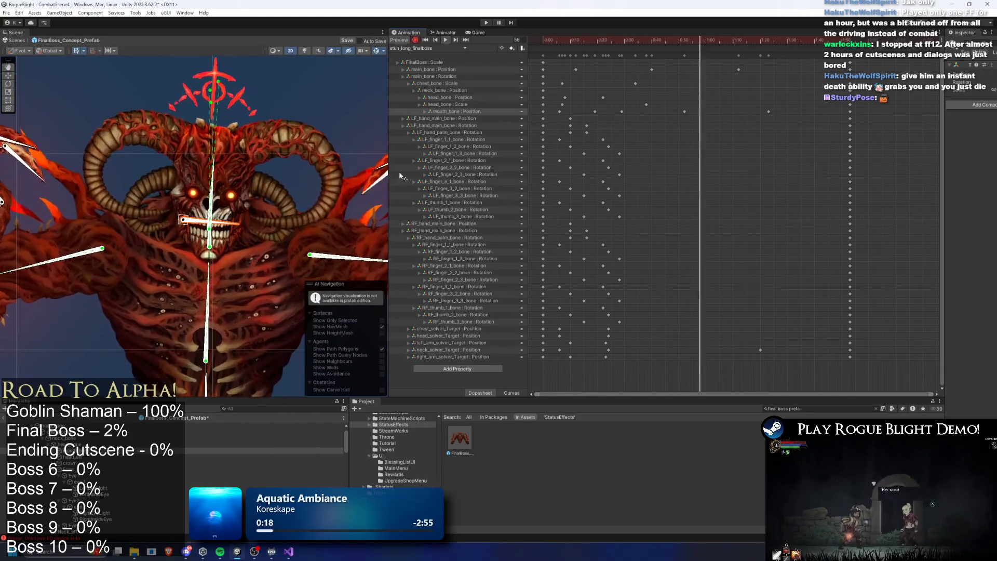
{"action": "left_click_drag", "start_coordinate": [652, 40], "coordinate": [665, 41]}
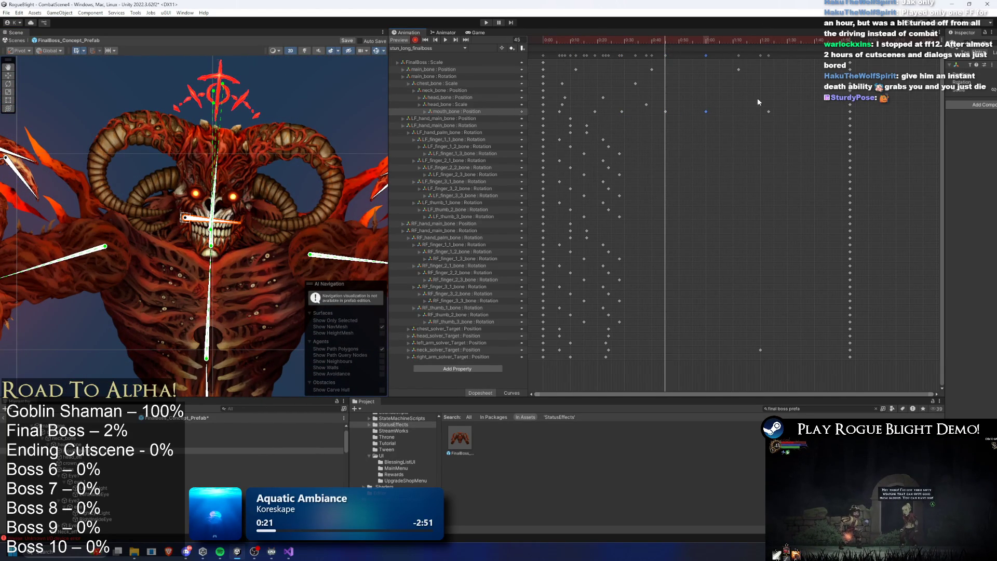
{"action": "left_click_drag", "start_coordinate": [800, 113], "coordinate": [803, 113]}
{"action": "key", "text": "space"}
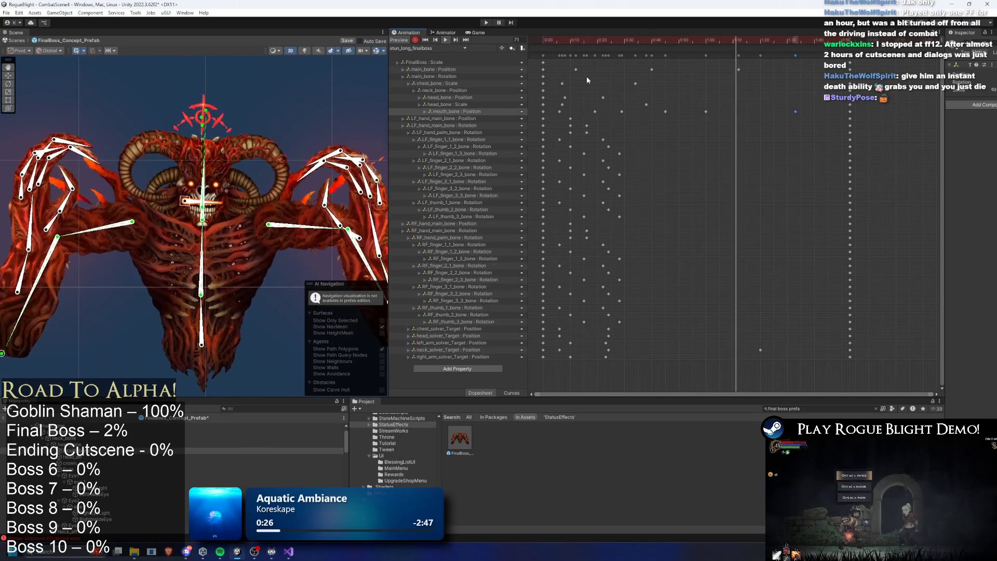
{"action": "left_click_drag", "start_coordinate": [596, 34], "coordinate": [626, 36]}
- Shift the finger bones' keyframes later, preview the new timing, and start a play-test
{"action": "mouse_move", "coordinate": [641, 123]}
{"action": "left_mouse_down"}
{"action": "mouse_move", "coordinate": [596, 213]}
{"action": "mouse_move", "coordinate": [595, 289]}
{"action": "left_mouse_up"}
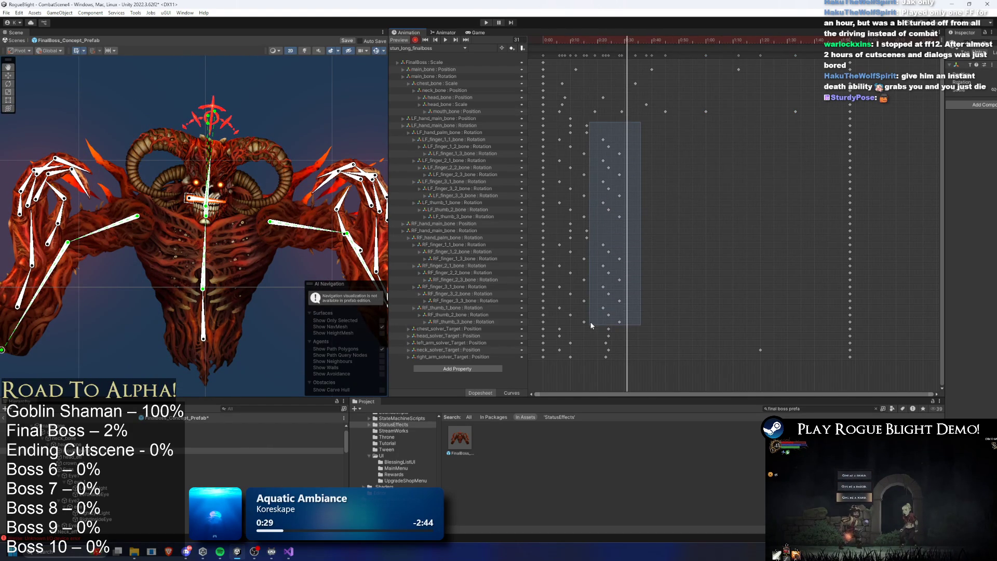
{"action": "left_click_drag", "start_coordinate": [590, 326], "coordinate": [592, 325]}
{"action": "mouse_move", "coordinate": [635, 240]}
{"action": "left_mouse_down"}
{"action": "mouse_move", "coordinate": [669, 275]}
{"action": "mouse_move", "coordinate": [703, 275]}
{"action": "left_mouse_up"}
{"action": "key", "text": "space"}
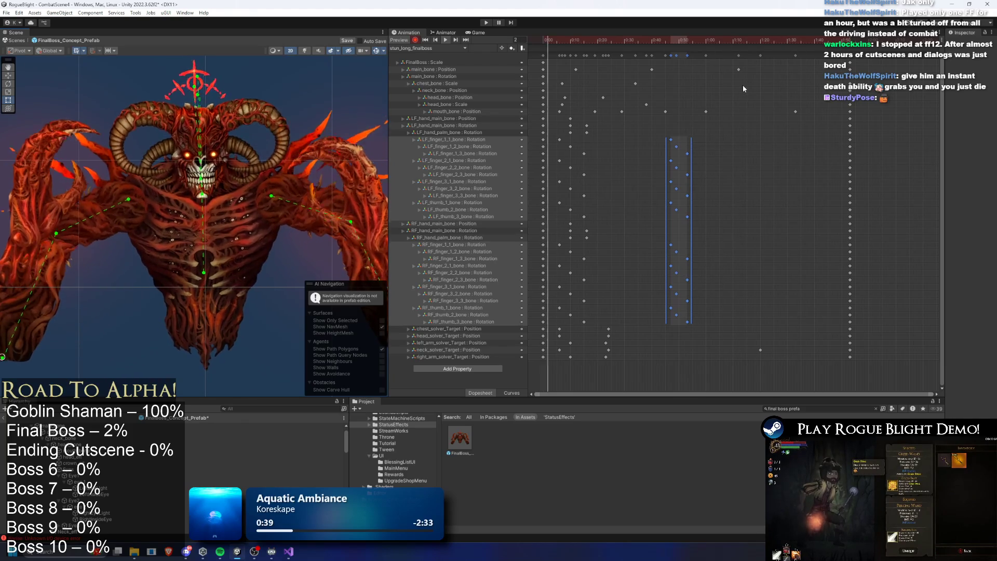
{"action": "left_click", "coordinate": [485, 22]}
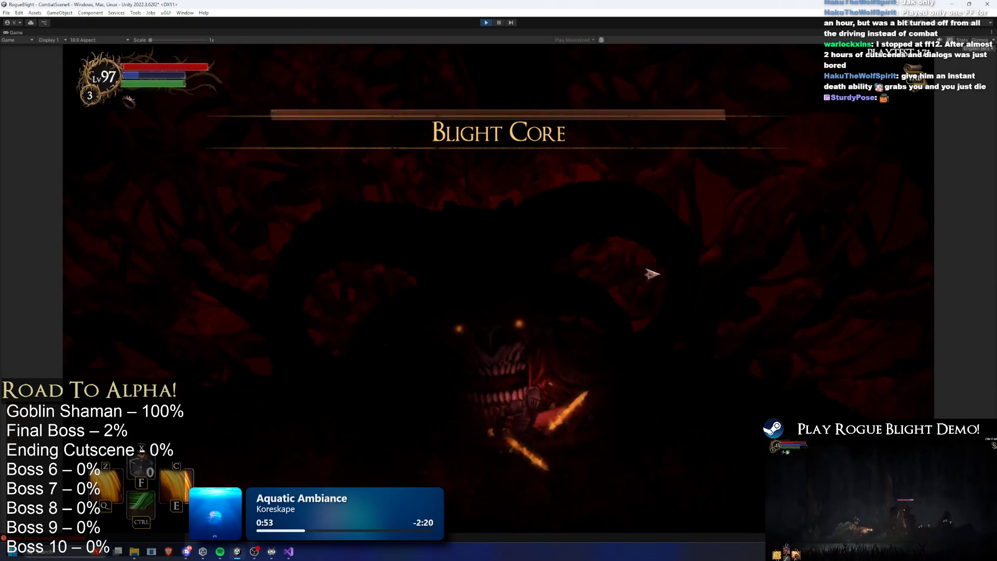
- Enable cheats with F1, parry-stun the boss repeatedly with F2, then exit Play mode
{"action": "key", "text": "d"}
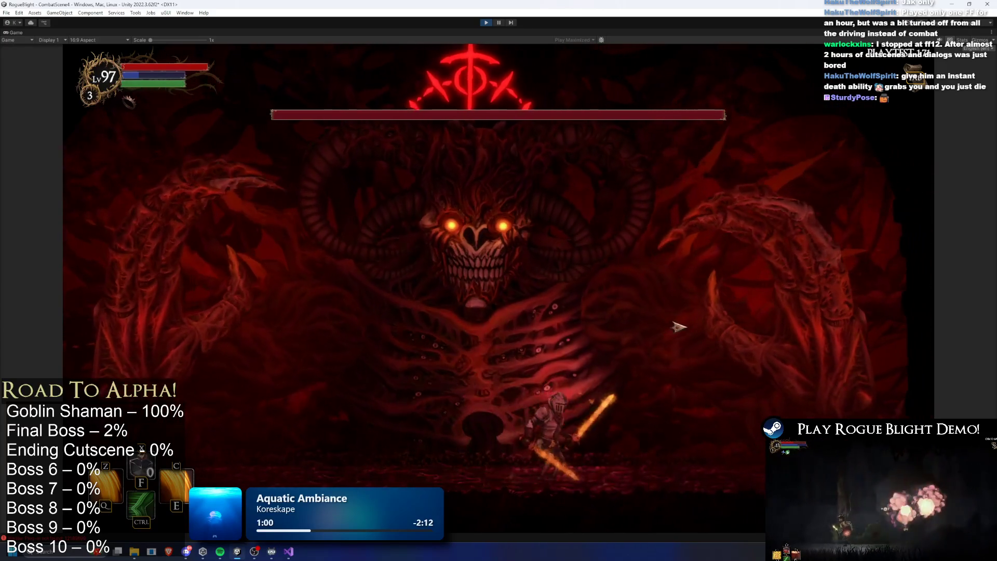
{"action": "key", "text": "F1"}
{"action": "key", "text": "d"}
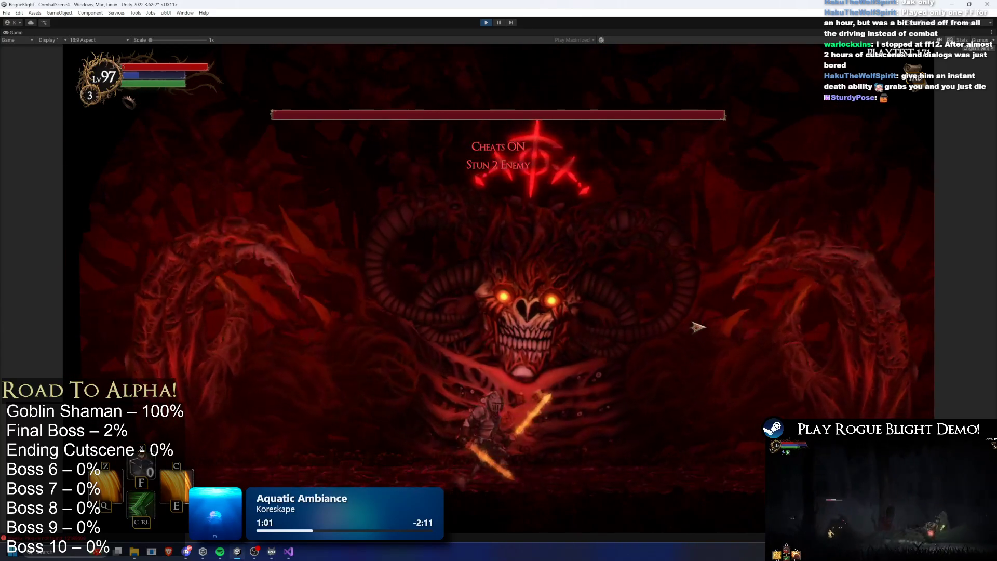
{"action": "key", "text": "F2"}
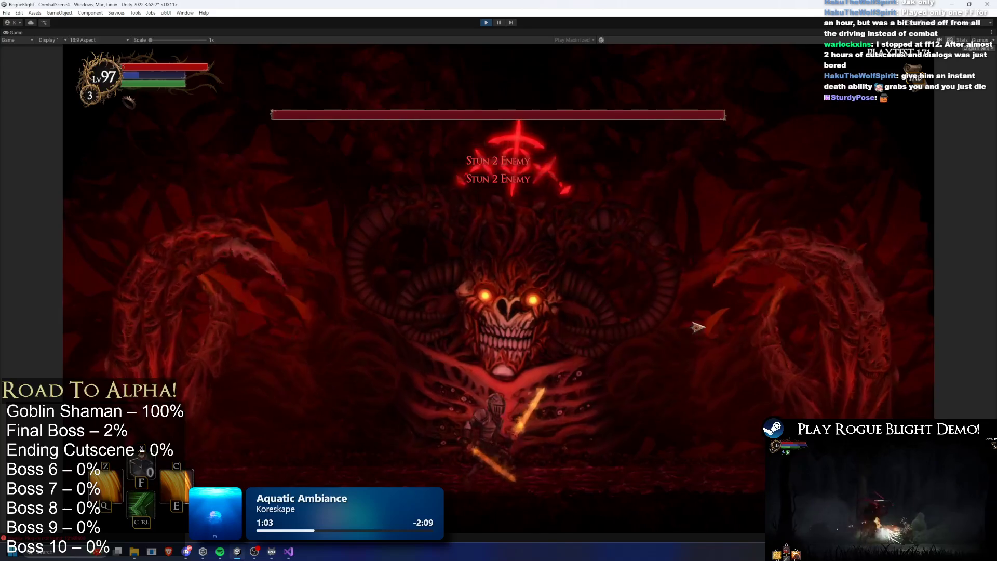
{"action": "key", "text": "F2"}
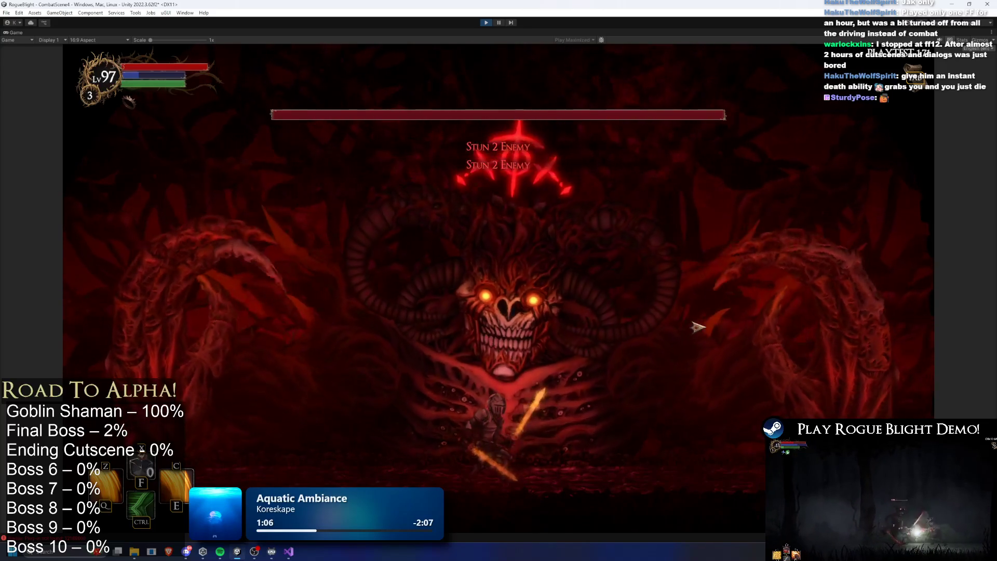
{"action": "key", "text": "F2"}
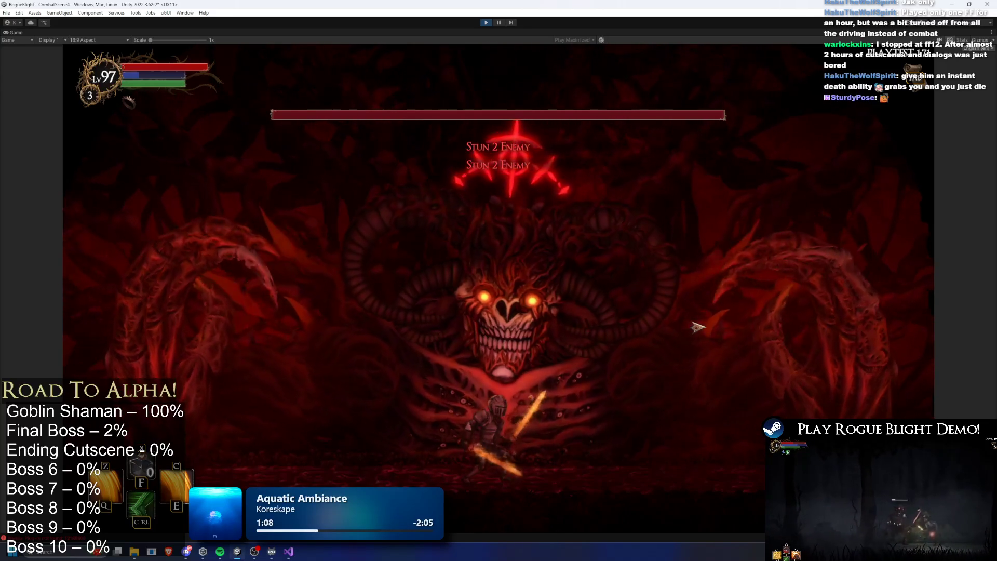
{"action": "key", "text": "F2"}
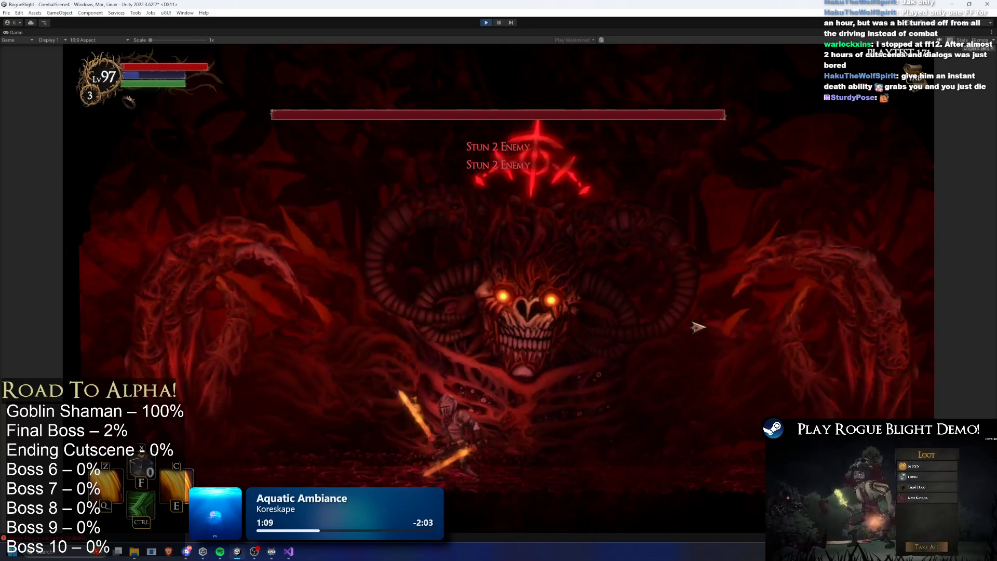
{"action": "key", "text": "F2"}
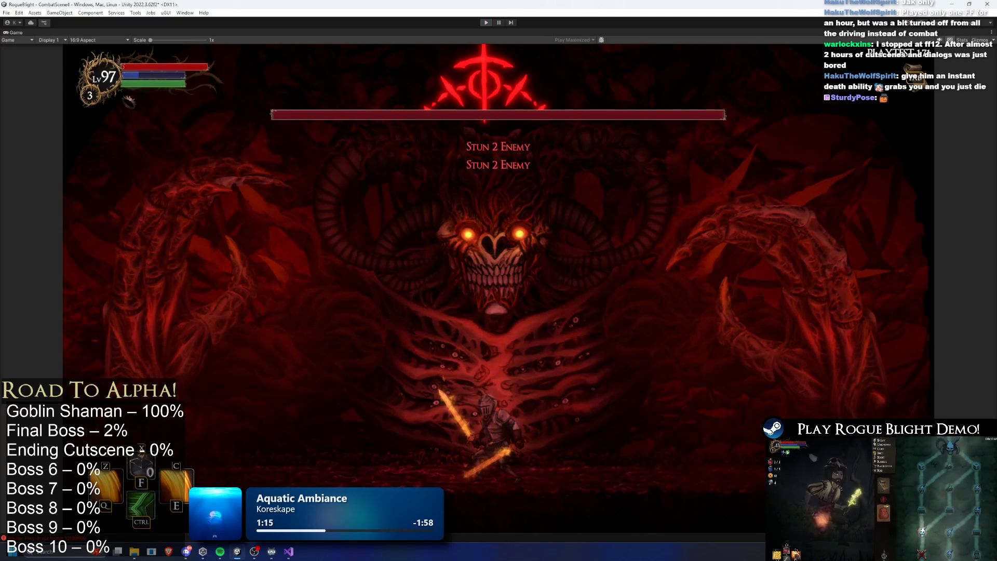
{"action": "key", "text": "ctrl+p"}
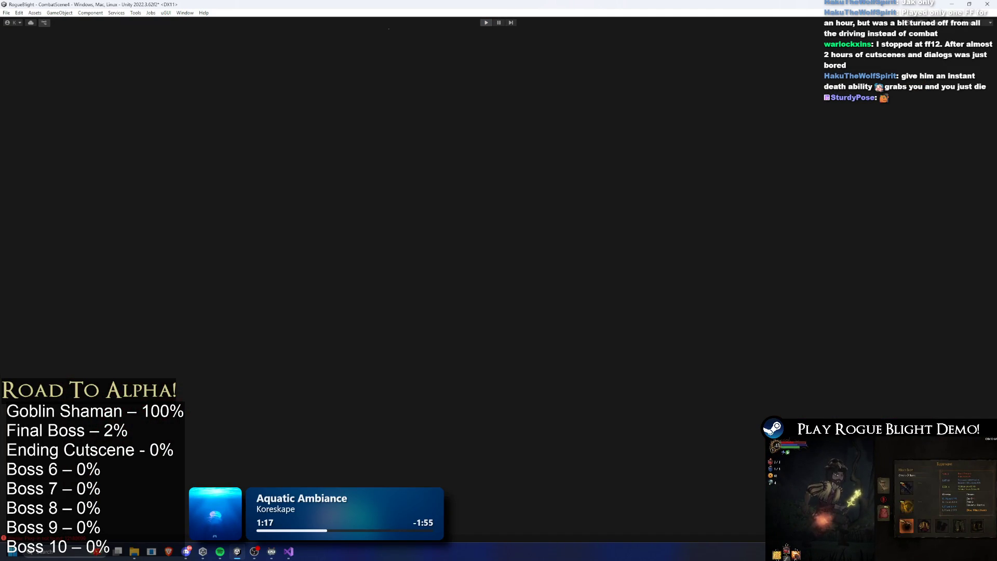
{"action": "key", "text": "ctrl+p"}
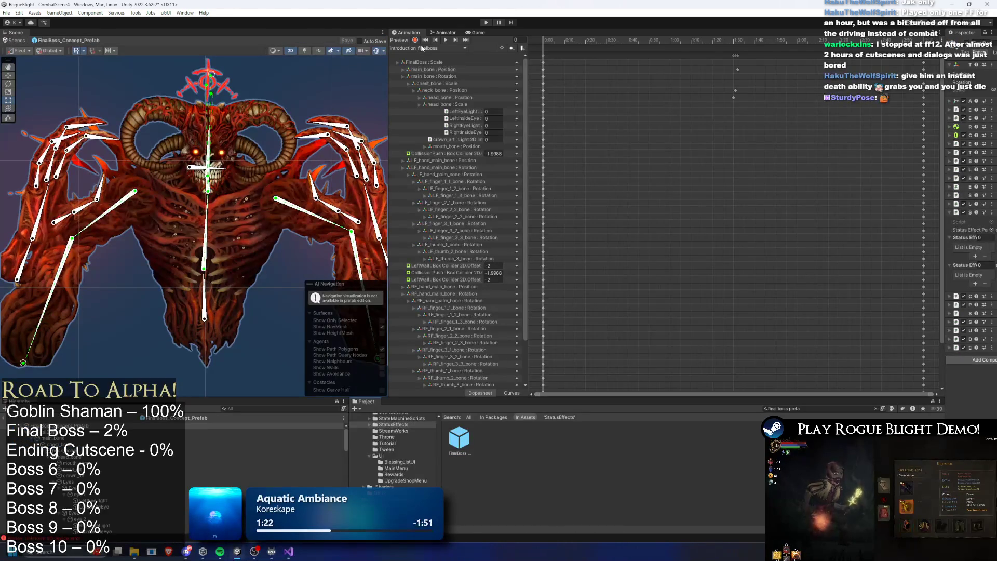
- Load the stun_long_finalboss clip and raise the boss's lower spine bone slightly
{"action": "left_click", "coordinate": [431, 47]}
{"action": "left_click", "coordinate": [433, 82]}
{"action": "left_click_drag", "start_coordinate": [571, 37], "coordinate": [678, 47]}
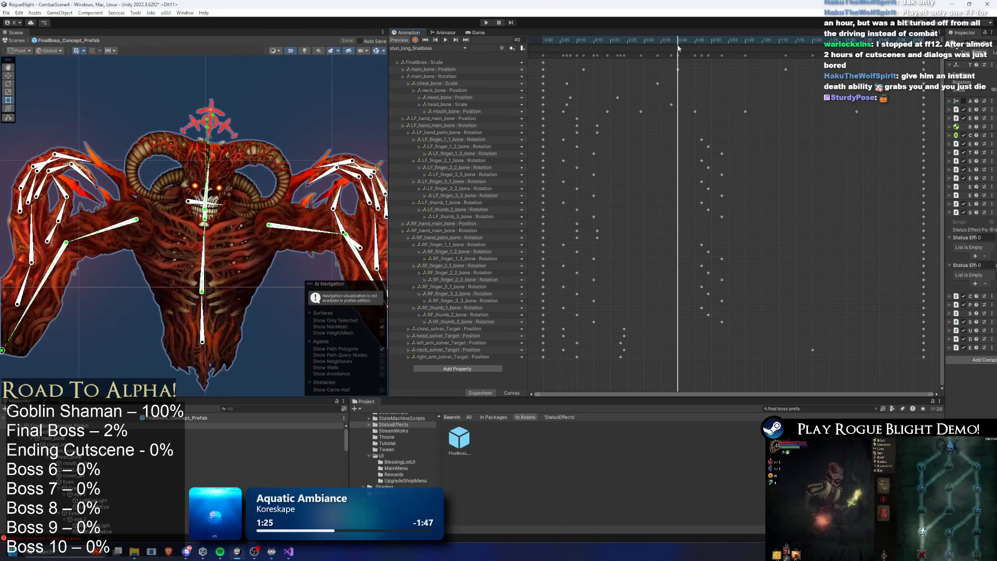
{"action": "left_click", "coordinate": [202, 345]}
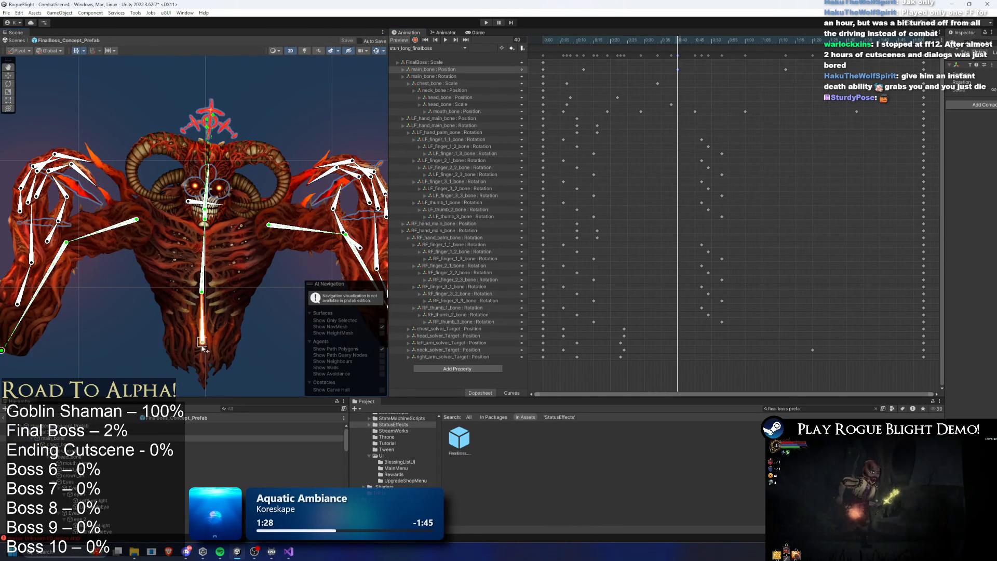
{"action": "left_click_drag", "start_coordinate": [202, 313], "coordinate": [203, 305]}
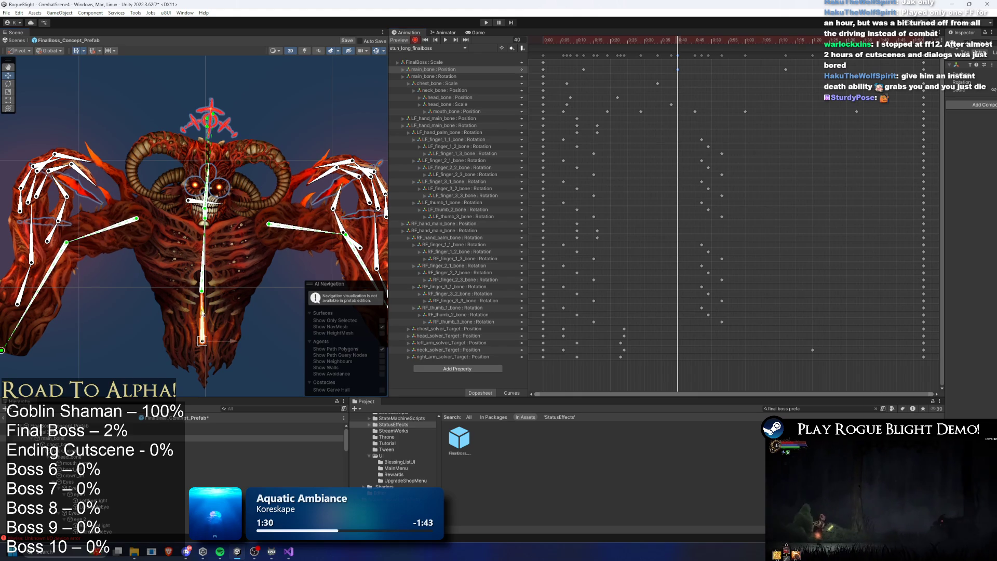
{"action": "mouse_move", "coordinate": [726, 39]}
{"action": "left_mouse_down"}
{"action": "mouse_move", "coordinate": [783, 42]}
{"action": "mouse_move", "coordinate": [542, 41]}
{"action": "mouse_move", "coordinate": [626, 49]}
{"action": "left_mouse_up"}
{"action": "key", "text": "space"}
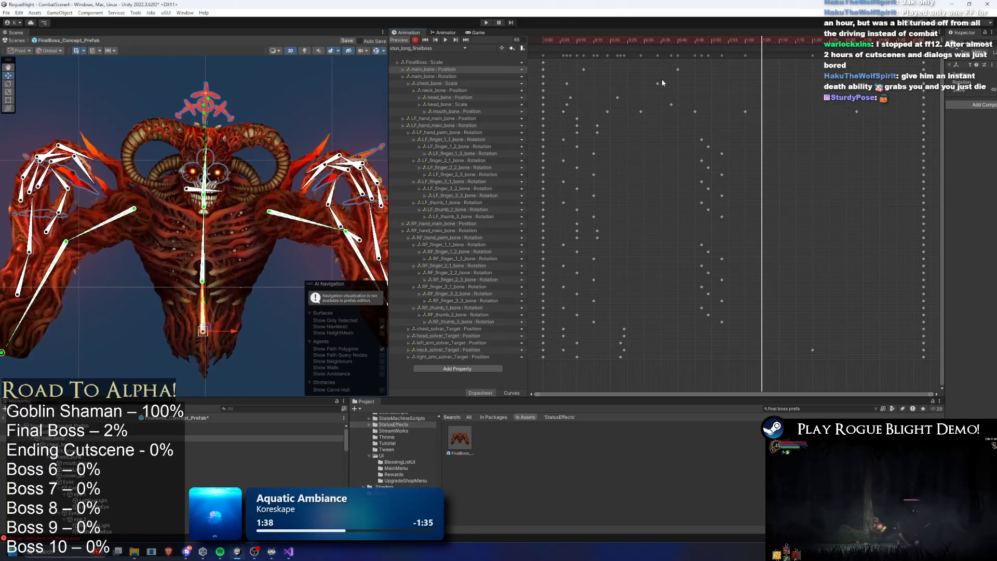
- Rework the main_bone position keys near frame 55, deleting the extra new key
{"action": "left_click_drag", "start_coordinate": [208, 332], "coordinate": [201, 329]}
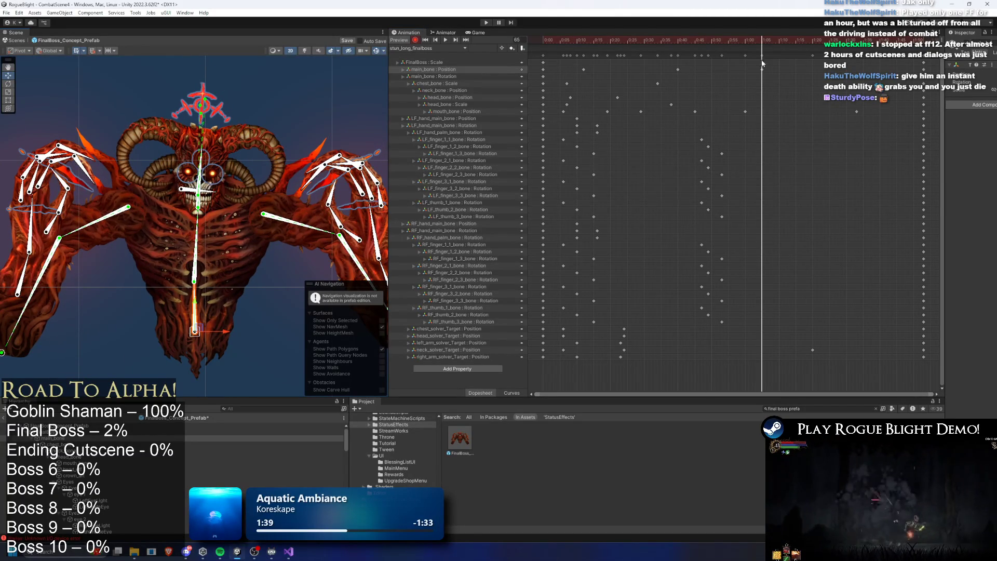
{"action": "left_click_drag", "start_coordinate": [762, 69], "coordinate": [734, 69]}
{"action": "key", "text": "space"}
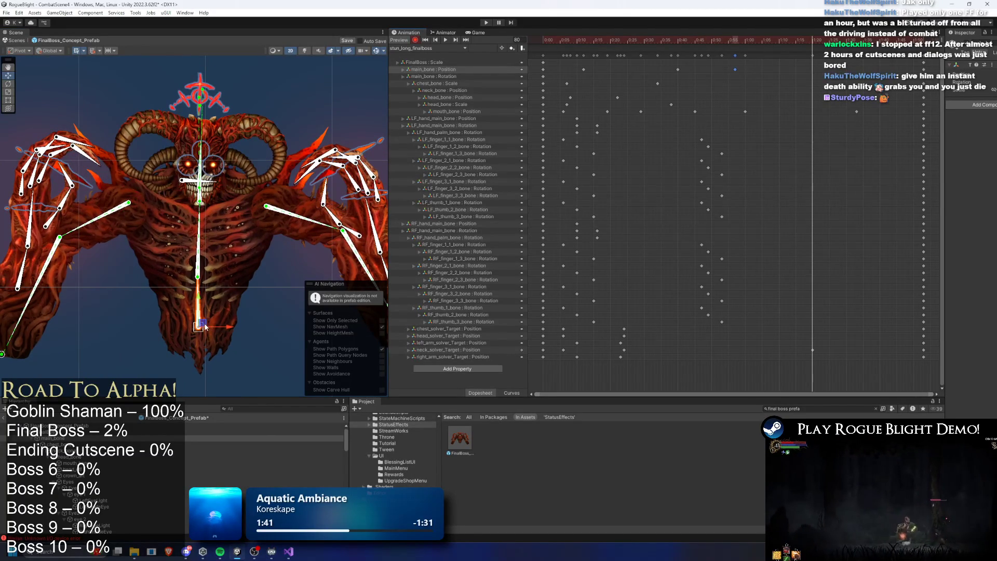
{"action": "left_click_drag", "start_coordinate": [204, 326], "coordinate": [221, 323]}
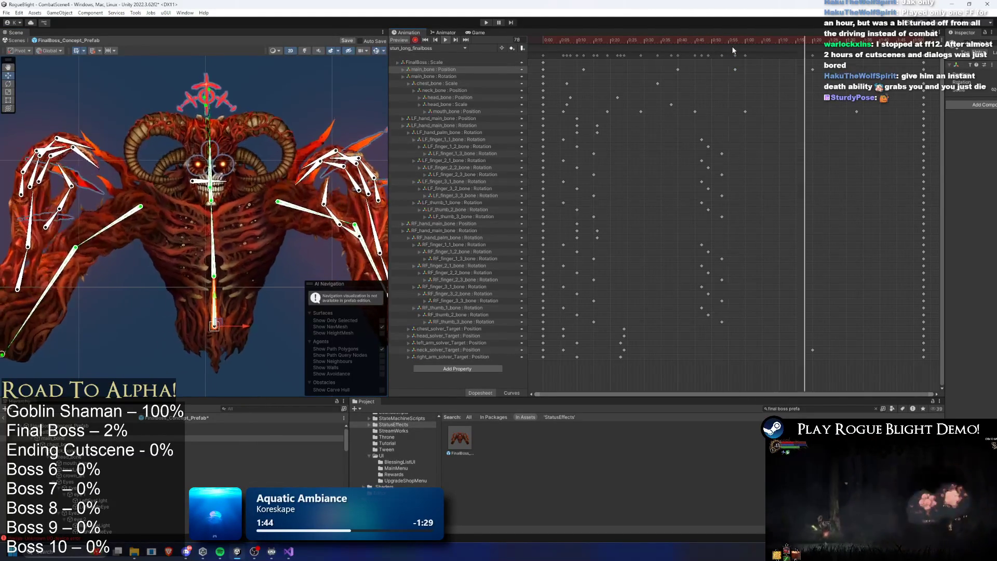
{"action": "left_click_drag", "start_coordinate": [813, 69], "coordinate": [775, 69]}
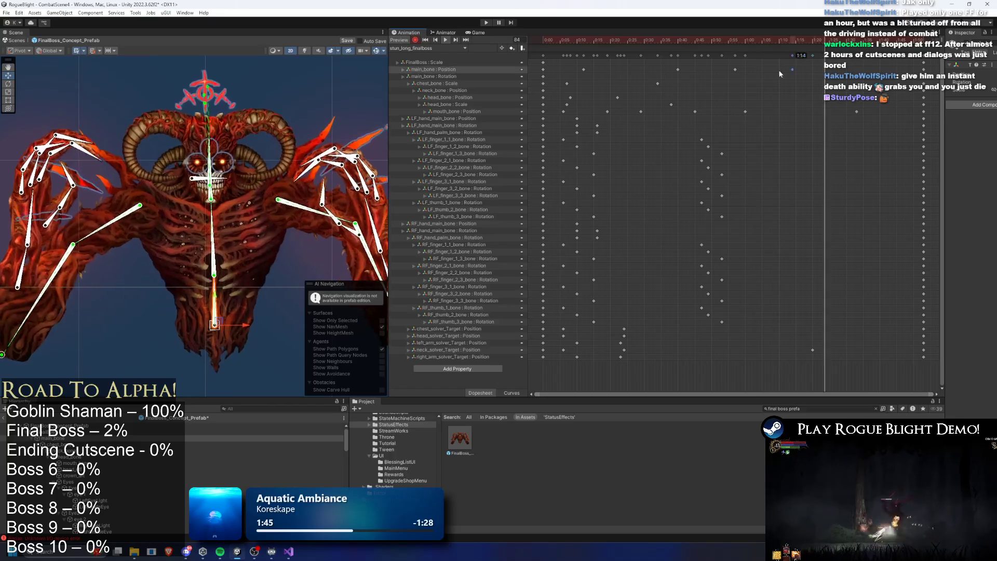
{"action": "key", "text": "Delete"}
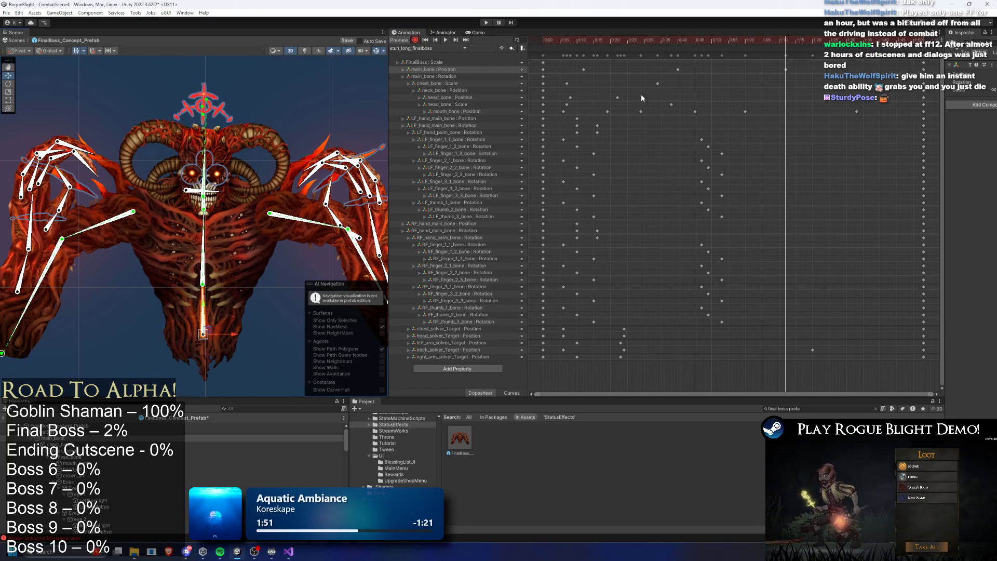
{"action": "left_click", "coordinate": [646, 38]}
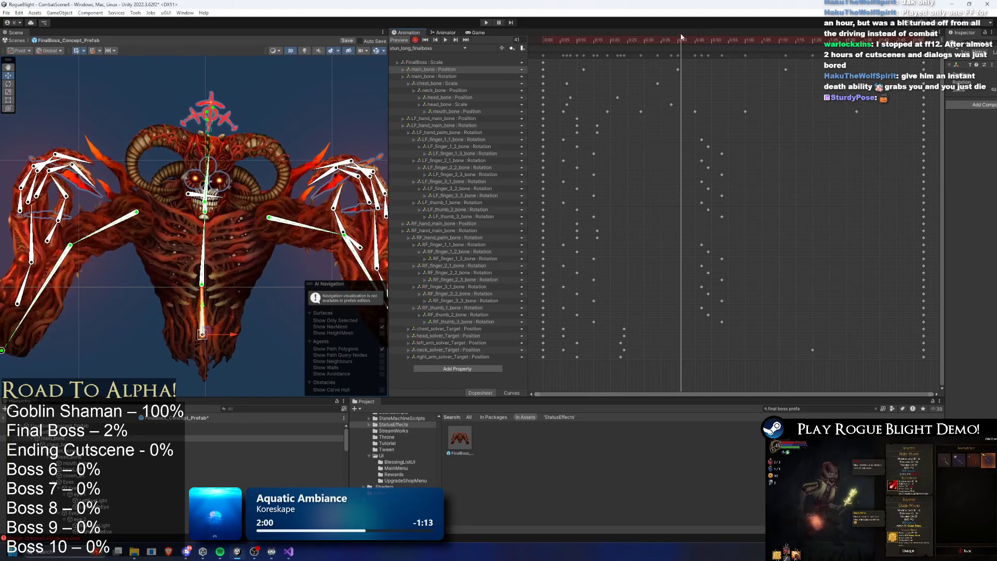
- Lower the boss's mouth bone at the current frame and preview frames 14 to 45
{"action": "scroll", "coordinate": [188, 190], "scroll_direction": "up", "scroll_amount": 5}
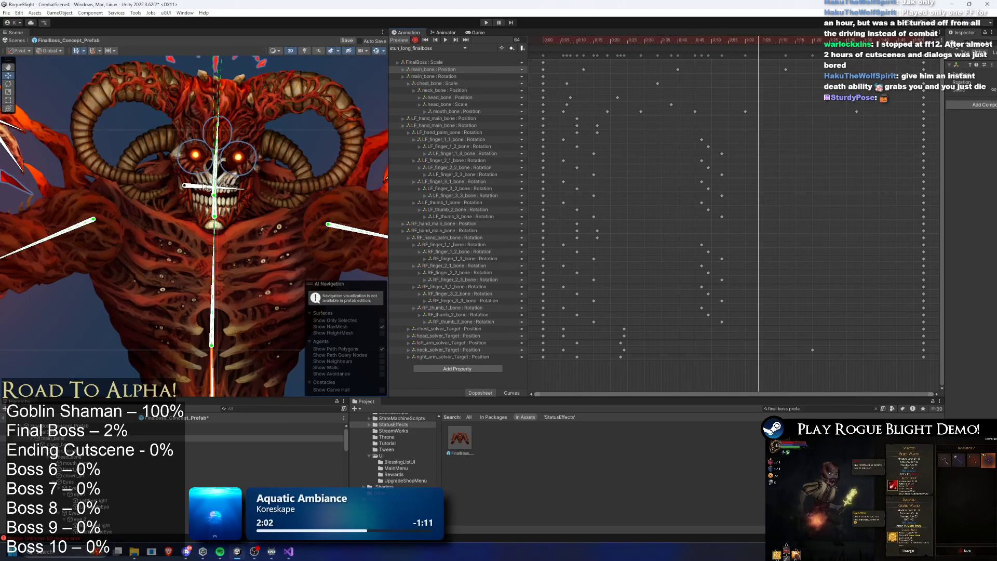
{"action": "left_click", "coordinate": [187, 190]}
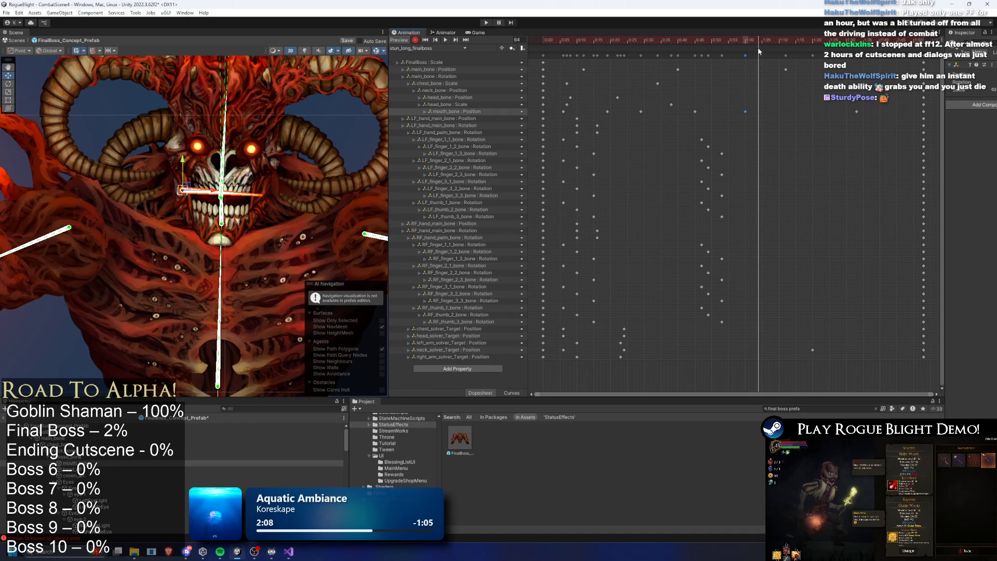
{"action": "left_click_drag", "start_coordinate": [184, 182], "coordinate": [184, 186]}
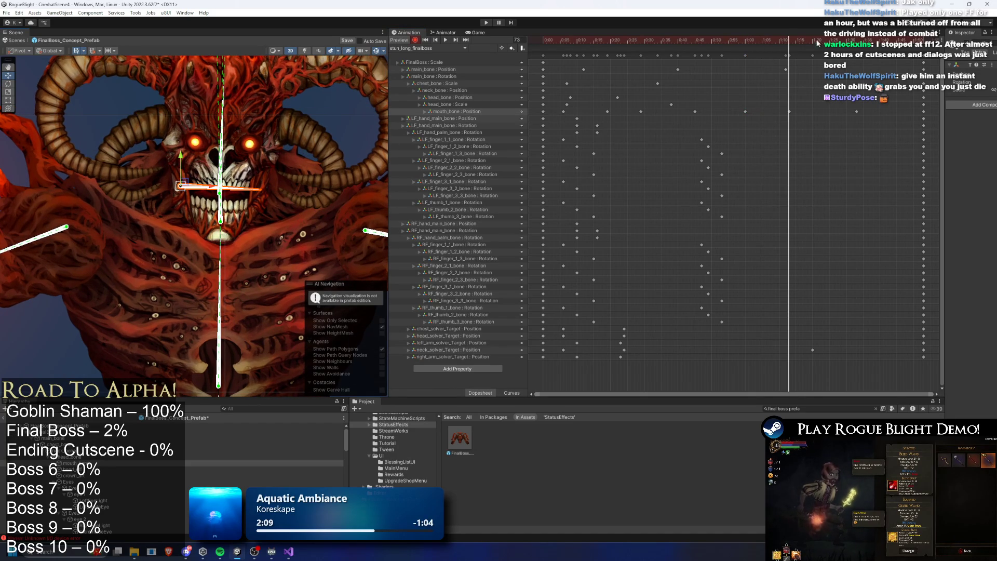
{"action": "key", "text": "space"}
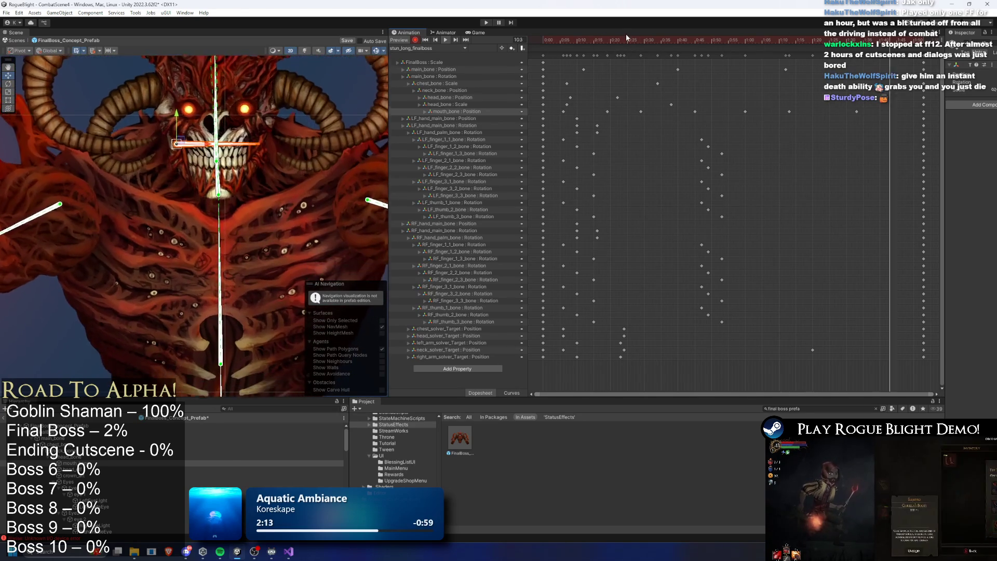
{"action": "left_click", "coordinate": [640, 38]}
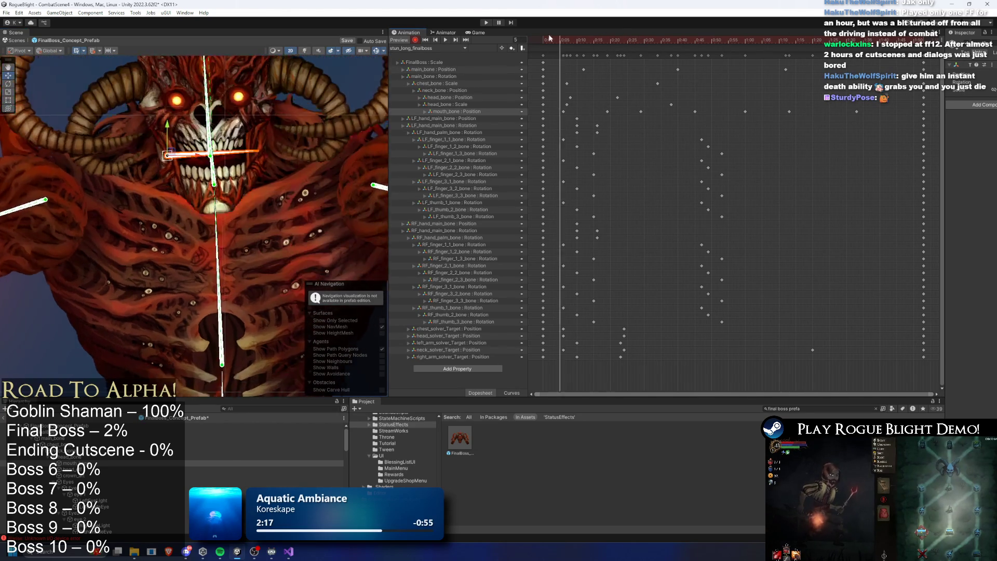
{"action": "key", "text": "space"}
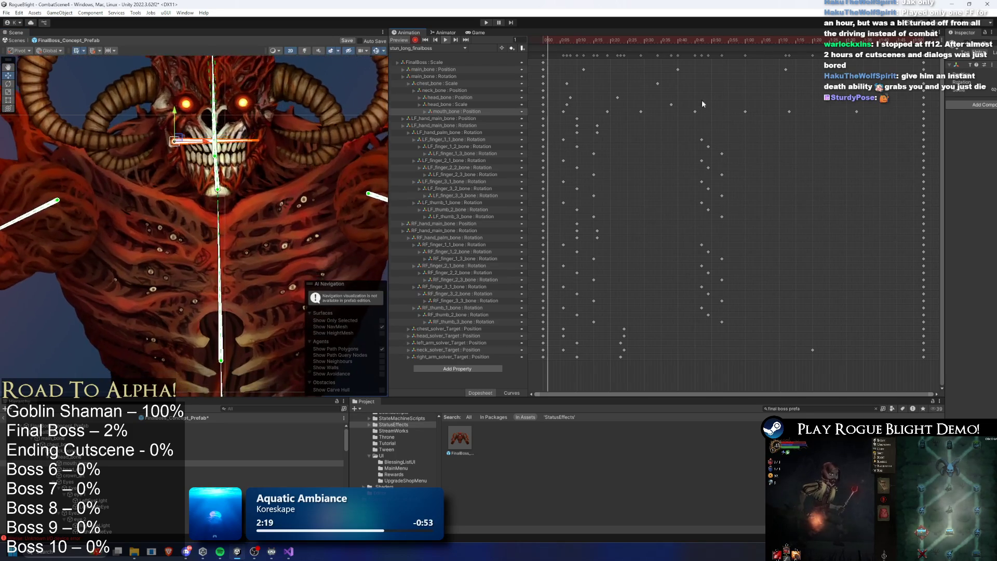
{"action": "left_click", "coordinate": [649, 40]}
{"action": "left_click_drag", "start_coordinate": [661, 41], "coordinate": [696, 46]}
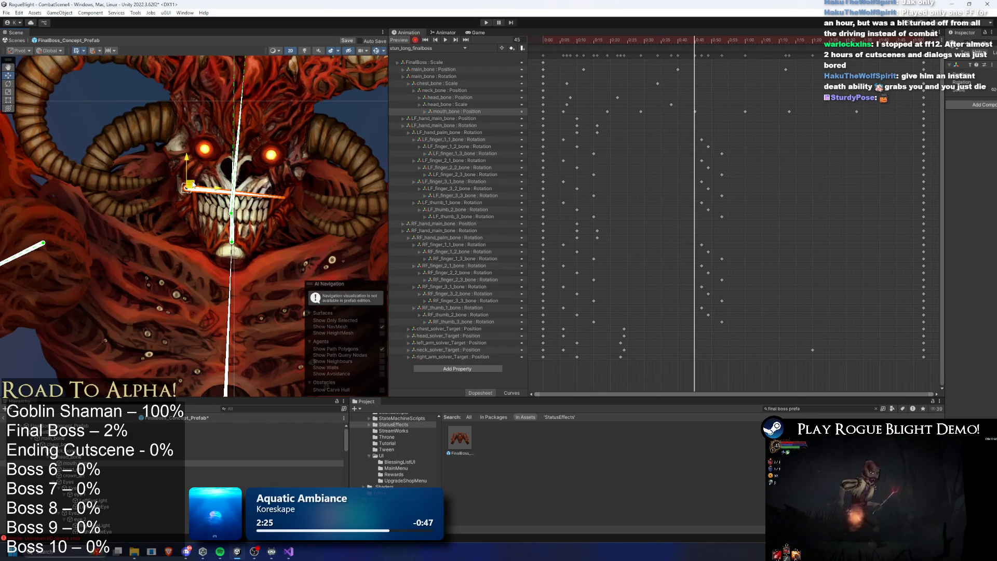
{"action": "left_click_drag", "start_coordinate": [695, 40], "coordinate": [556, 36]}
{"action": "key", "text": "space"}
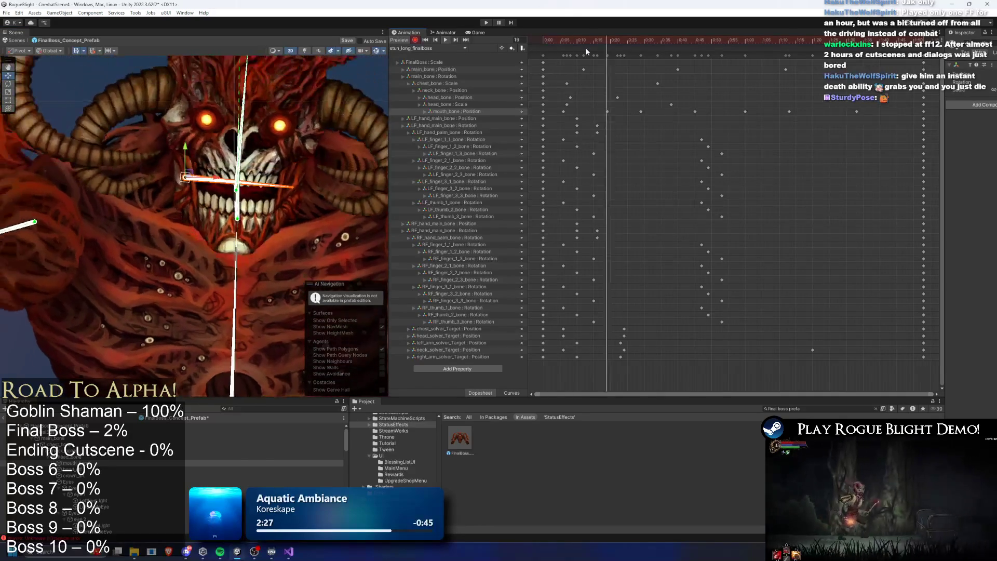
- Move the mouth_bone key later to about 0:55 and paste a copy of it
{"action": "left_click_drag", "start_coordinate": [789, 111], "coordinate": [802, 111]}
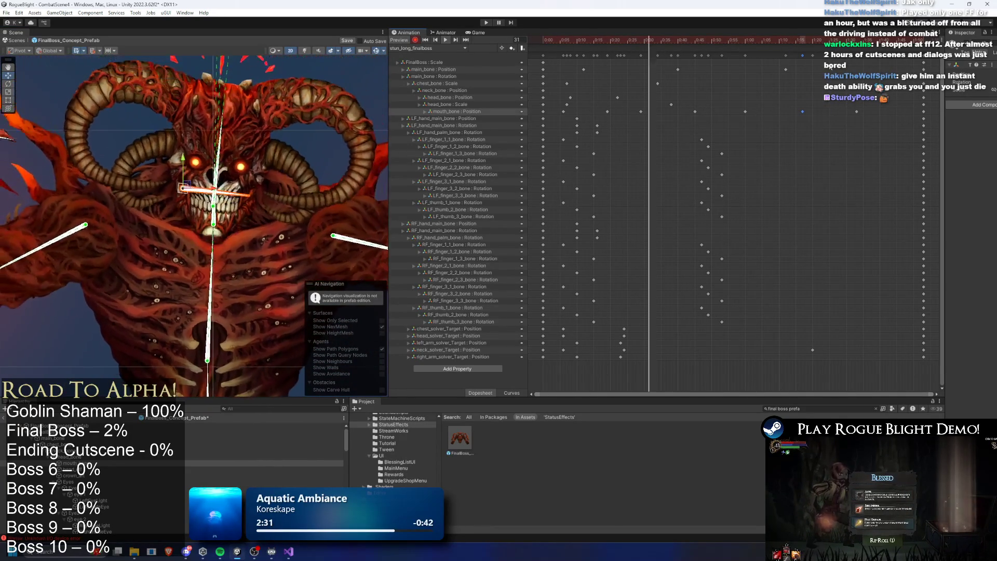
{"action": "left_click_drag", "start_coordinate": [697, 43], "coordinate": [732, 50]}
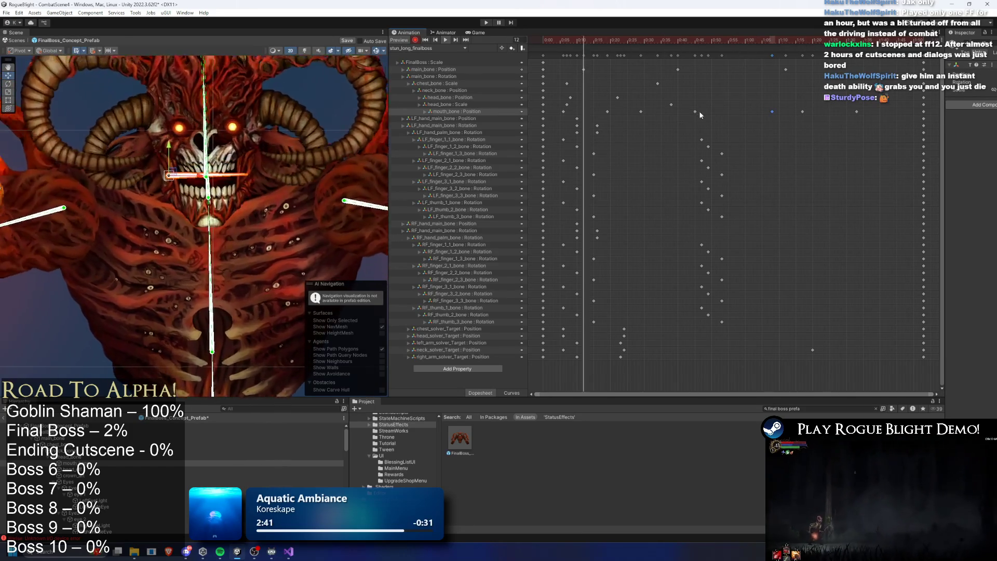
{"action": "left_click_drag", "start_coordinate": [697, 111], "coordinate": [723, 111]}
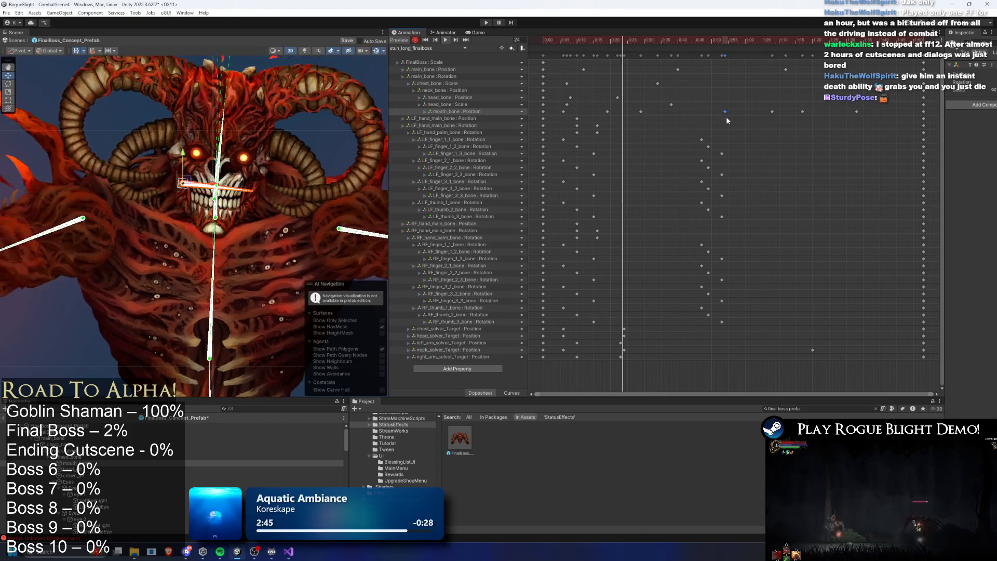
{"action": "left_click_drag", "start_coordinate": [688, 116], "coordinate": [605, 113]}
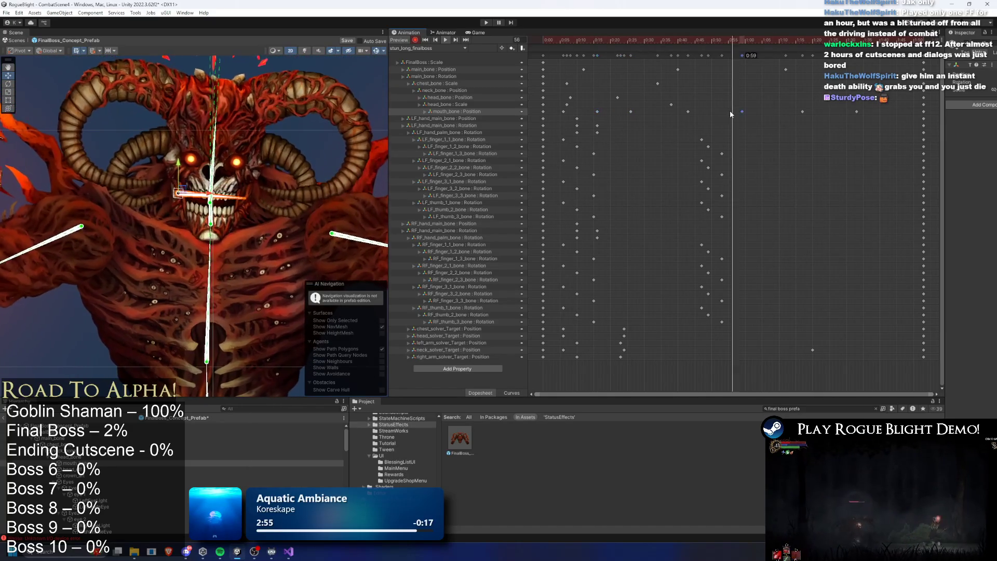
{"action": "left_click_drag", "start_coordinate": [730, 110], "coordinate": [730, 111]}
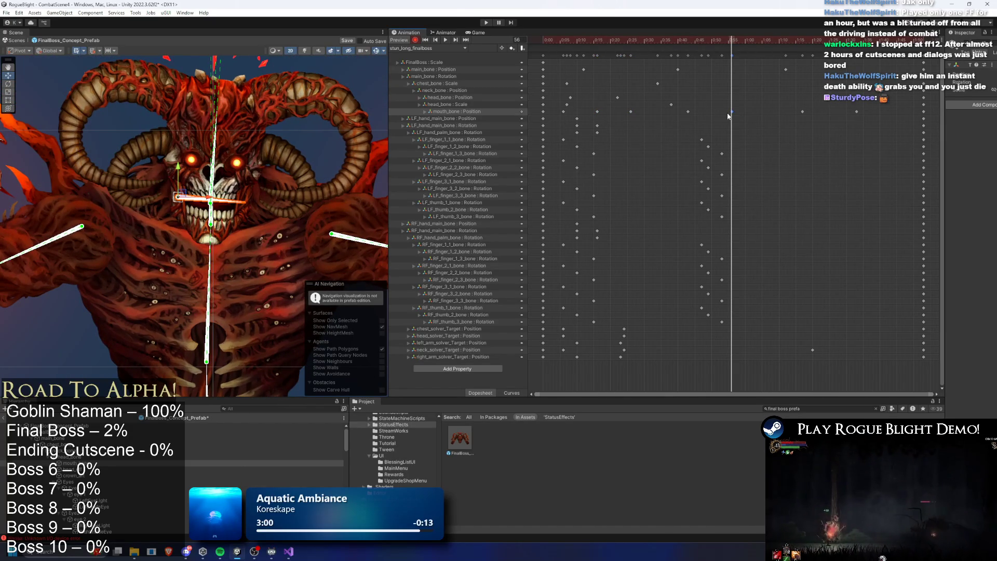
{"action": "key", "text": "ctrl+v"}
- Place the copied mouth_bone key at about 0:50 and merge the 1:05–1:20 keys into one later key
{"action": "left_click_drag", "start_coordinate": [720, 42], "coordinate": [587, 44]}
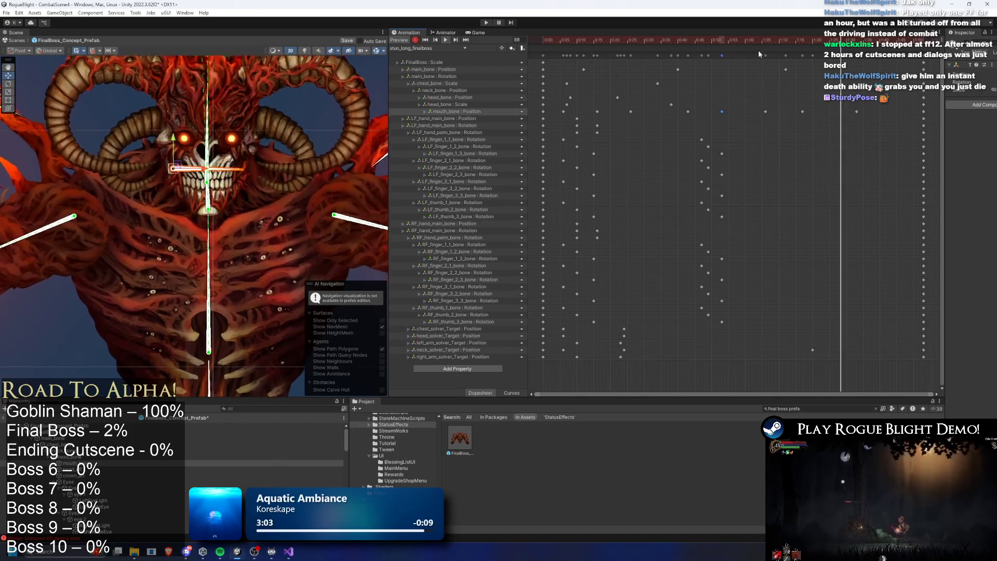
{"action": "left_click_drag", "start_coordinate": [885, 102], "coordinate": [761, 116]}
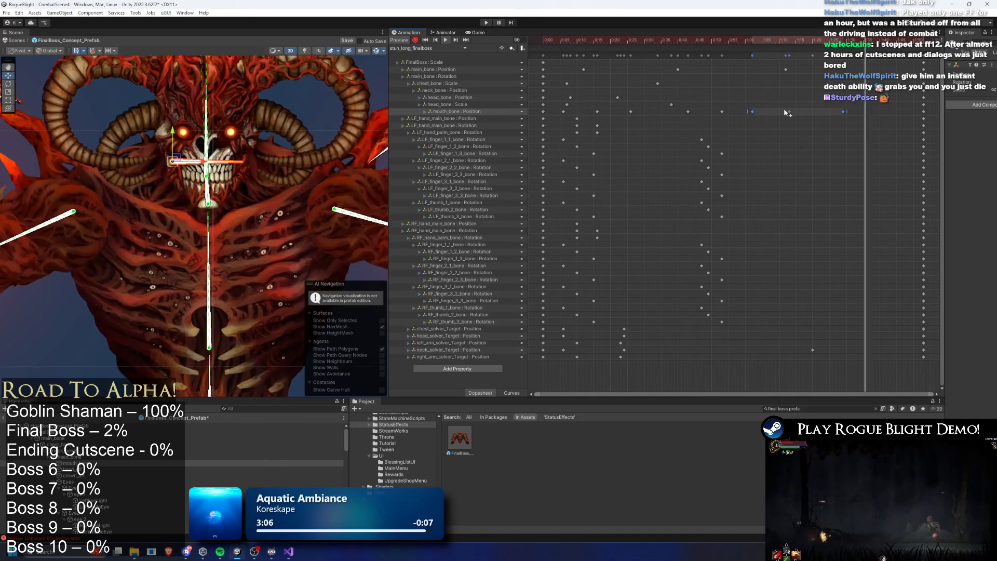
{"action": "left_click_drag", "start_coordinate": [582, 40], "coordinate": [866, 40]}
{"action": "left_click", "coordinate": [844, 111]}
{"action": "left_click_drag", "start_coordinate": [845, 111], "coordinate": [873, 111]}
- Key new mouth bone poses: nudged left at frame 82 and raised at frame 62
{"action": "mouse_move", "coordinate": [808, 39]}
{"action": "left_mouse_down"}
{"action": "mouse_move", "coordinate": [786, 40]}
{"action": "mouse_move", "coordinate": [819, 40]}
{"action": "left_mouse_up"}
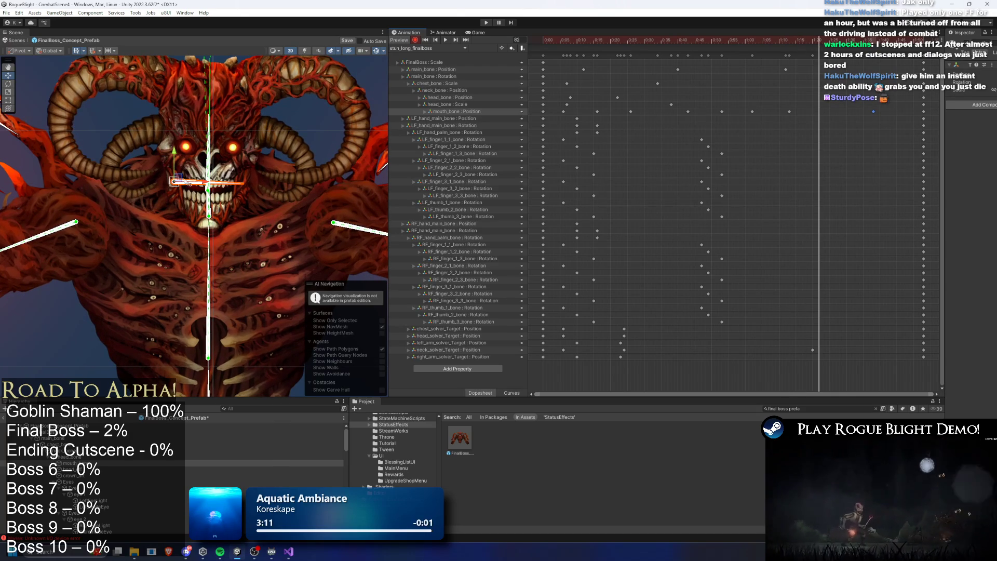
{"action": "left_click_drag", "start_coordinate": [188, 182], "coordinate": [176, 183]}
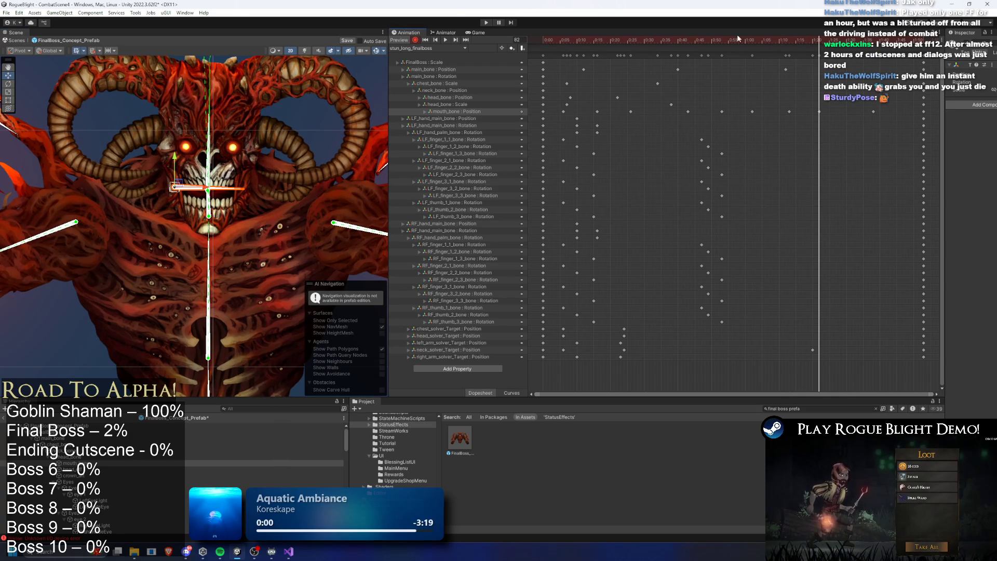
{"action": "key", "text": "space"}
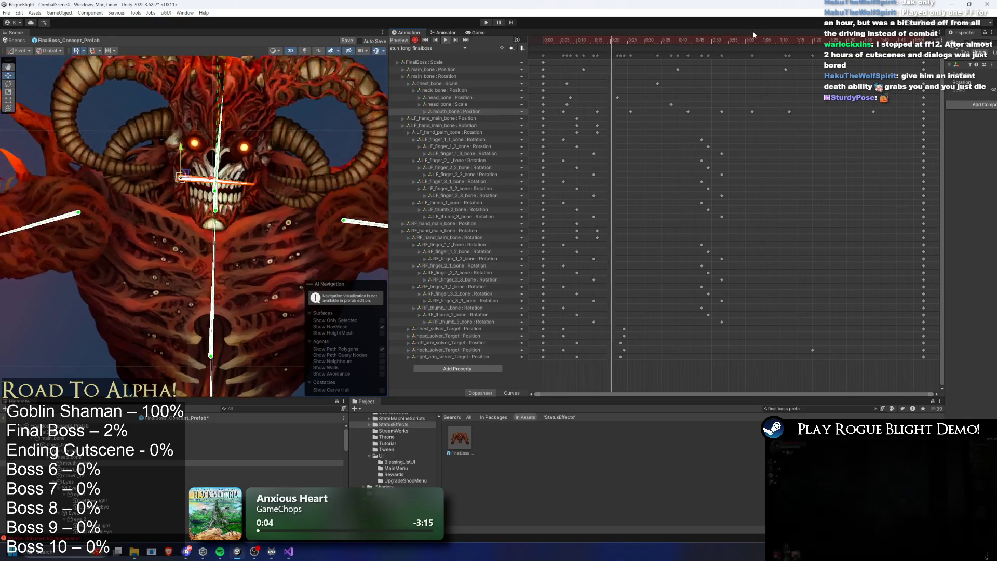
{"action": "scroll", "coordinate": [154, 213], "scroll_direction": "up", "scroll_amount": 5}
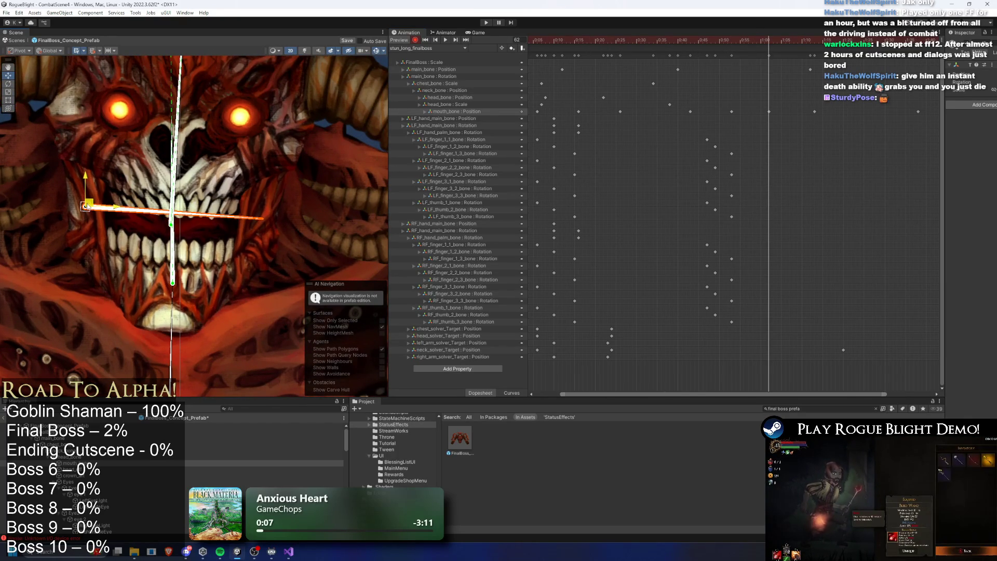
{"action": "mouse_move", "coordinate": [716, 41]}
{"action": "left_mouse_down"}
{"action": "mouse_move", "coordinate": [792, 42]}
{"action": "mouse_move", "coordinate": [734, 42]}
{"action": "mouse_move", "coordinate": [780, 41]}
{"action": "mouse_move", "coordinate": [769, 40]}
{"action": "left_mouse_up"}
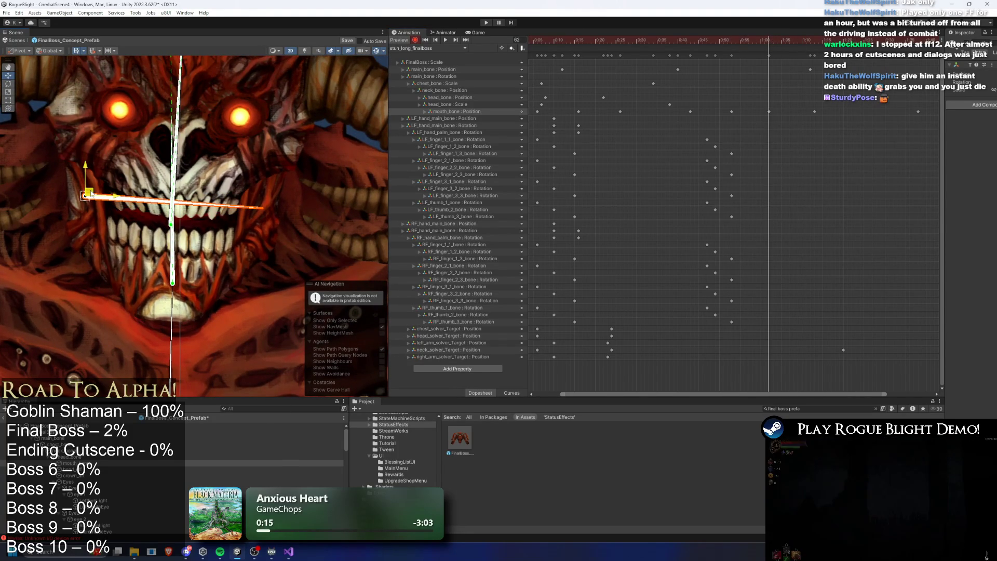
{"action": "left_click_drag", "start_coordinate": [87, 197], "coordinate": [91, 192]}
{"action": "key", "text": "space"}
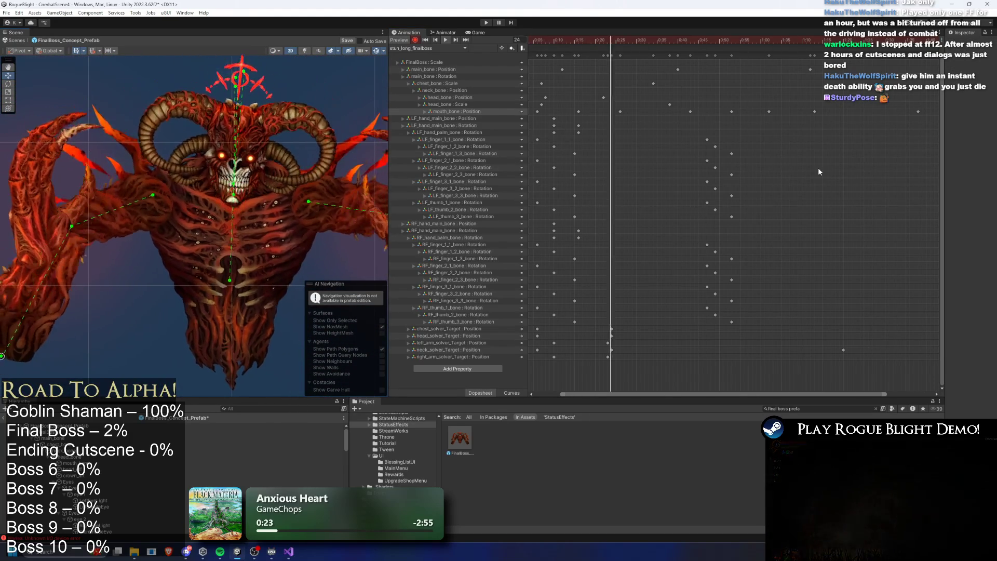
- Raise the mouth_bone slightly at frame 62
{"action": "left_click", "coordinate": [768, 39]}
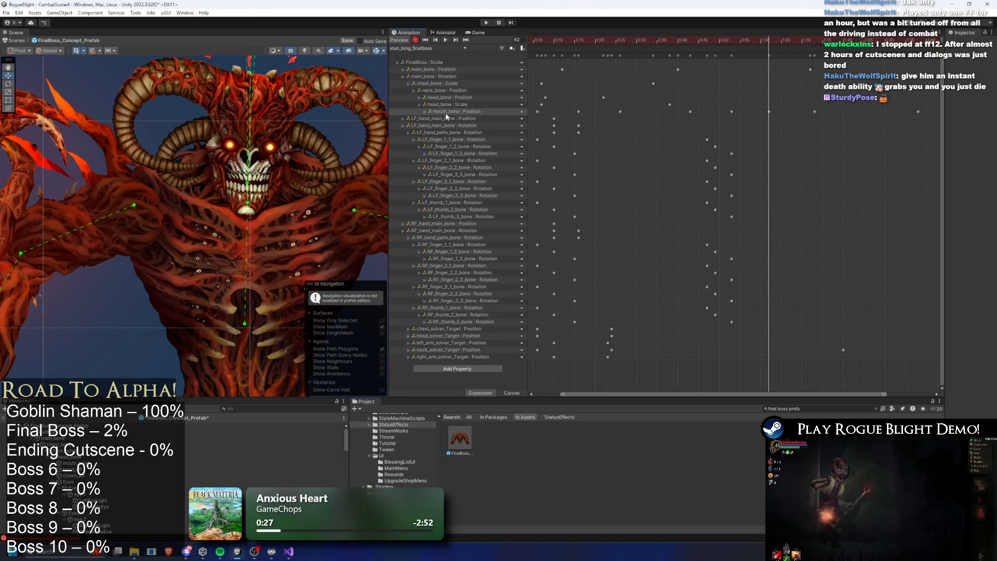
{"action": "left_click", "coordinate": [217, 186]}
{"action": "scroll", "coordinate": [217, 187], "scroll_direction": "up", "scroll_amount": 5}
{"action": "left_click_drag", "start_coordinate": [215, 163], "coordinate": [218, 157]}
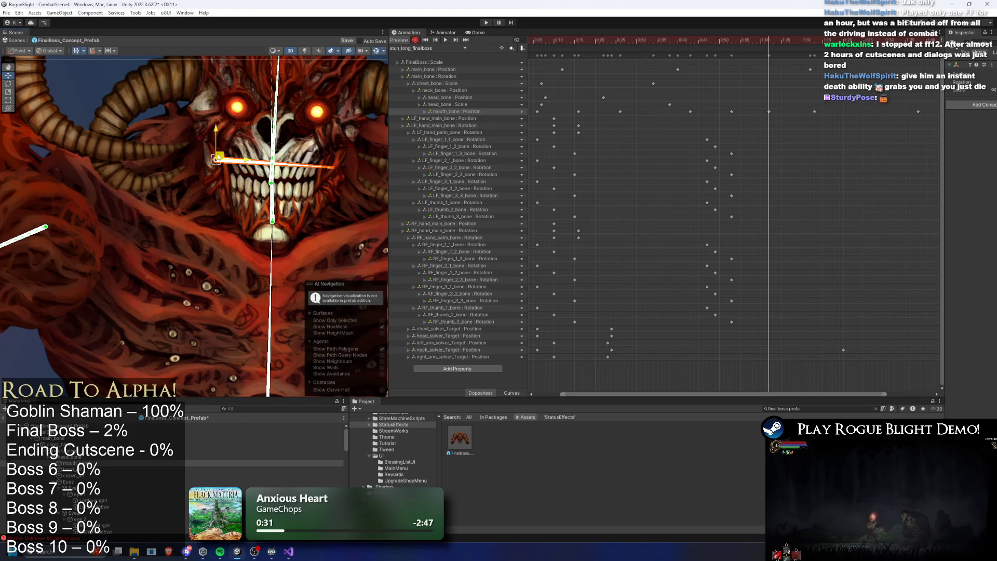
{"action": "key", "text": "space"}
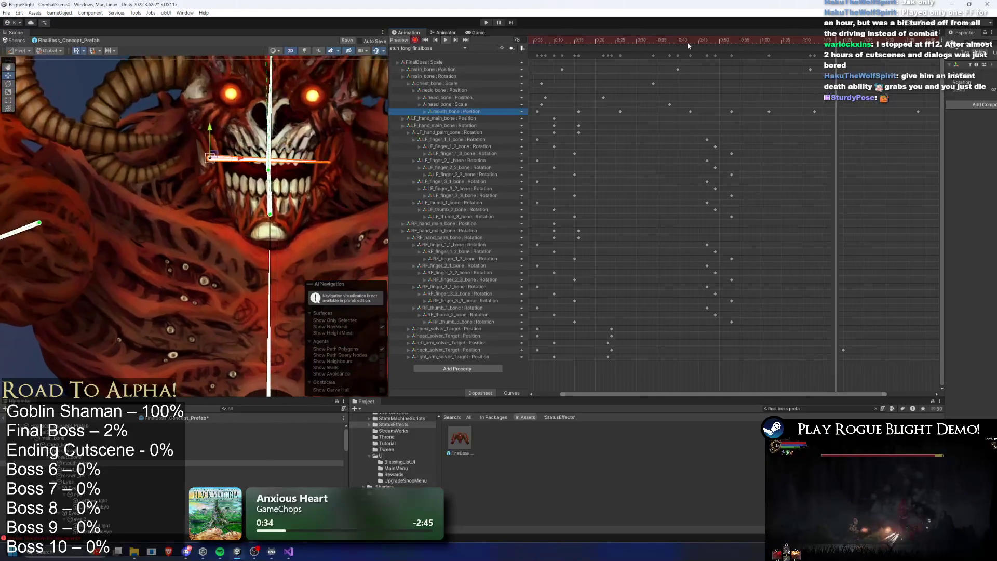
- Lower the boss's jaw slightly at frame 73, then scrub back to frame 31
{"action": "left_click_drag", "start_coordinate": [744, 40], "coordinate": [810, 34]}
{"action": "left_click_drag", "start_coordinate": [816, 77], "coordinate": [815, 68]}
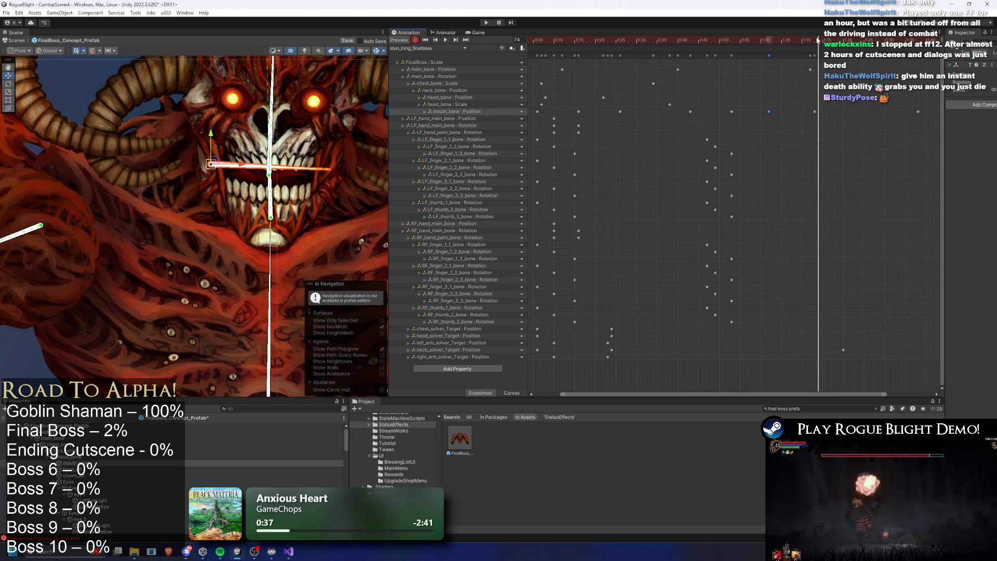
{"action": "left_click_drag", "start_coordinate": [221, 152], "coordinate": [220, 155]}
{"action": "left_click_drag", "start_coordinate": [728, 39], "coordinate": [639, 38]}
{"action": "scroll", "coordinate": [291, 171], "scroll_direction": "down", "scroll_amount": 5}
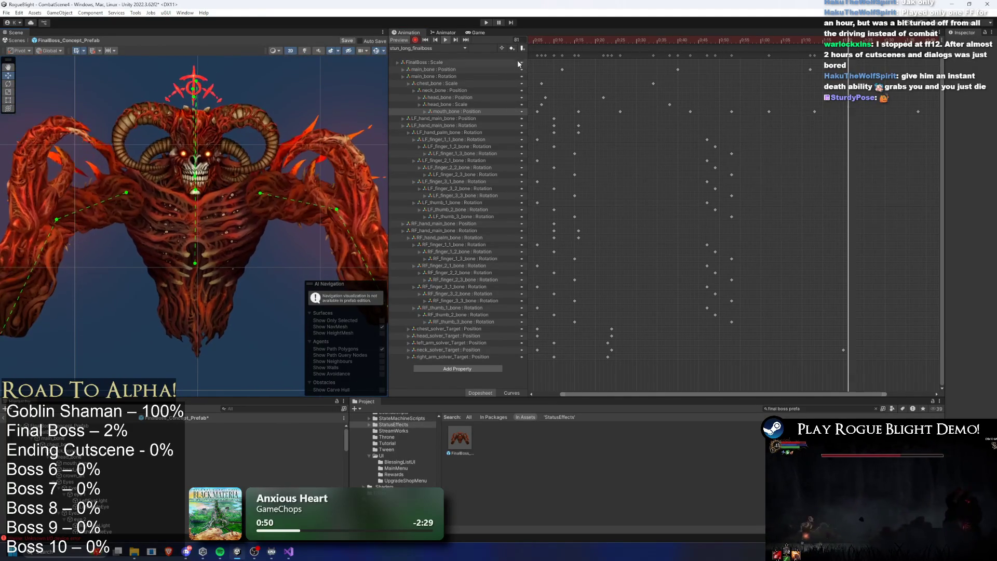
- Save the boss prefab and enter Play mode, ignoring the Play Mode warning
{"action": "key", "text": "ctrl+s"}
{"action": "left_click", "coordinate": [487, 22]}
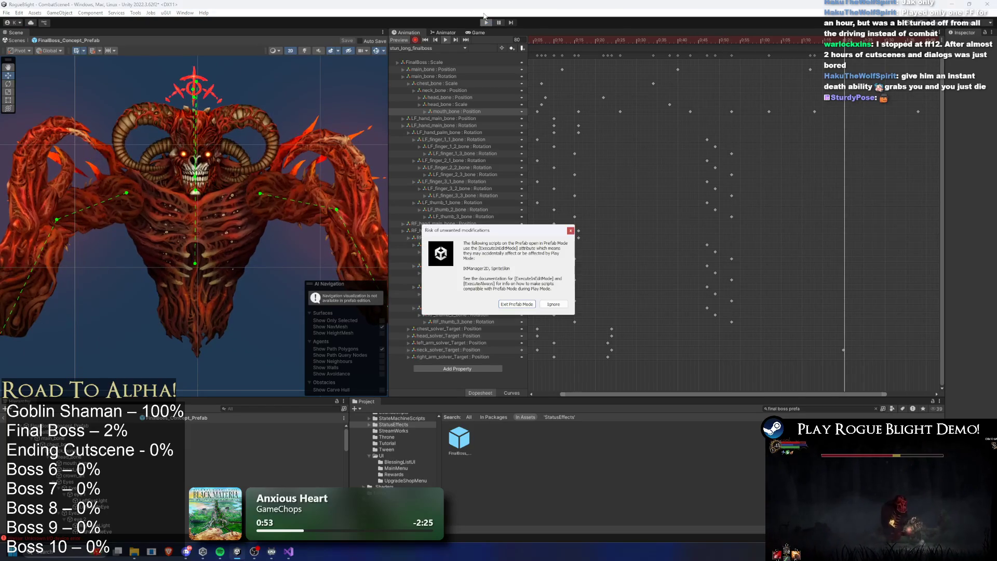
{"action": "key", "text": "Return"}
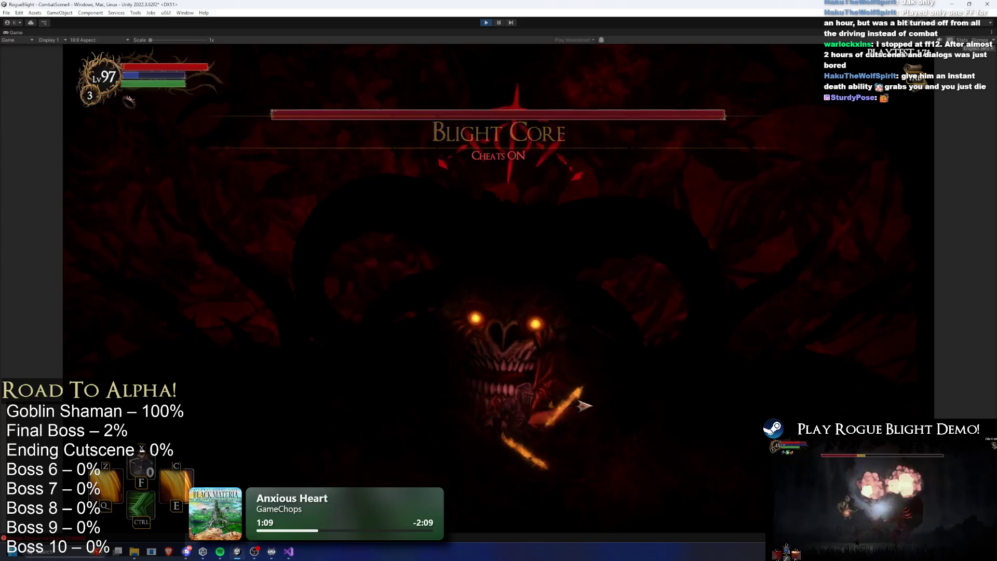
- Dash and move the knight right and left during the boss fight, then pause the game
{"action": "key", "text": "ctrl"}
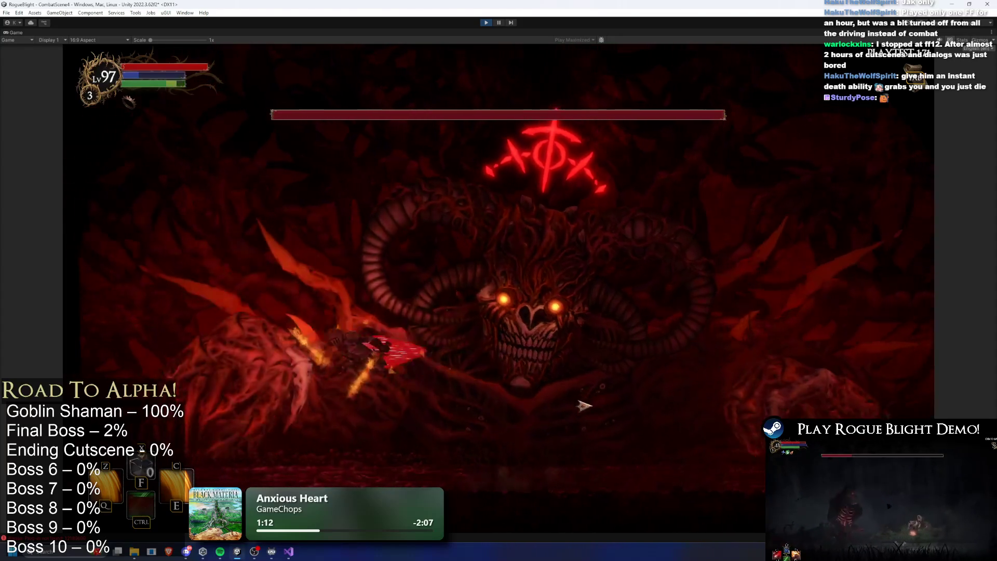
{"action": "key", "text": "d"}
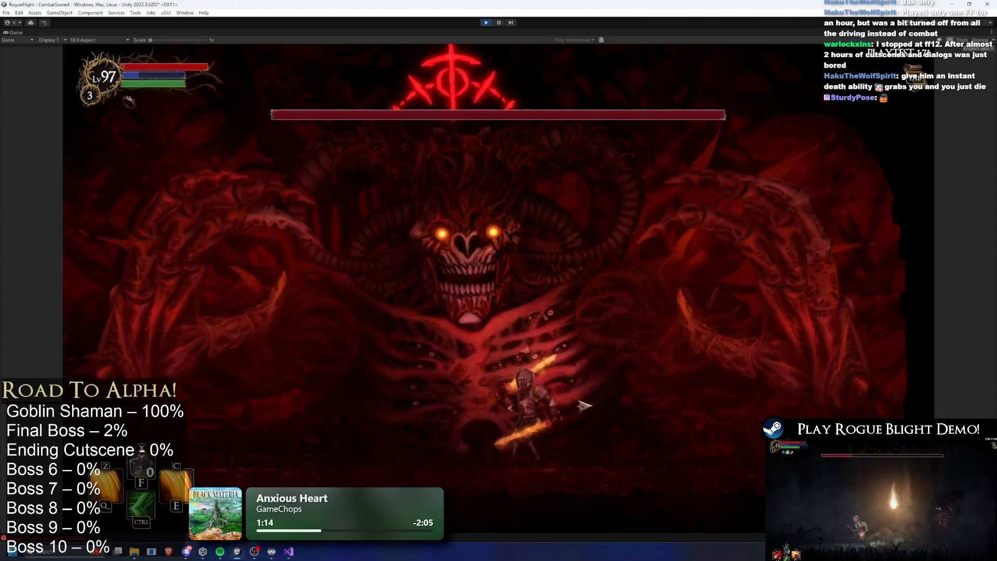
{"action": "key", "text": "a"}
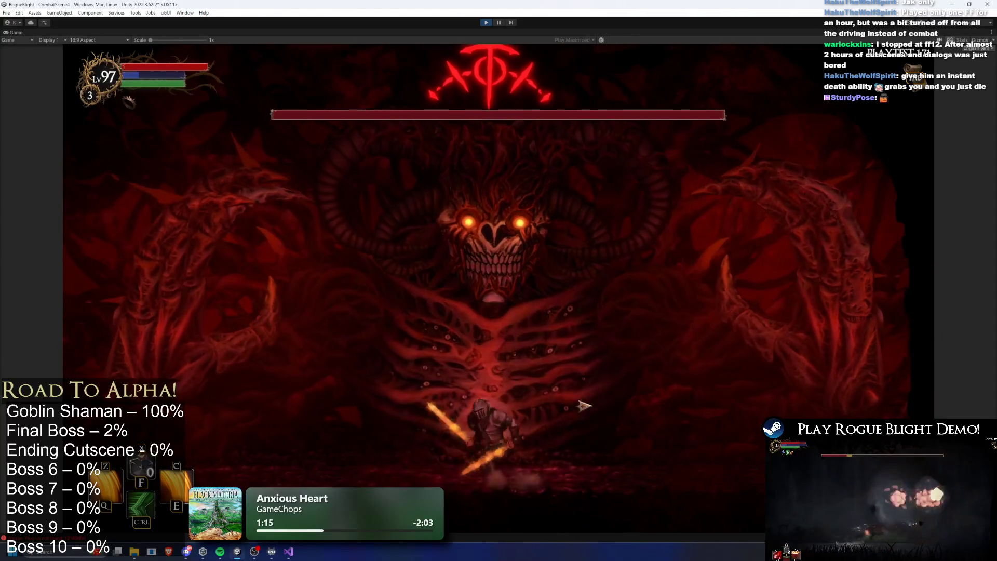
{"action": "key", "text": "a"}
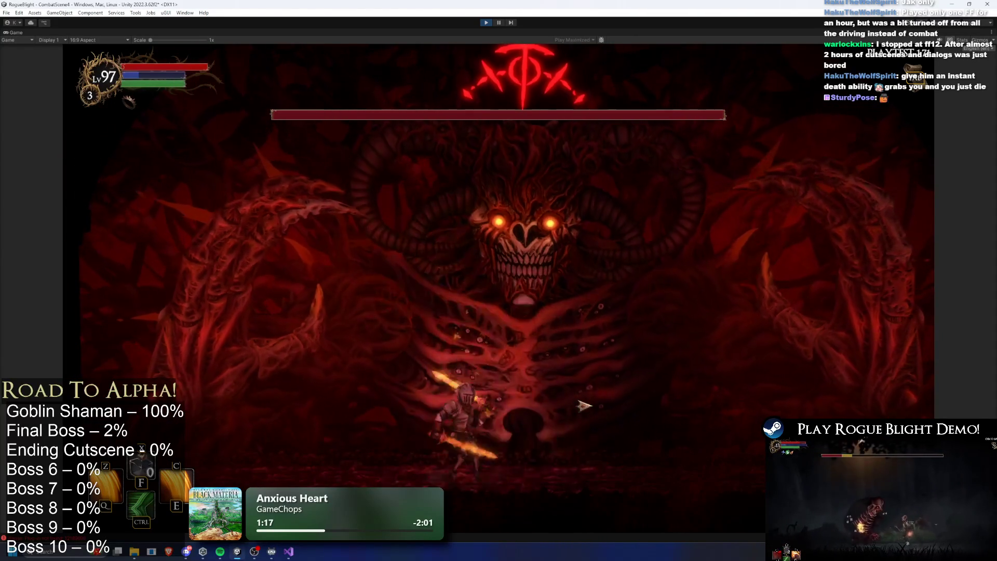
{"action": "key", "text": "a"}
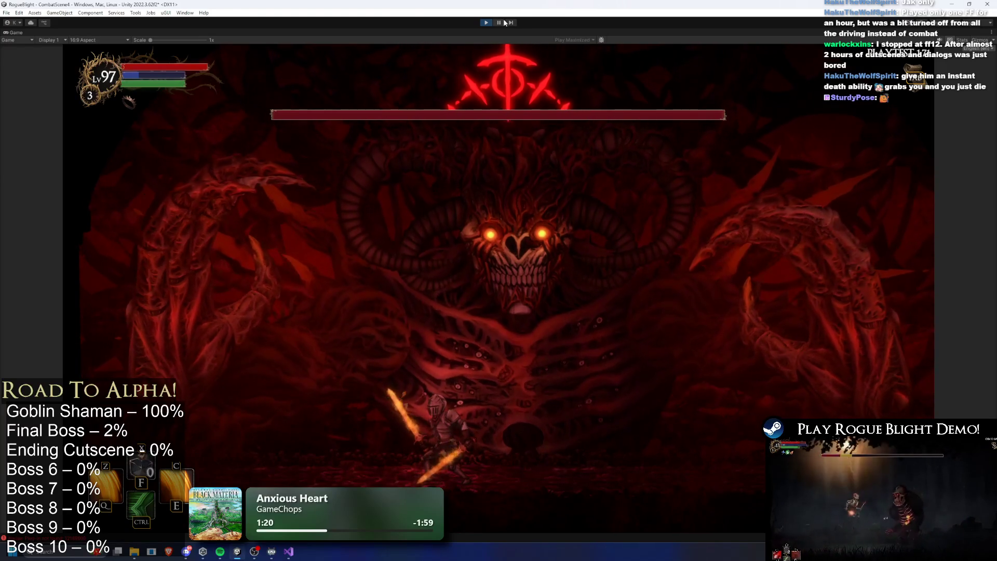
{"action": "left_click", "coordinate": [502, 22]}
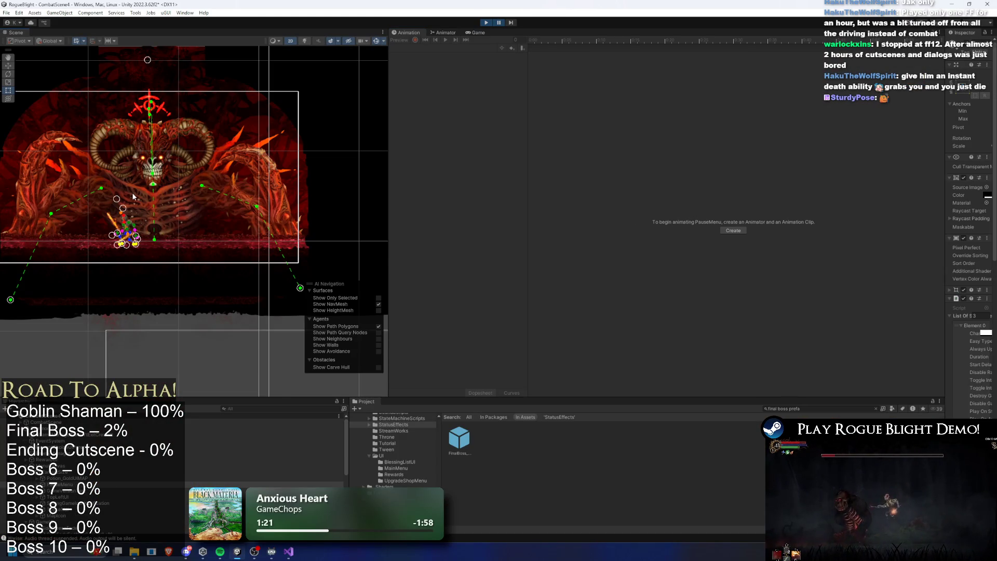
- Select the final boss, widen the Inspector, and expand FinalBossMat to locate its normal map
{"action": "scroll", "coordinate": [132, 192], "scroll_direction": "up", "scroll_amount": 5}
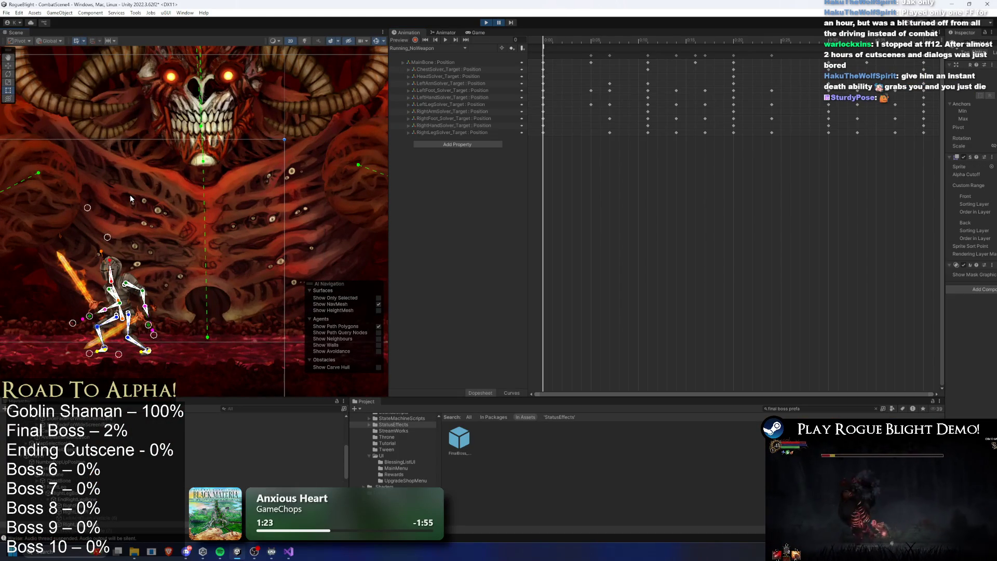
{"action": "left_click", "coordinate": [134, 193]}
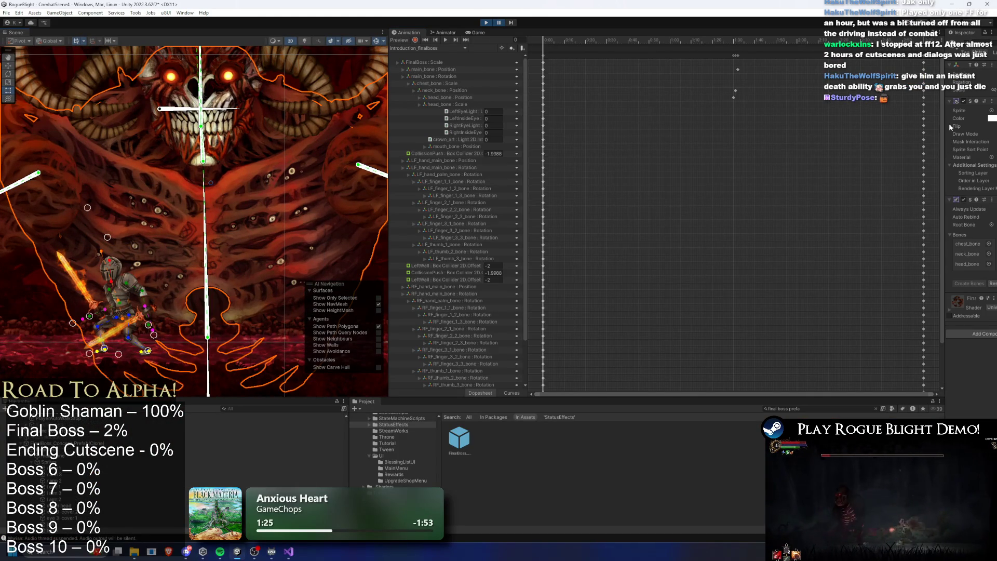
{"action": "left_click_drag", "start_coordinate": [944, 122], "coordinate": [673, 147]}
{"action": "left_click", "coordinate": [689, 300]}
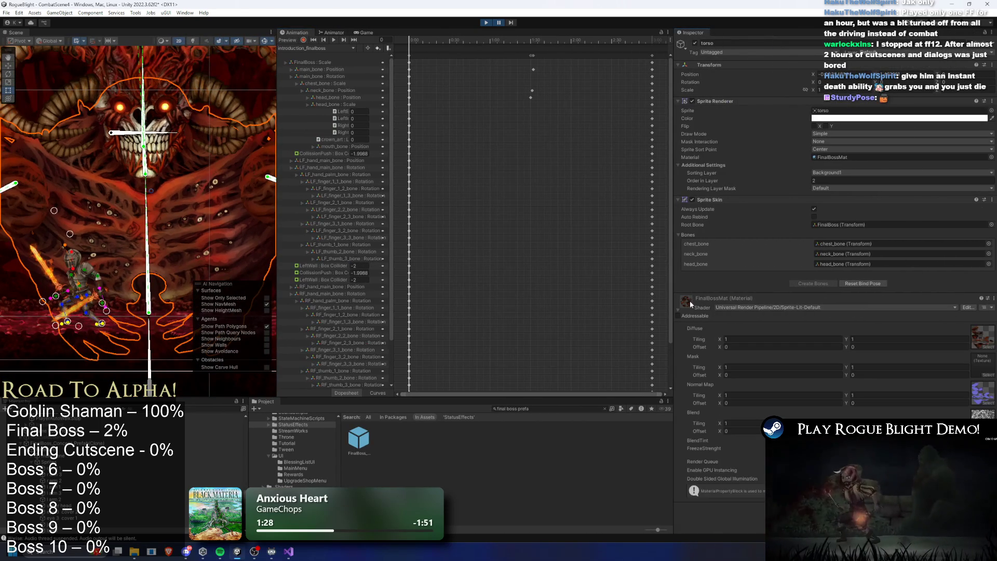
{"action": "left_click", "coordinate": [991, 397]}
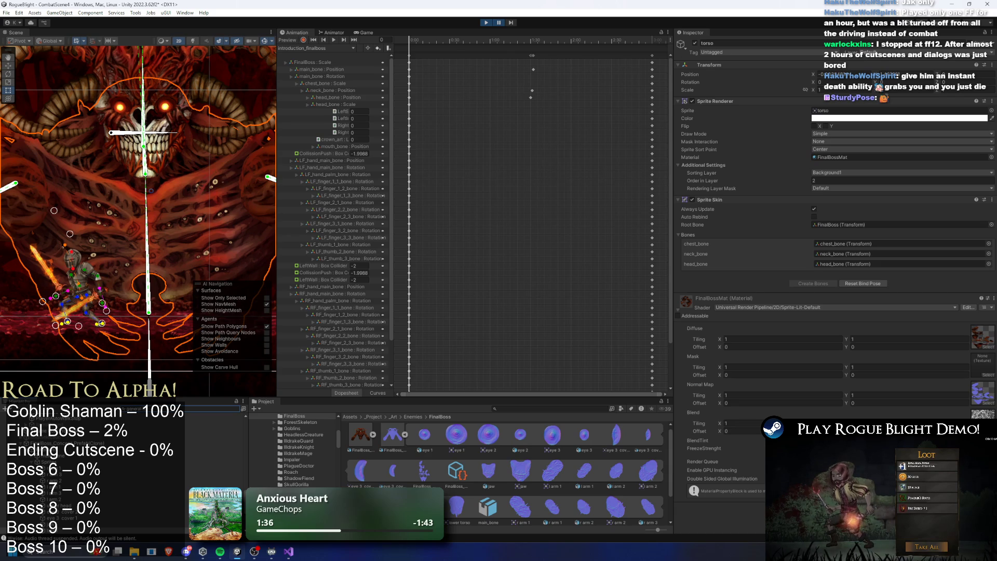
- Select GeneralLight and begin changing its Normal Maps Distance from 0.6
{"action": "left_click", "coordinate": [145, 421]}
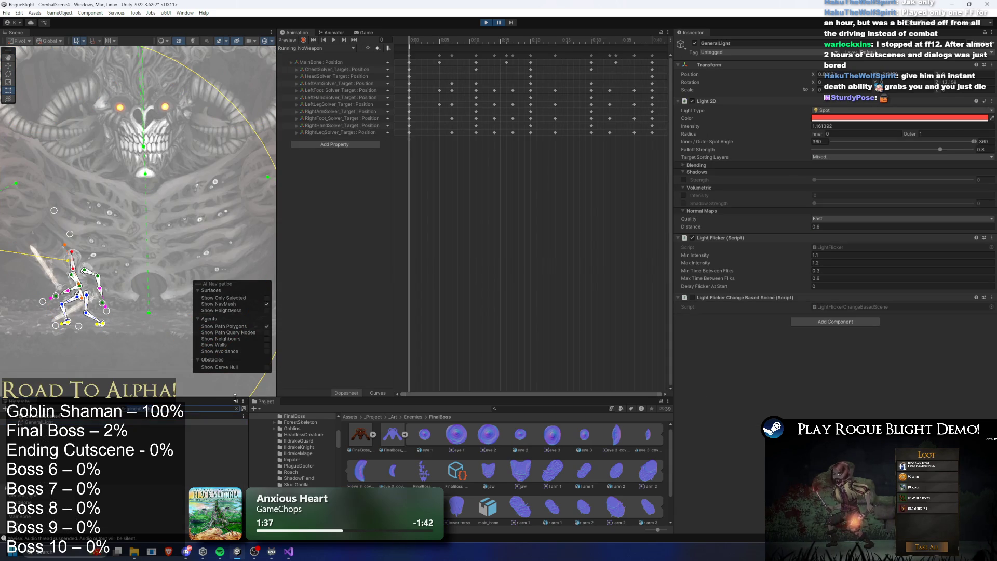
{"action": "key", "text": "Escape"}
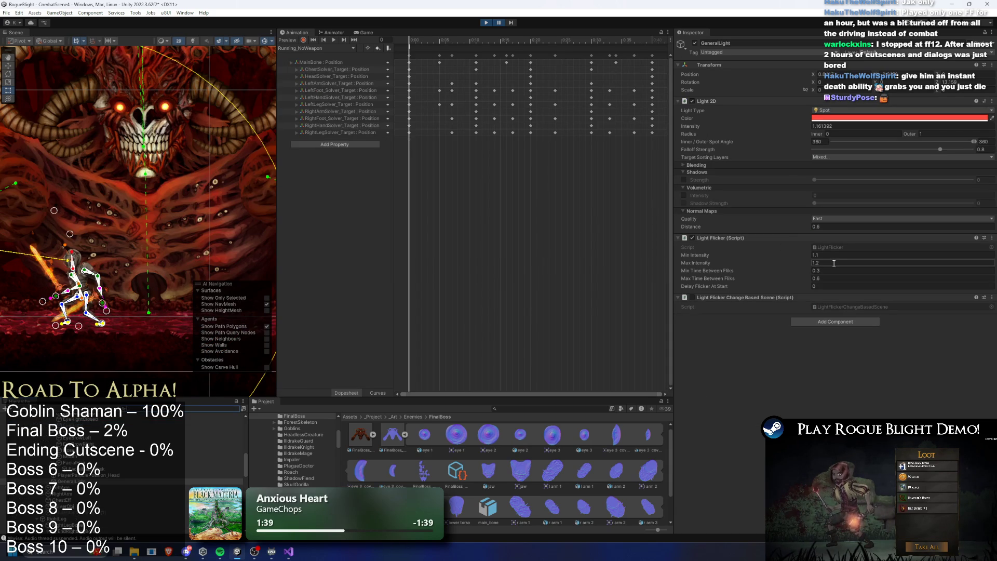
{"action": "left_click", "coordinate": [823, 227]}
{"action": "type", "text": "2"}
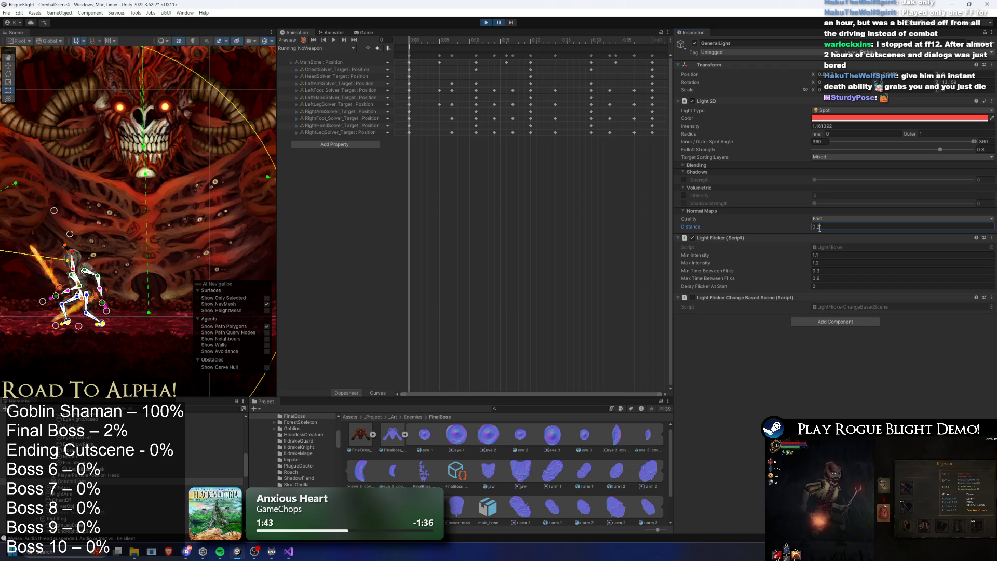
{"action": "key", "text": "BackSpace"}
- Finish the Distance at 0.1 and resume the boss fight, moving and jumping the knight
{"action": "type", "text": "1"}
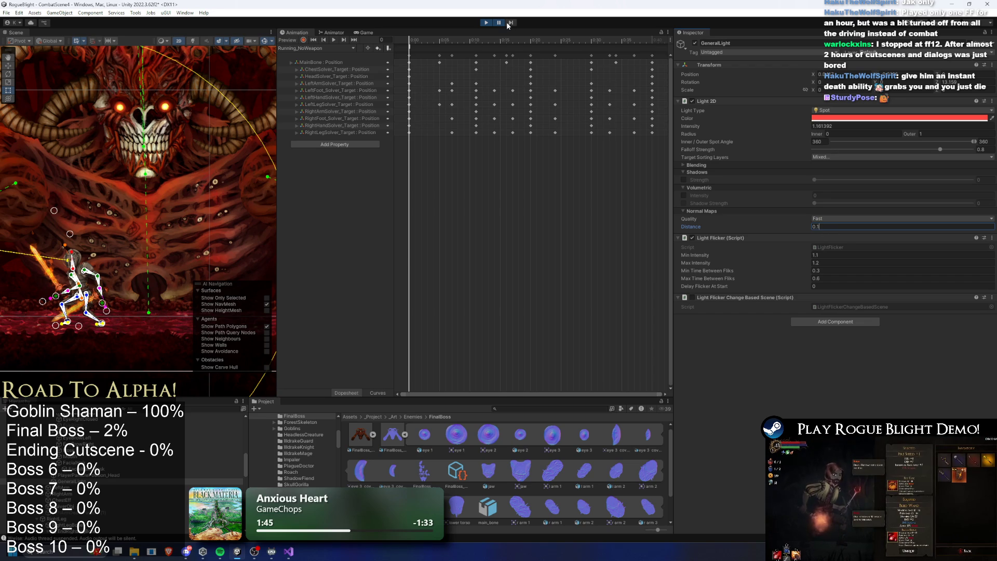
{"action": "left_click", "coordinate": [507, 24]}
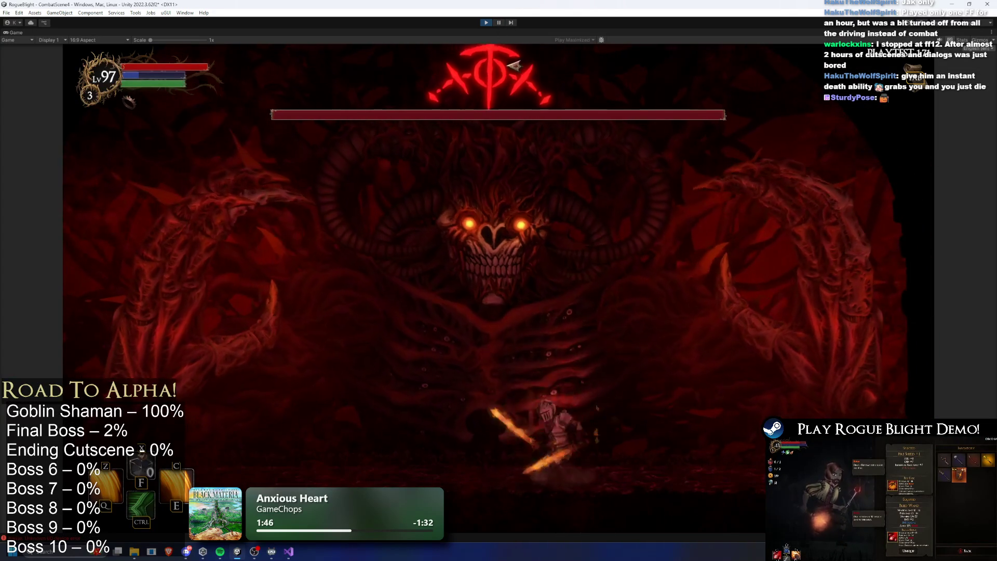
{"action": "key", "text": "d"}
{"action": "key", "text": "space"}
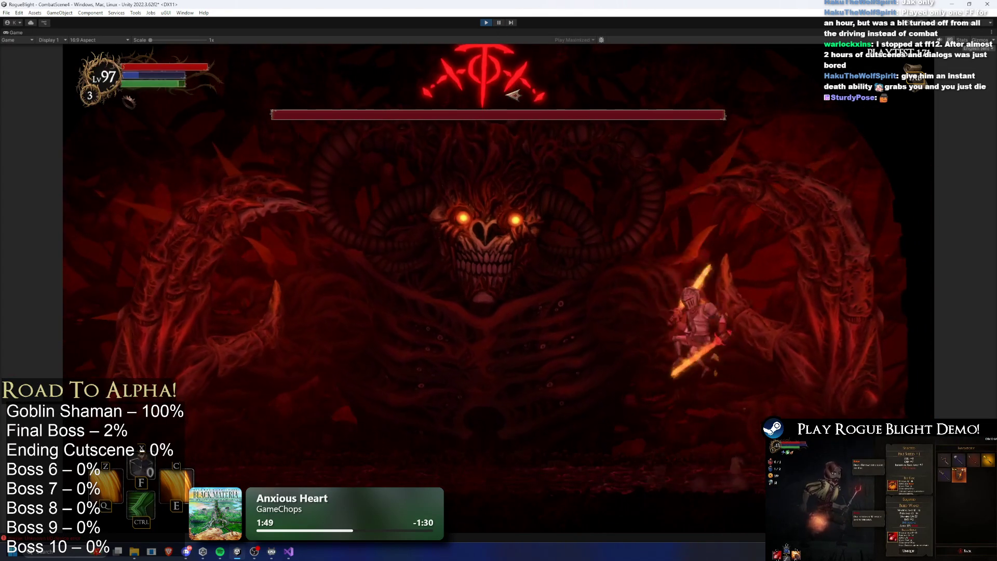
{"action": "key", "text": "a"}
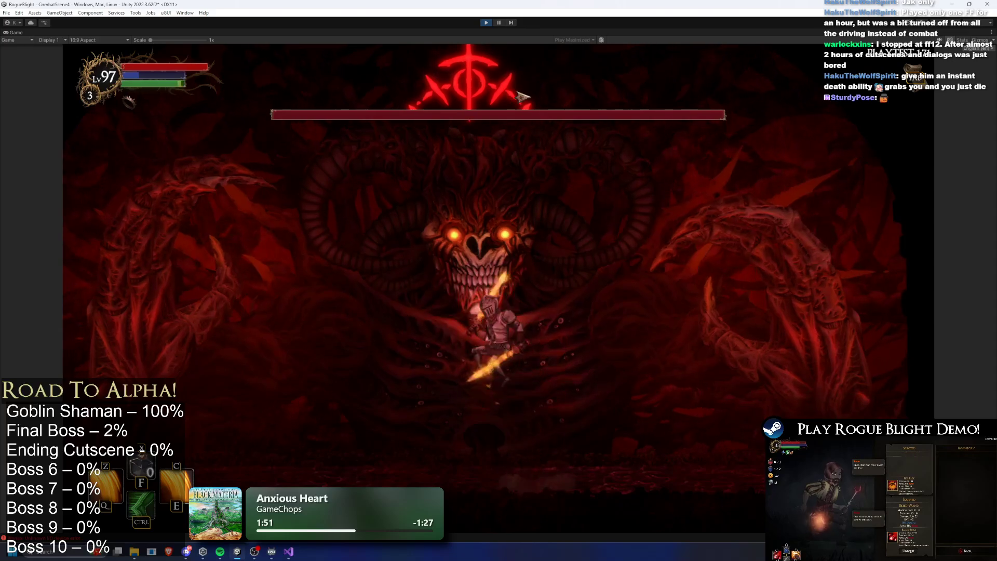
- Pause the game, set the normal-map Distance to 0.5, and resume
{"action": "left_click", "coordinate": [499, 23]}
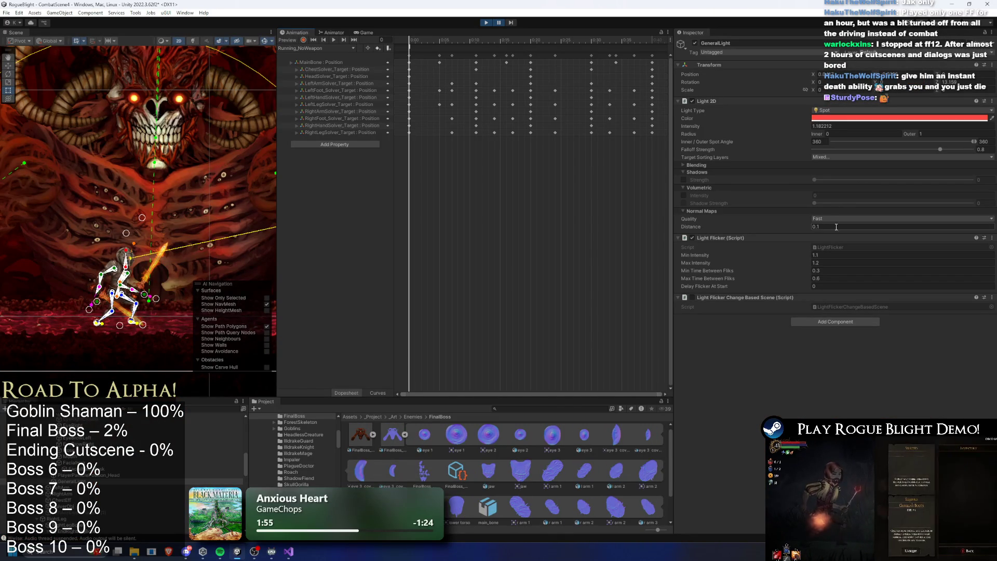
{"action": "left_click", "coordinate": [835, 227]}
{"action": "type", "text": "0.5"}
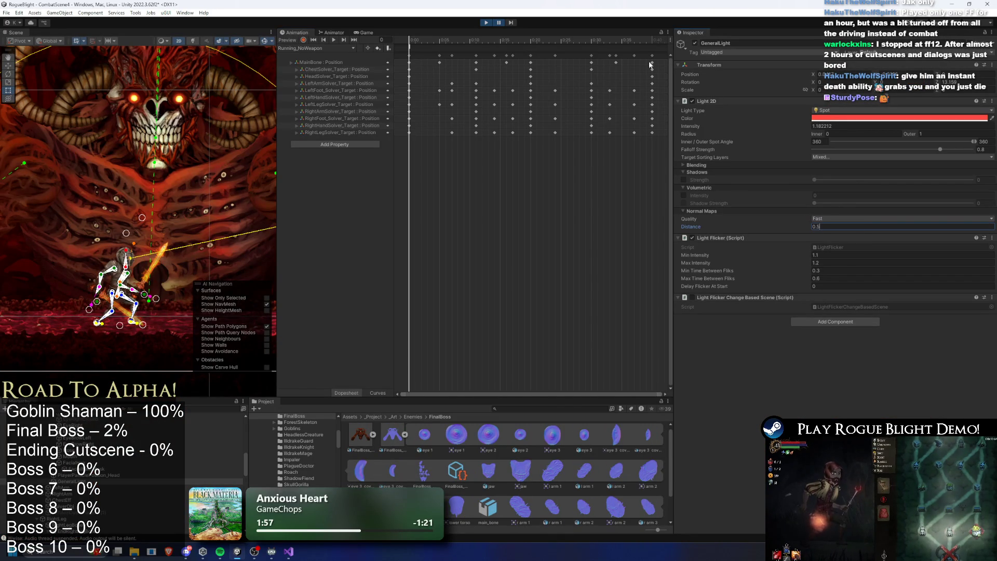
{"action": "left_click", "coordinate": [499, 23]}
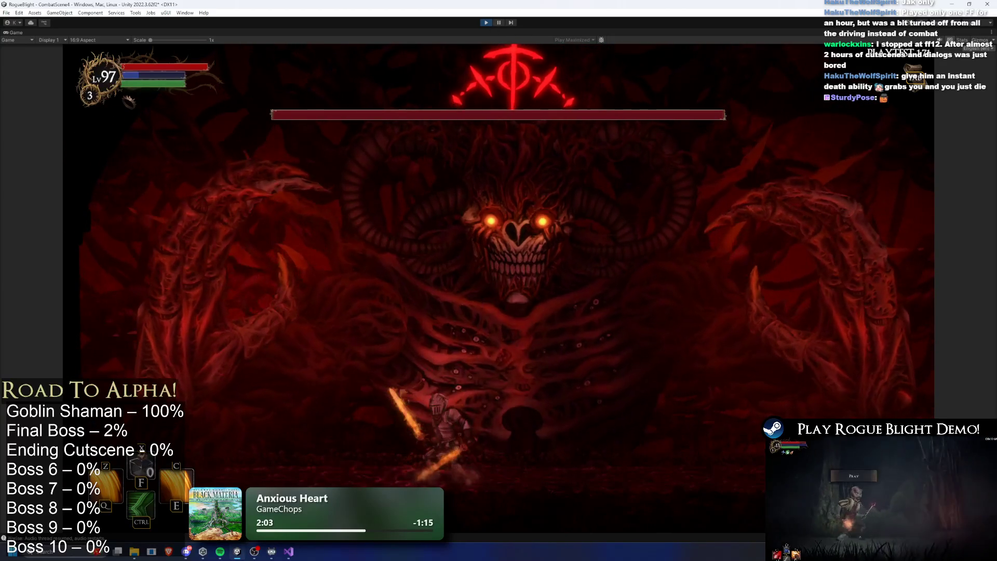
- Keep testing the fight with a dash, a move left and a sword strike, then stop Play mode
{"action": "key", "text": "ctrl+shift+p"}
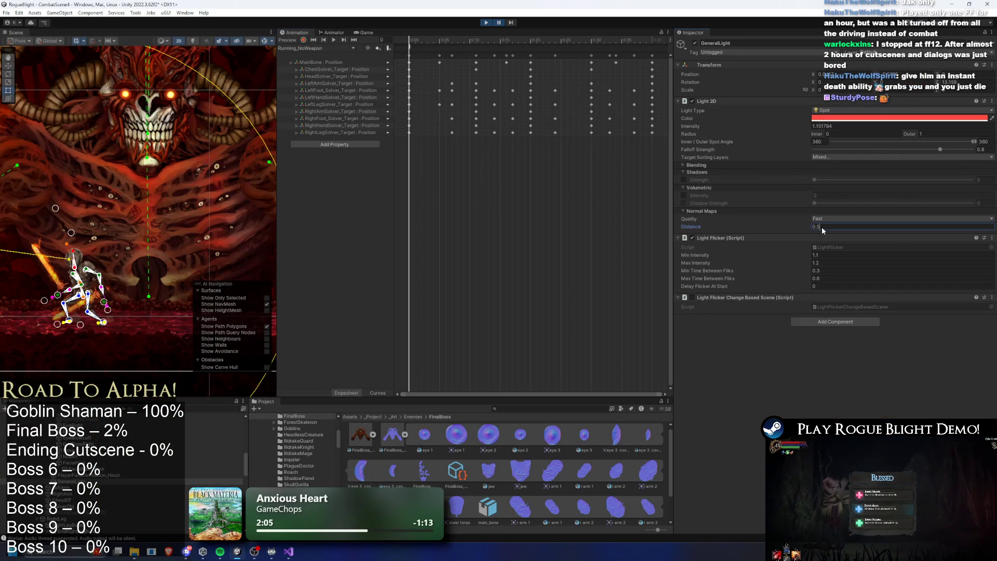
{"action": "left_click", "coordinate": [497, 23]}
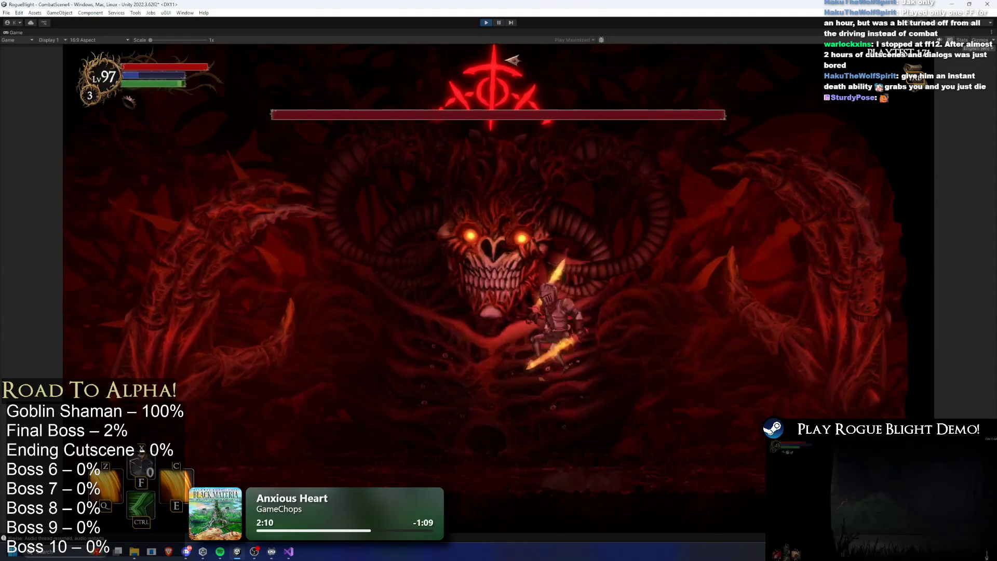
{"action": "key", "text": "ctrl"}
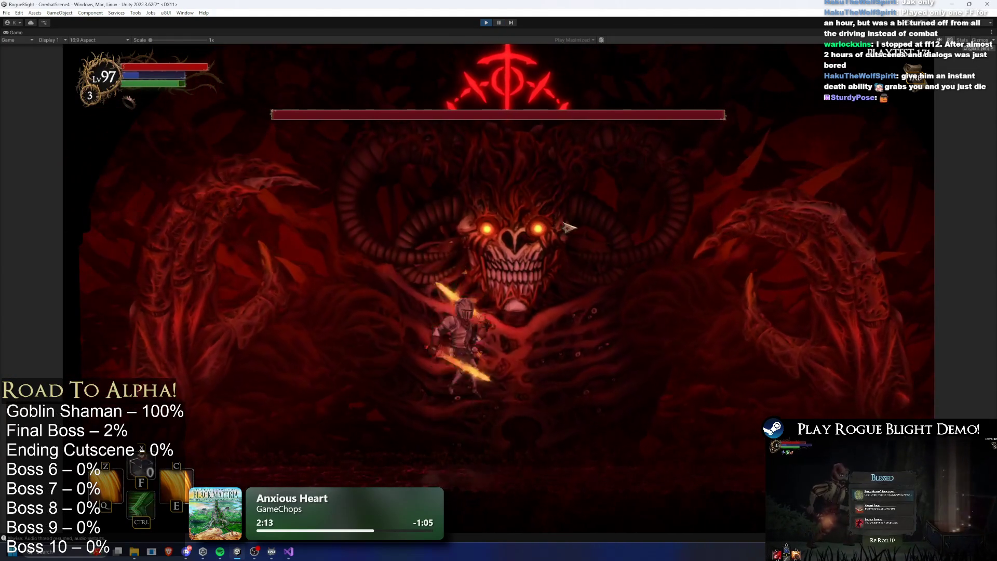
{"action": "key", "text": "a"}
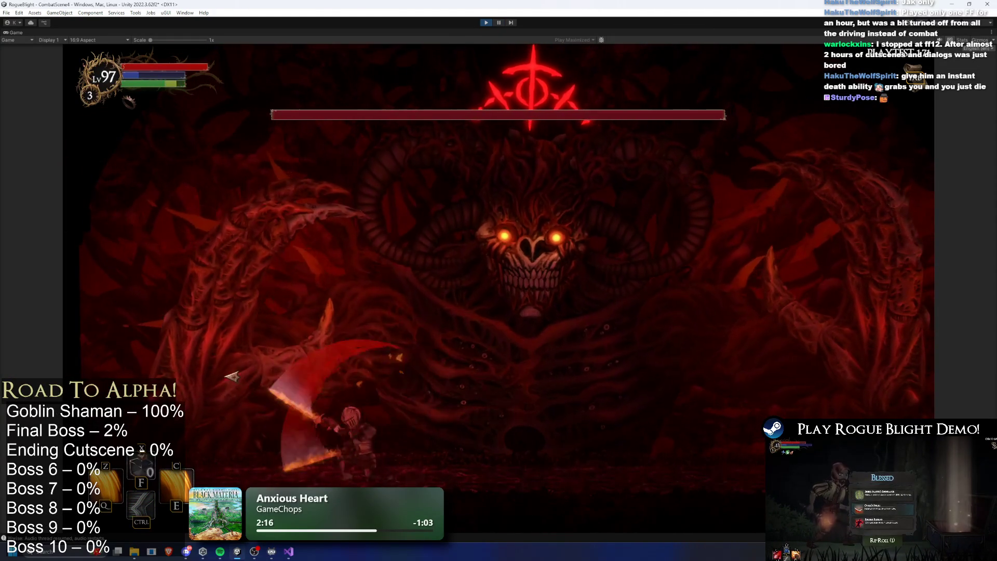
{"action": "left_click", "coordinate": [265, 381]}
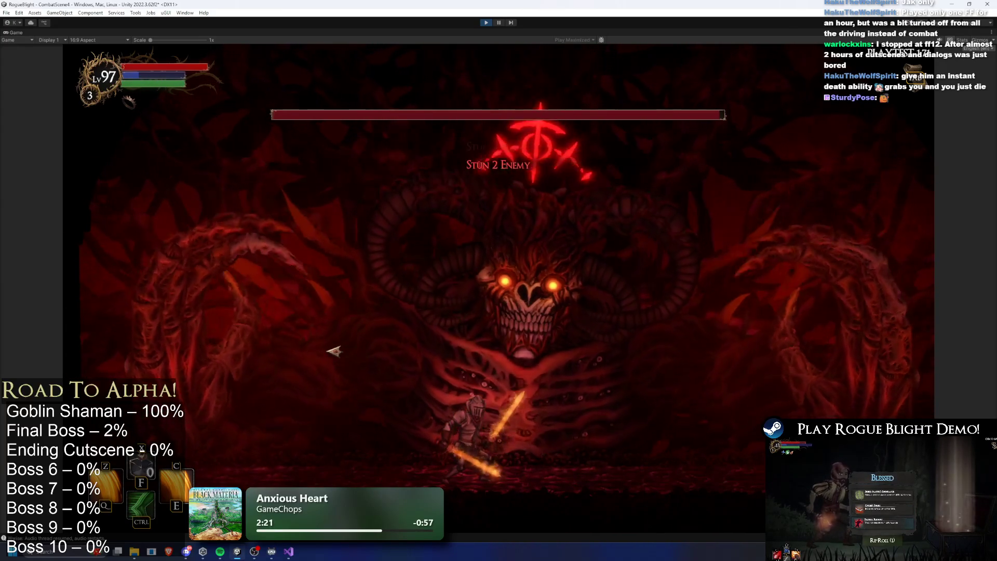
{"action": "left_click", "coordinate": [486, 22]}
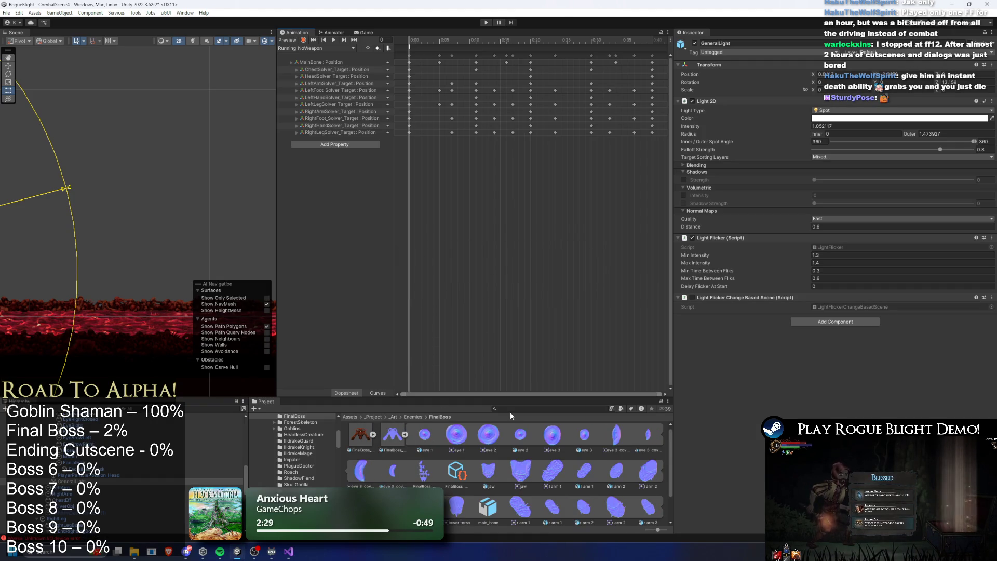
- Open the final boss prefab from a Project search and load the stun_parried_finalboss clip in the Animation window
{"action": "type", "text": "final boss pr"}
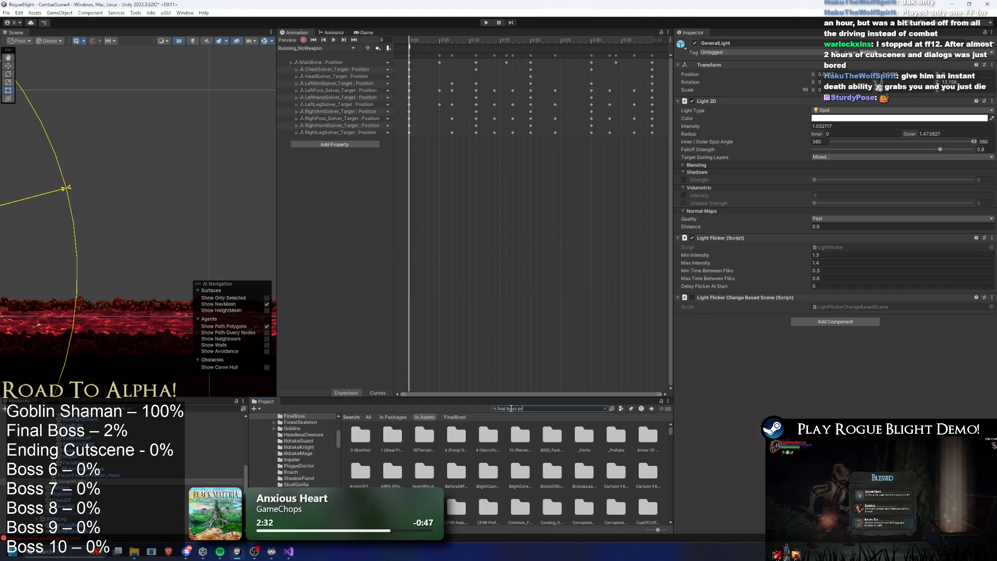
{"action": "type", "text": "efa"}
{"action": "double_click", "coordinate": [359, 438]}
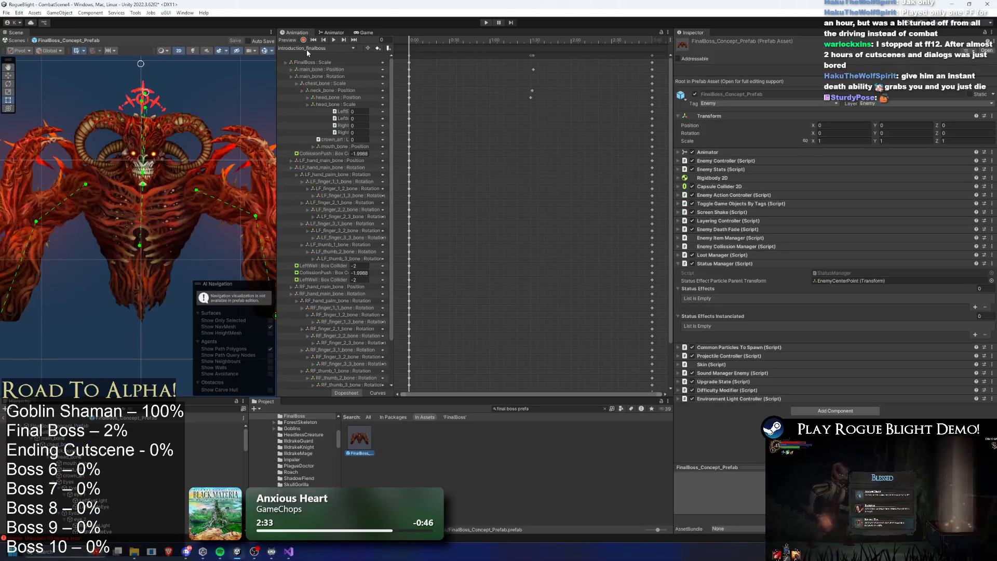
{"action": "left_click", "coordinate": [306, 48]}
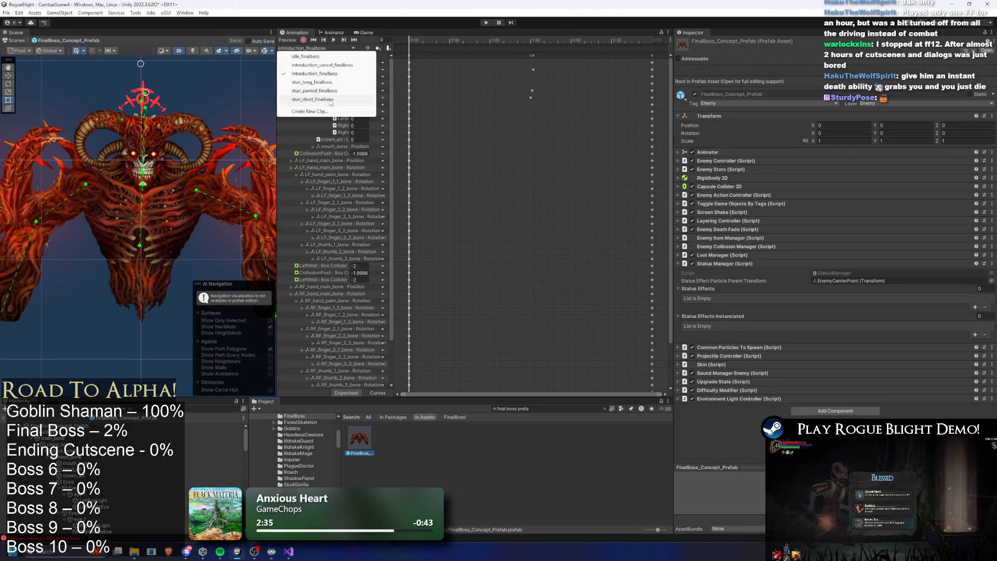
{"action": "left_click", "coordinate": [328, 83]}
{"action": "left_click", "coordinate": [332, 48]}
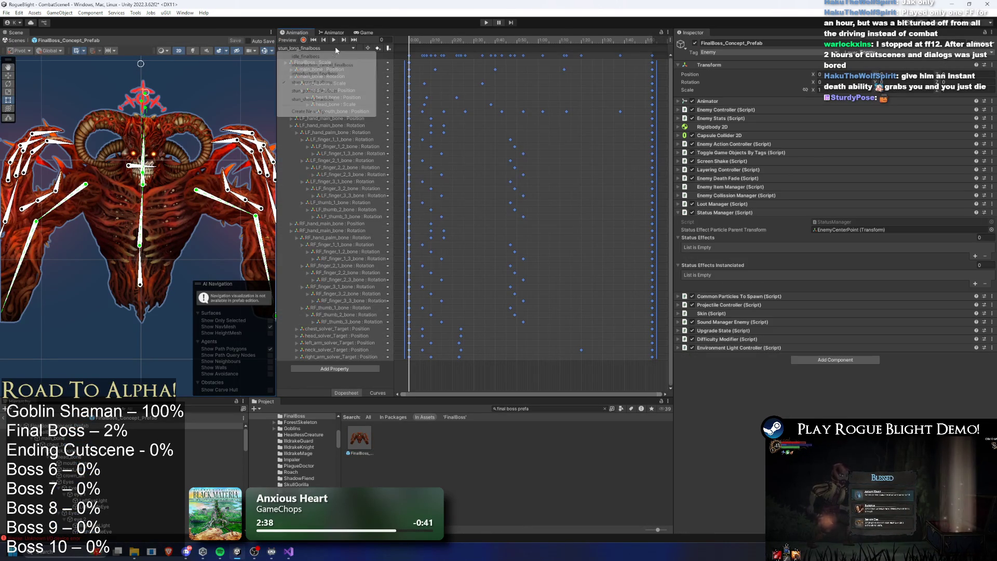
{"action": "left_click", "coordinate": [507, 95]}
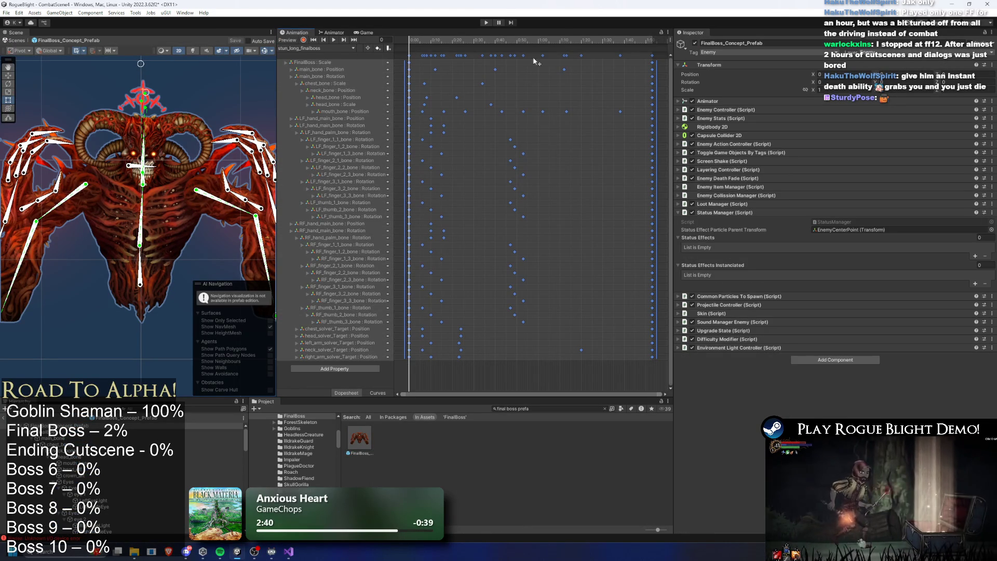
{"action": "left_click", "coordinate": [332, 48]}
{"action": "left_click", "coordinate": [332, 89]}
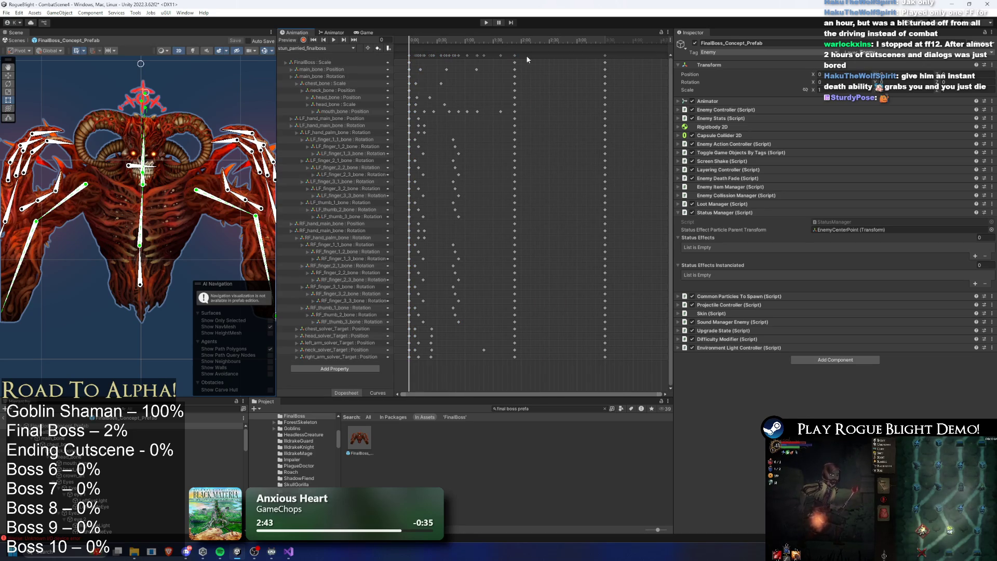
{"action": "mouse_move", "coordinate": [490, 56]}
{"action": "left_mouse_down"}
{"action": "mouse_move", "coordinate": [514, 58]}
{"action": "mouse_move", "coordinate": [503, 54]}
{"action": "left_mouse_up"}
- Move the middle keys later to 2:02–2:53 and spread the finger keys earlier to about 1:10–1:55
{"action": "left_click", "coordinate": [534, 62]}
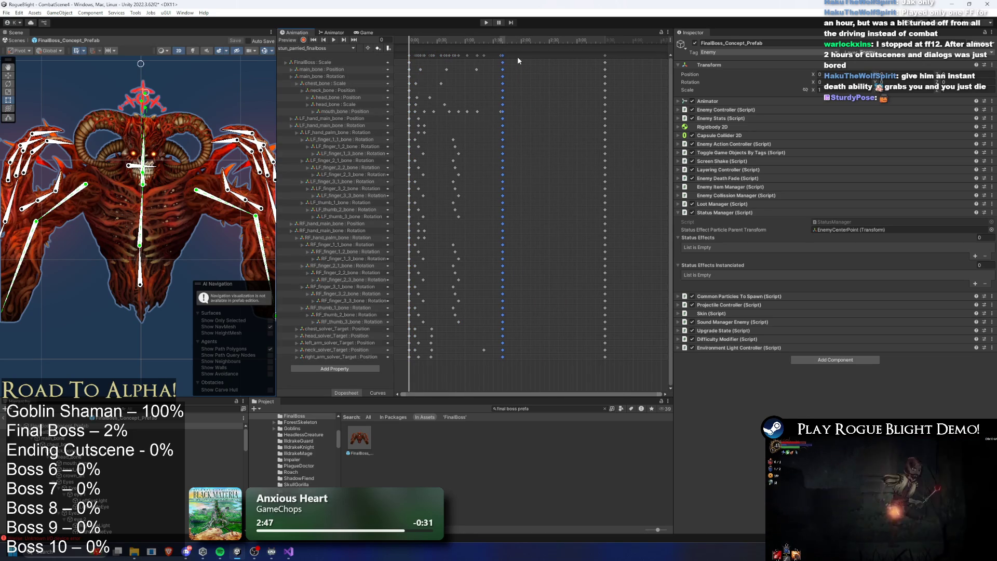
{"action": "key", "text": "ctrl+z"}
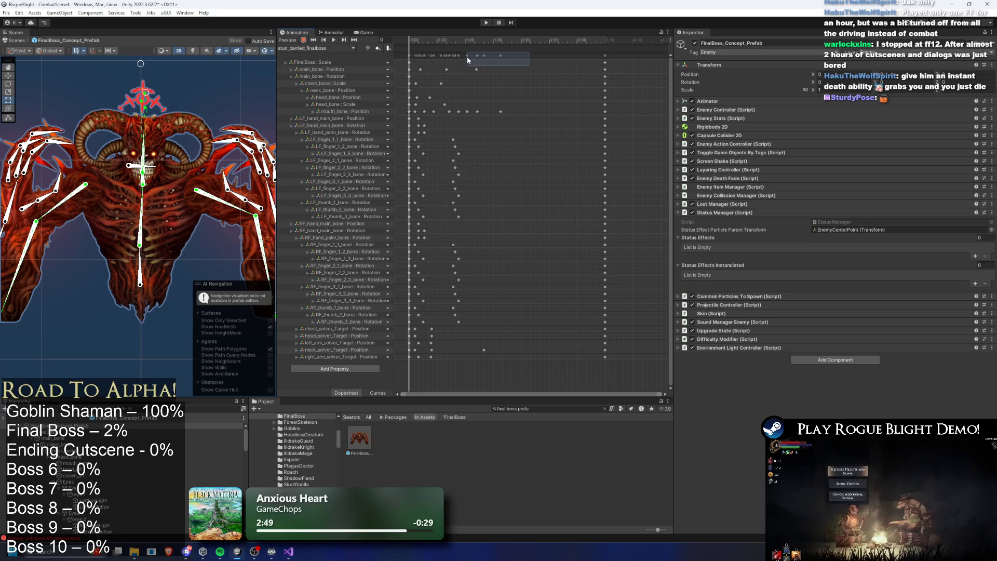
{"action": "left_click_drag", "start_coordinate": [450, 54], "coordinate": [451, 54]}
{"action": "mouse_move", "coordinate": [469, 151]}
{"action": "left_mouse_down"}
{"action": "mouse_move", "coordinate": [568, 145]}
{"action": "mouse_move", "coordinate": [540, 145]}
{"action": "left_mouse_up"}
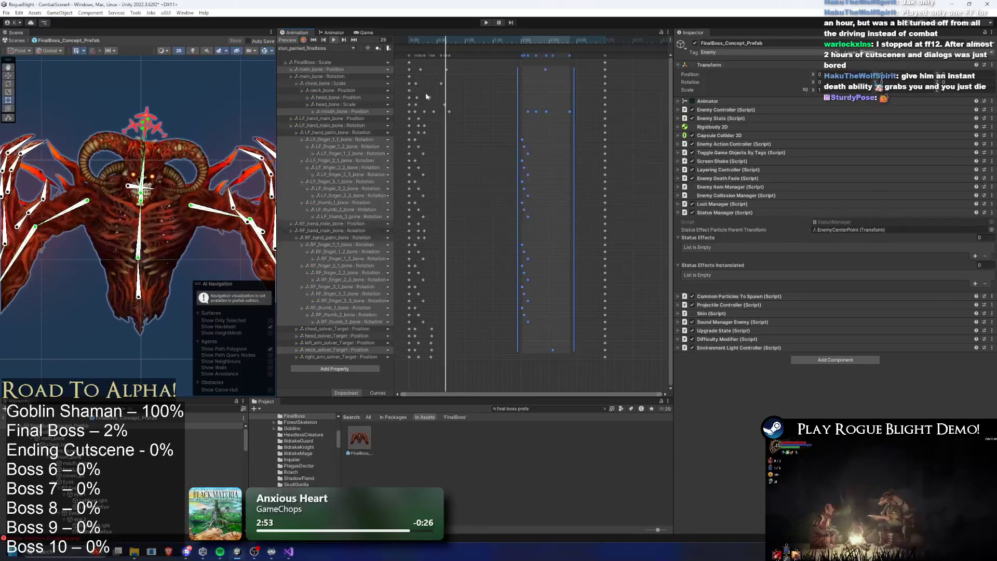
{"action": "mouse_move", "coordinate": [503, 136]}
{"action": "left_mouse_down"}
{"action": "mouse_move", "coordinate": [534, 324]}
{"action": "mouse_move", "coordinate": [464, 303]}
{"action": "mouse_move", "coordinate": [519, 306]}
{"action": "mouse_move", "coordinate": [465, 306]}
{"action": "left_mouse_up"}
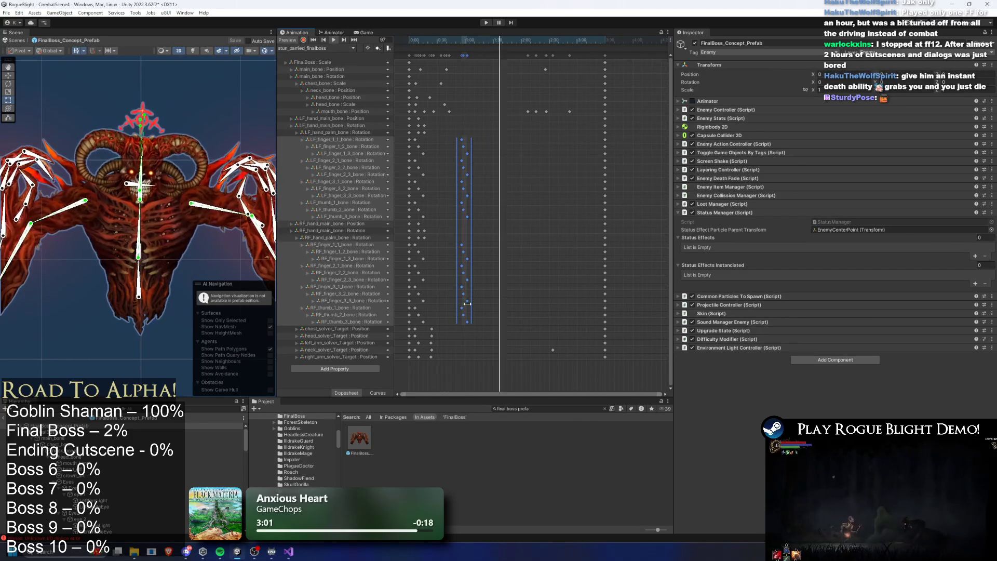
{"action": "left_click_drag", "start_coordinate": [467, 304], "coordinate": [459, 304]}
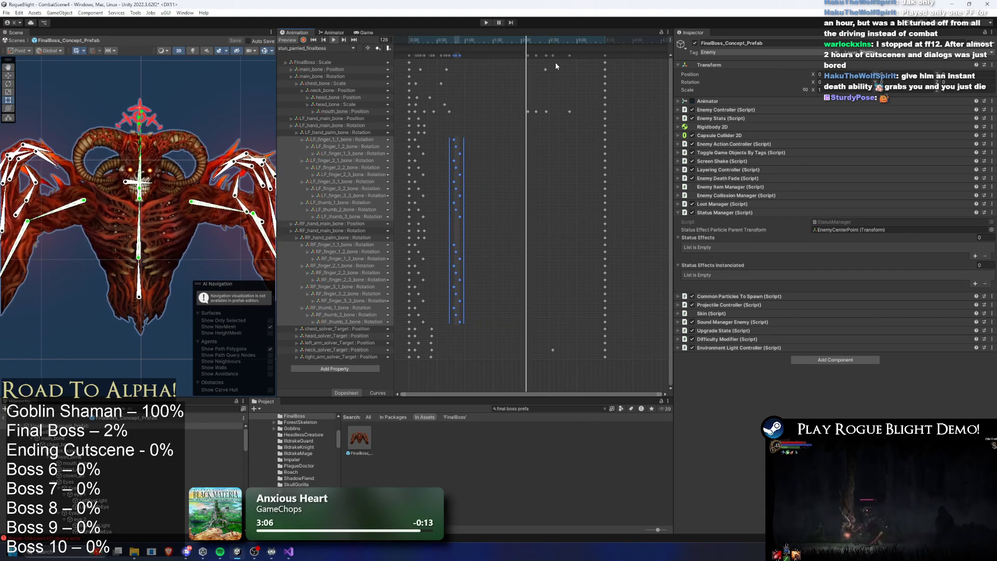
- Stretch the later keys to start earlier and add a main_bone Position key at frame 74
{"action": "left_click_drag", "start_coordinate": [574, 57], "coordinate": [524, 61]}
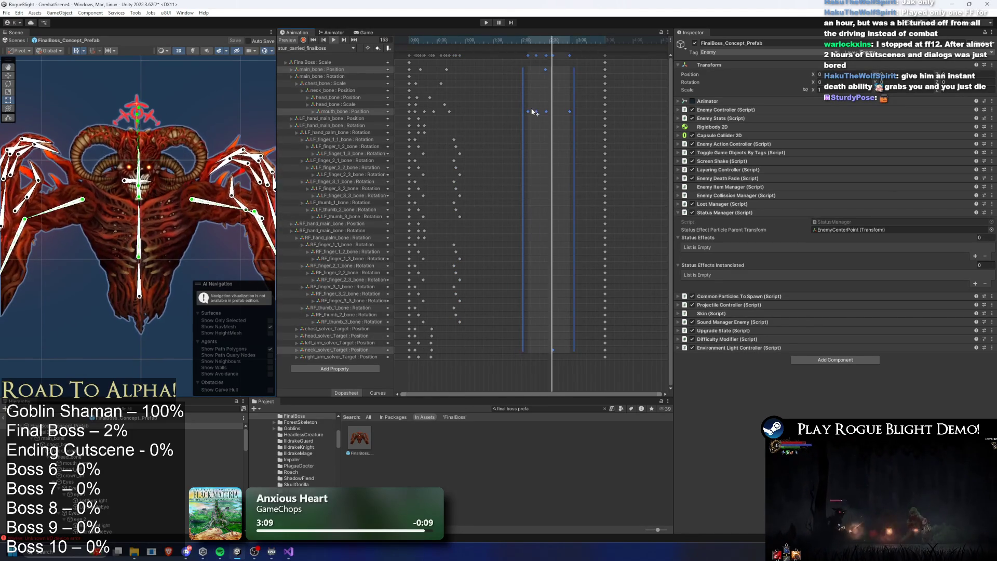
{"action": "left_click_drag", "start_coordinate": [522, 106], "coordinate": [514, 106]}
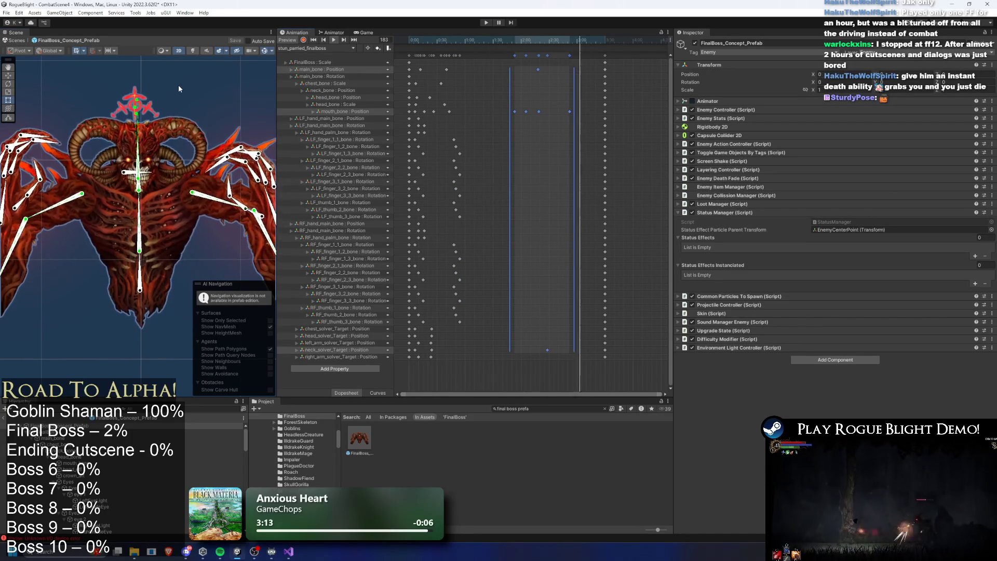
{"action": "left_click_drag", "start_coordinate": [449, 38], "coordinate": [476, 40]}
{"action": "left_click", "coordinate": [452, 76]}
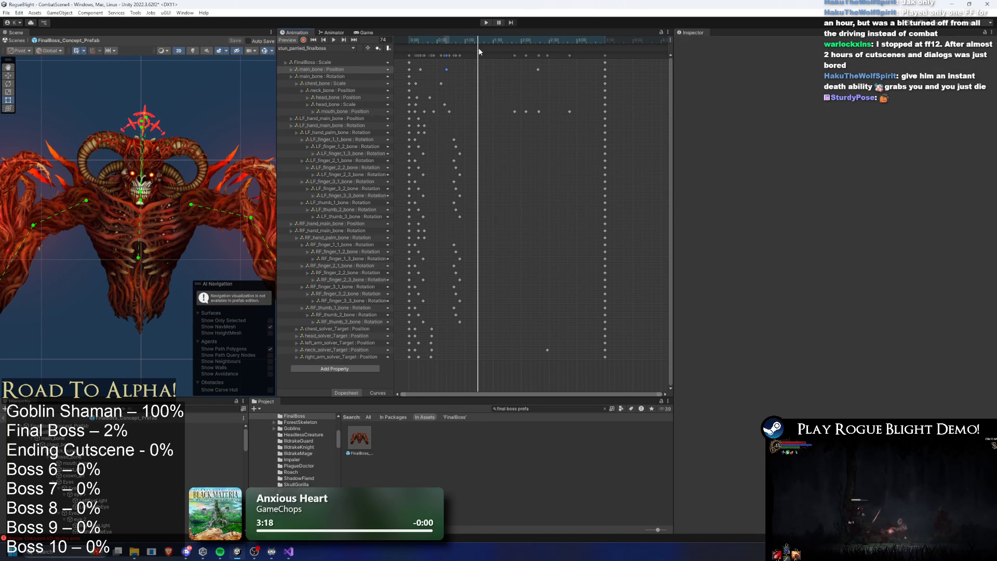
{"action": "key", "text": "ctrl+v"}
{"action": "mouse_move", "coordinate": [486, 40]}
{"action": "left_mouse_down"}
{"action": "mouse_move", "coordinate": [544, 42]}
{"action": "mouse_move", "coordinate": [521, 41]}
{"action": "mouse_move", "coordinate": [557, 72]}
{"action": "left_mouse_up"}
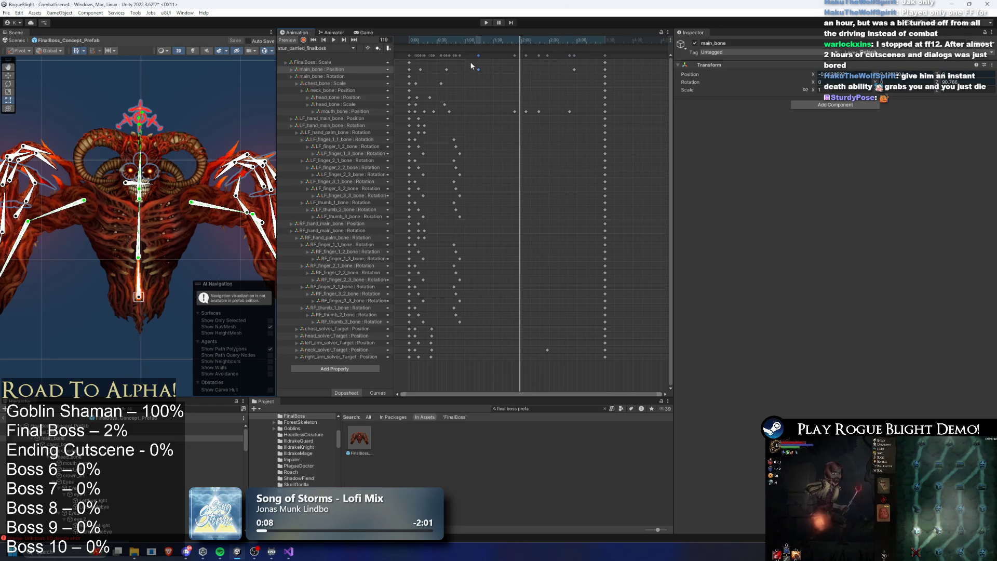
- Replace the unwanted main_bone Position key with one at frame 112 and key a slight root-bone rotation
{"action": "key", "text": "Delete"}
{"action": "mouse_move", "coordinate": [507, 40]}
{"action": "left_mouse_down"}
{"action": "mouse_move", "coordinate": [446, 40]}
{"action": "mouse_move", "coordinate": [516, 41]}
{"action": "left_mouse_up"}
{"action": "key", "text": "ctrl+c"}
{"action": "key", "text": "ctrl+v"}
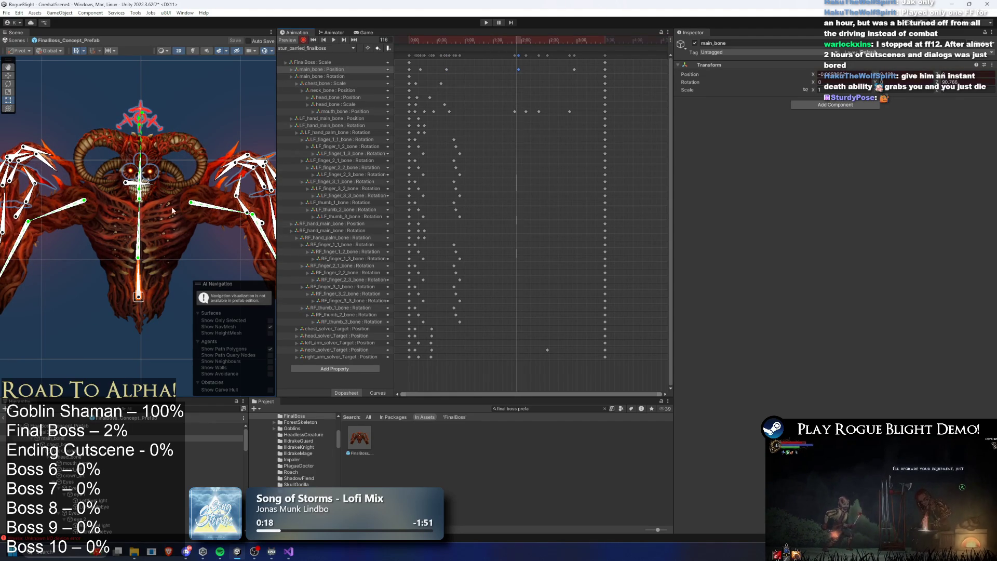
{"action": "scroll", "coordinate": [173, 210], "scroll_direction": "up", "scroll_amount": 2}
{"action": "left_click_drag", "start_coordinate": [133, 304], "coordinate": [131, 301]}
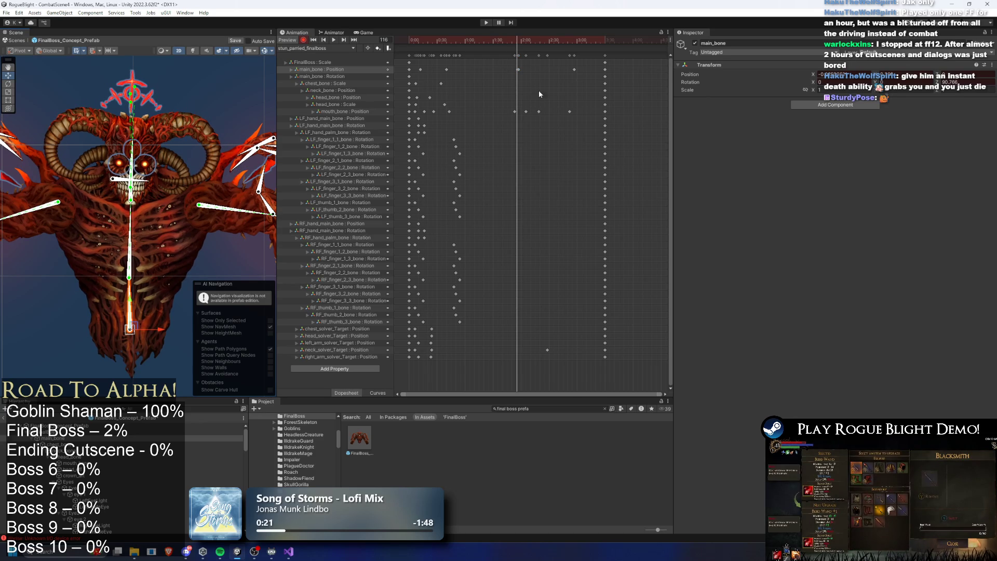
{"action": "key", "text": "space"}
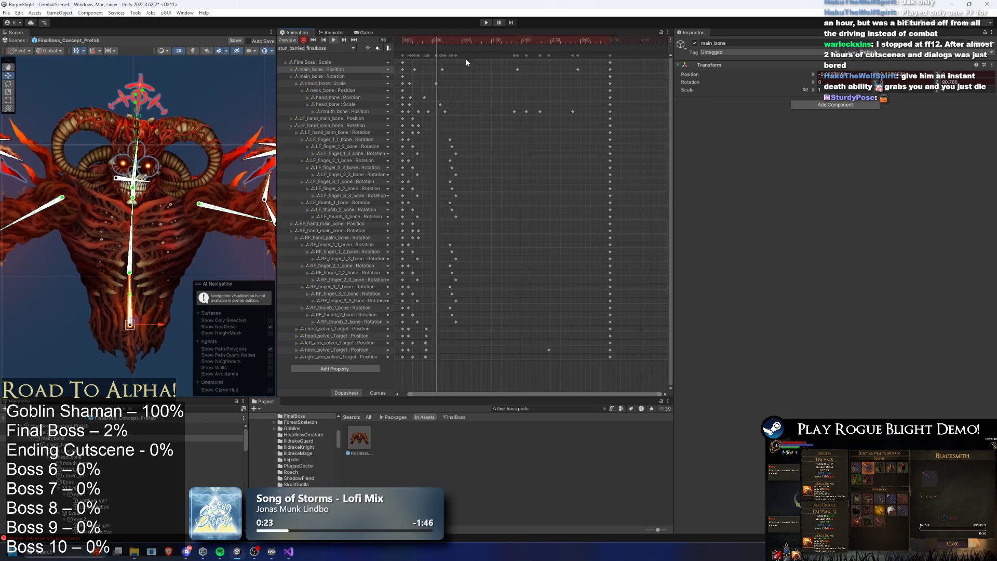
{"action": "left_click_drag", "start_coordinate": [442, 69], "coordinate": [462, 69]}
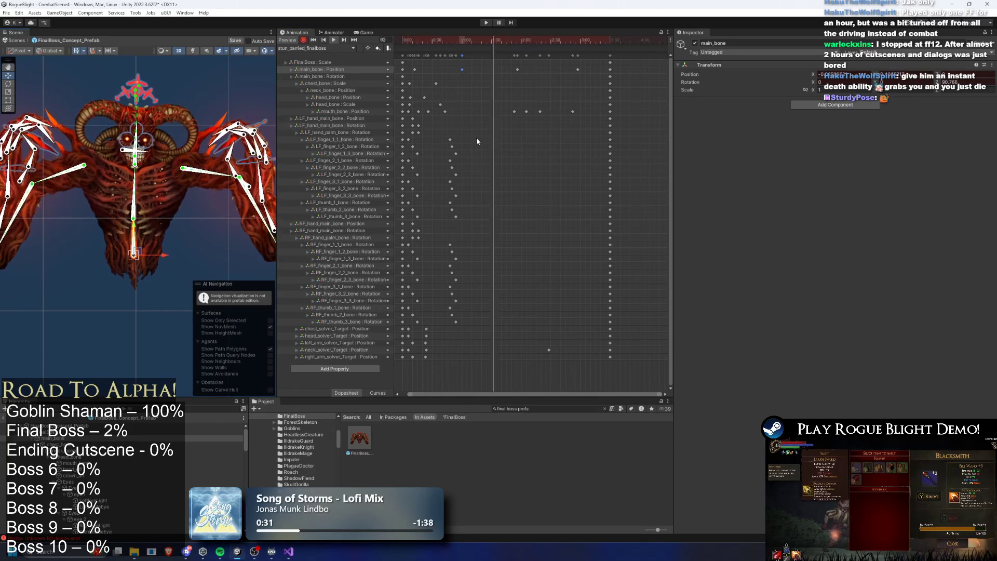
- Copy all the finger-rotation keys and paste them at frame 162
{"action": "left_click_drag", "start_coordinate": [473, 137], "coordinate": [450, 326]}
{"action": "key", "text": "ctrl+c"}
{"action": "left_click", "coordinate": [562, 40]}
{"action": "key", "text": "ctrl+v"}
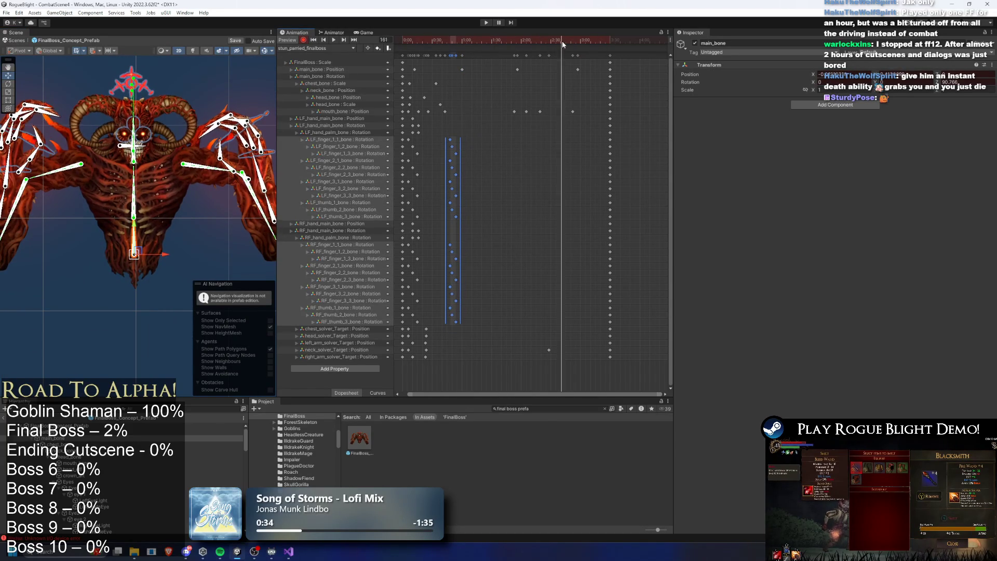
{"action": "key", "text": "f"}
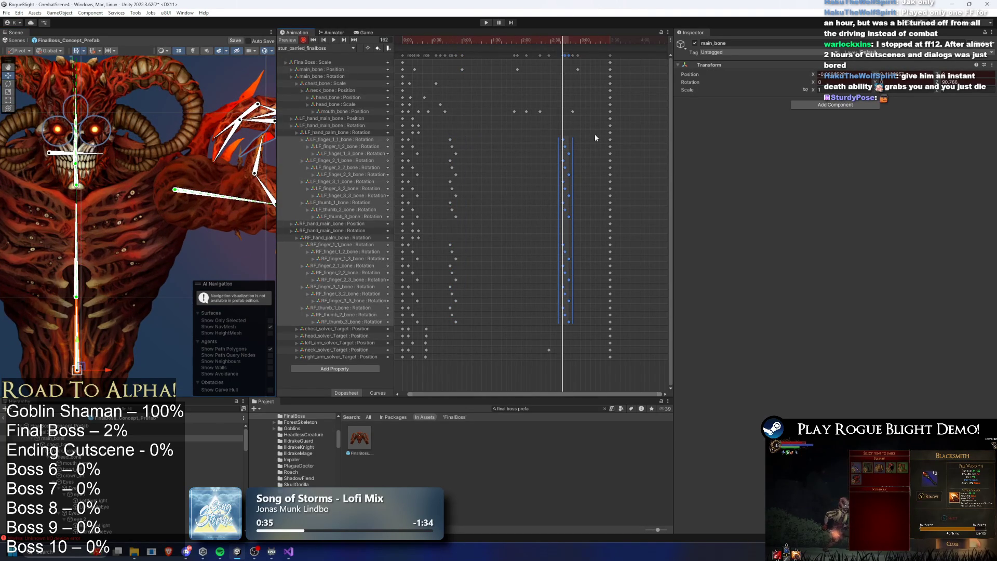
{"action": "scroll", "coordinate": [579, 176], "scroll_direction": "up", "scroll_amount": 10}
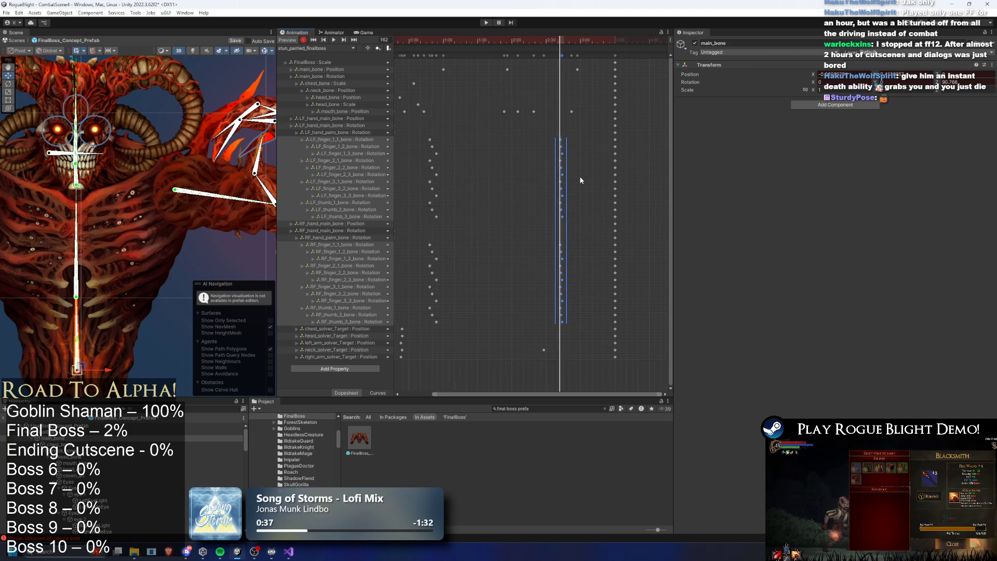
- Squeeze the pasted finger keys closer together and select the finger keys at frame 162
{"action": "scroll", "coordinate": [541, 142], "scroll_direction": "up", "scroll_amount": 1}
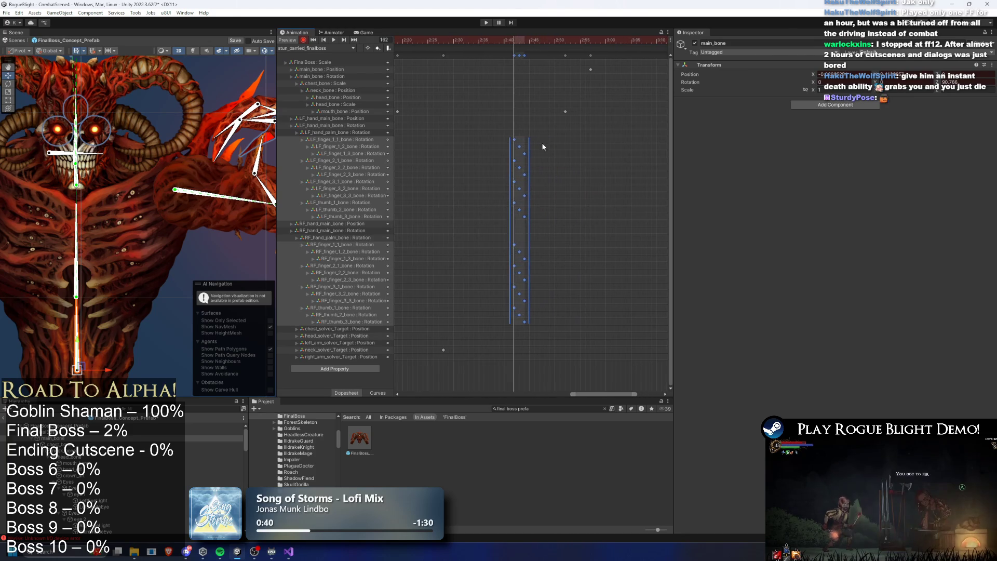
{"action": "mouse_move", "coordinate": [544, 137]}
{"action": "left_mouse_down"}
{"action": "mouse_move", "coordinate": [540, 357]}
{"action": "mouse_move", "coordinate": [516, 330]}
{"action": "left_mouse_up"}
{"action": "left_click_drag", "start_coordinate": [530, 162], "coordinate": [496, 166]}
{"action": "left_click", "coordinate": [499, 226]}
{"action": "mouse_move", "coordinate": [499, 225]}
{"action": "left_mouse_down"}
{"action": "mouse_move", "coordinate": [511, 340]}
{"action": "mouse_move", "coordinate": [511, 323]}
{"action": "left_mouse_up"}
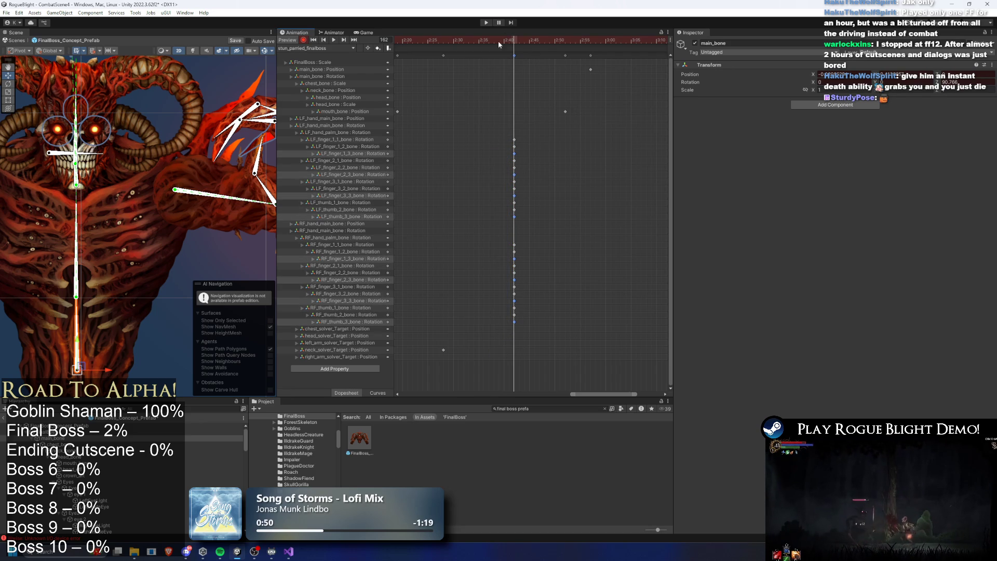
- Re-pose the right-hand finger bones at frame 162, bending RF_finger_3_2_bone further down
{"action": "scroll", "coordinate": [254, 142], "scroll_direction": "up", "scroll_amount": 3}
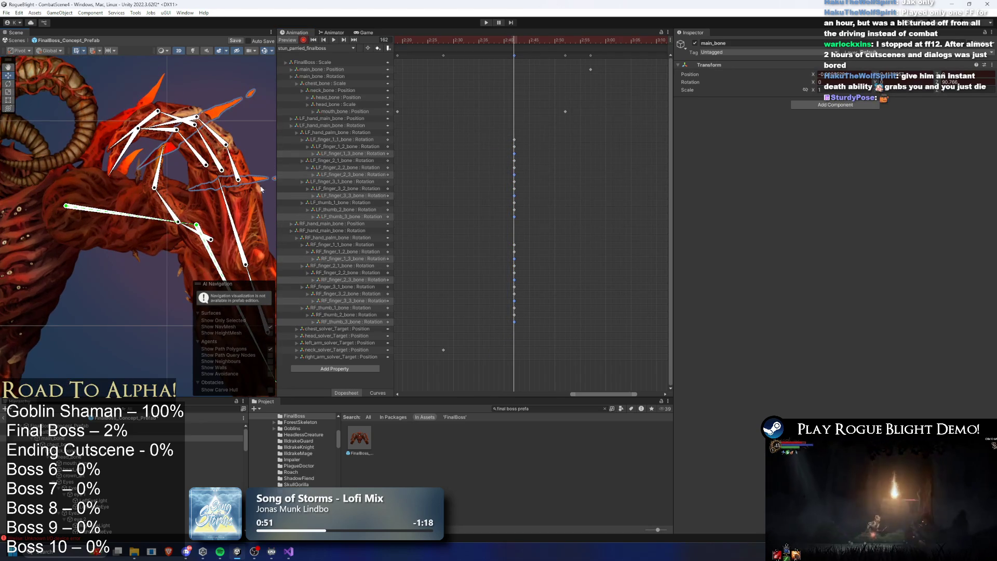
{"action": "left_click", "coordinate": [238, 176]}
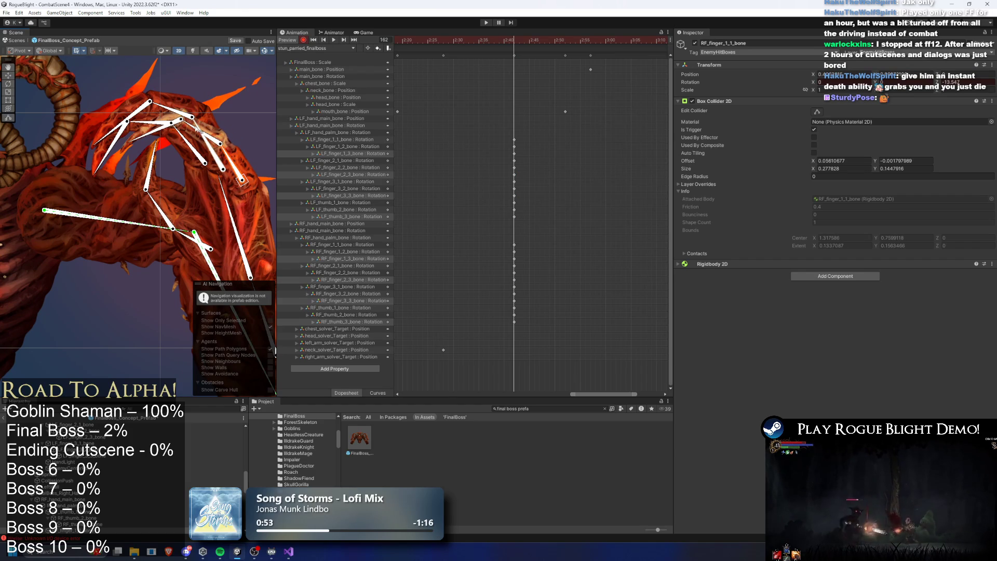
{"action": "left_click_drag", "start_coordinate": [195, 127], "coordinate": [193, 133]}
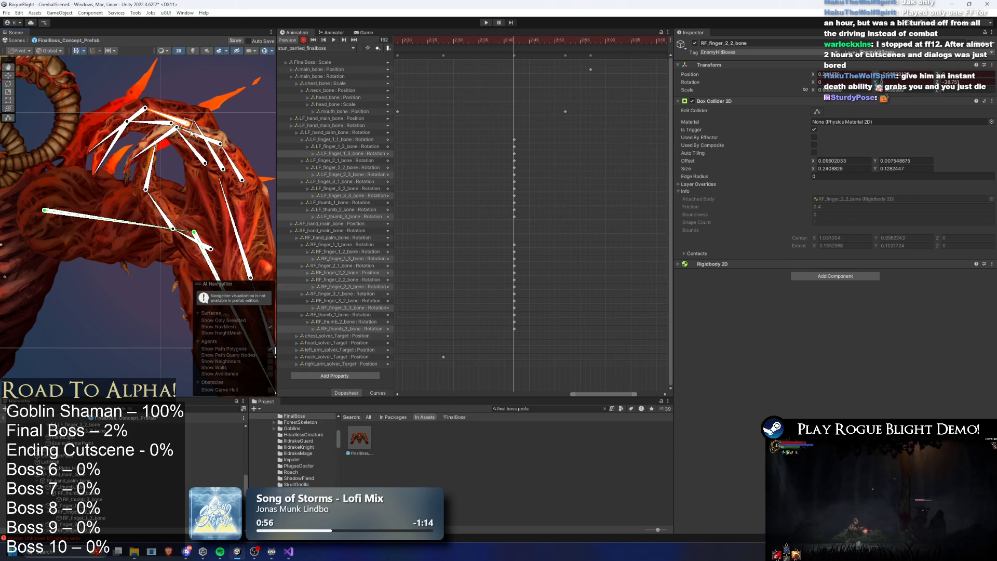
{"action": "key", "text": "ctrl+z"}
{"action": "left_click", "coordinate": [140, 150]}
{"action": "left_click", "coordinate": [188, 150]}
{"action": "left_click_drag", "start_coordinate": [159, 143], "coordinate": [150, 144]}
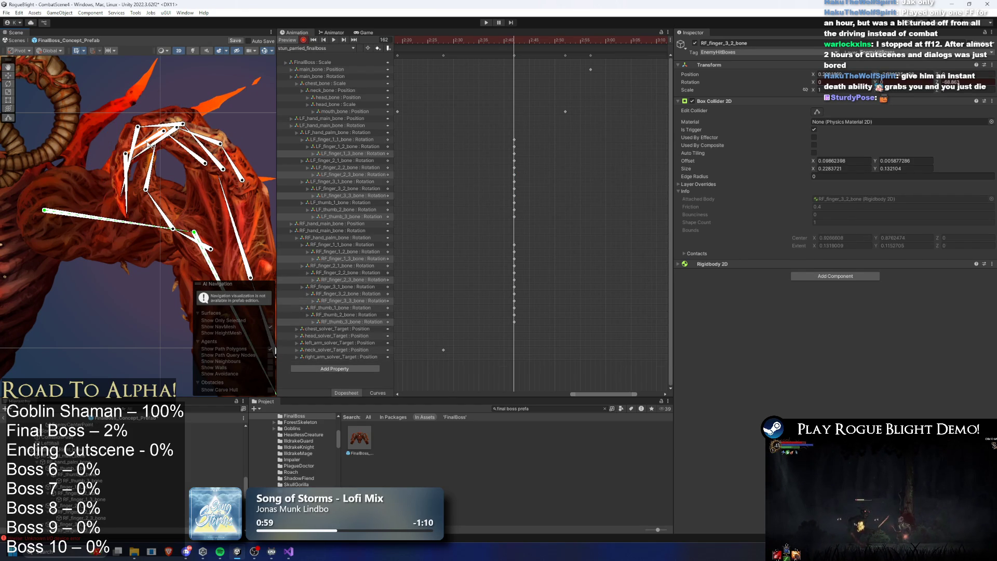
{"action": "left_click_drag", "start_coordinate": [131, 208], "coordinate": [154, 182]}
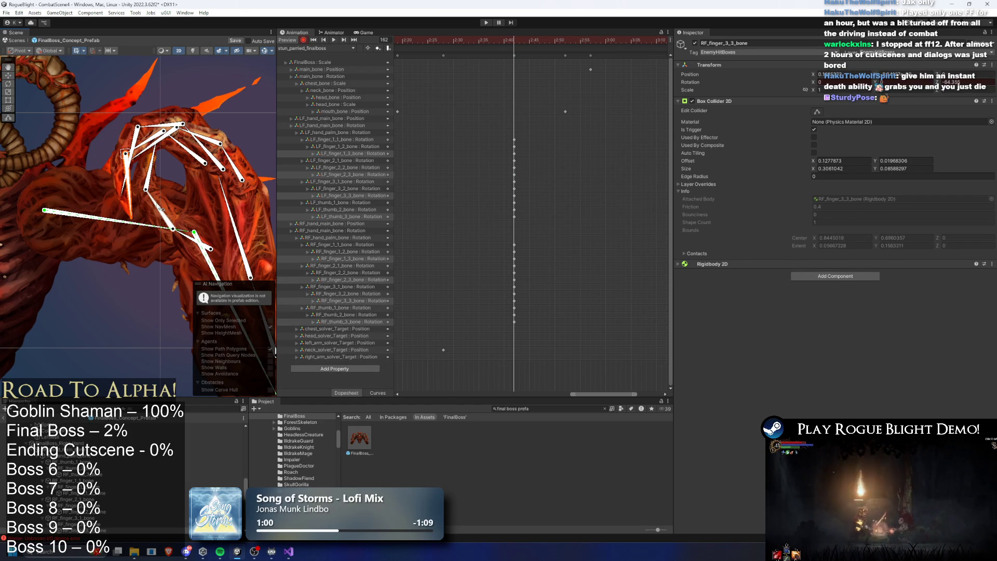
{"action": "left_click", "coordinate": [186, 234]}
{"action": "scroll", "coordinate": [185, 234], "scroll_direction": "down", "scroll_amount": 5}
{"action": "scroll", "coordinate": [111, 176], "scroll_direction": "up", "scroll_amount": 6}
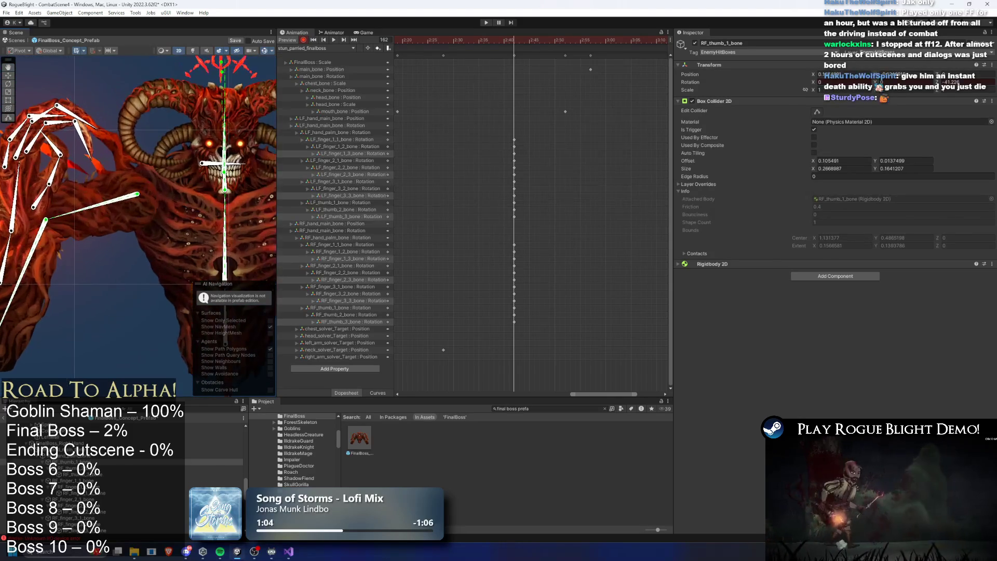
{"action": "scroll", "coordinate": [111, 175], "scroll_direction": "up", "scroll_amount": 3}
- Curl the left-hand finger bones LF_finger_2_1, LF_finger_2_3 and LF_finger_1_2 at frame 162
{"action": "left_click", "coordinate": [144, 144]}
{"action": "left_click_drag", "start_coordinate": [145, 146], "coordinate": [115, 155]}
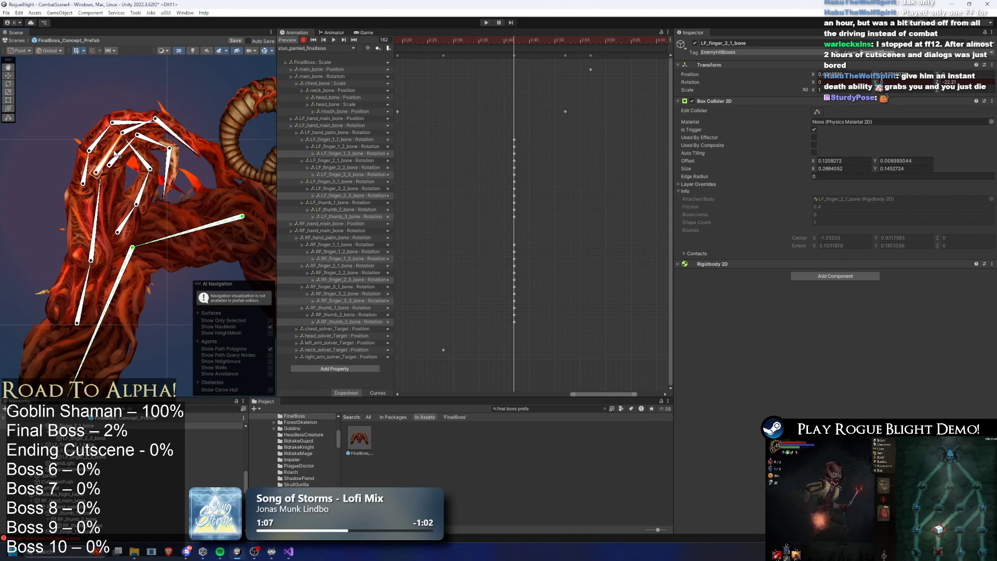
{"action": "left_click_drag", "start_coordinate": [158, 126], "coordinate": [187, 178]}
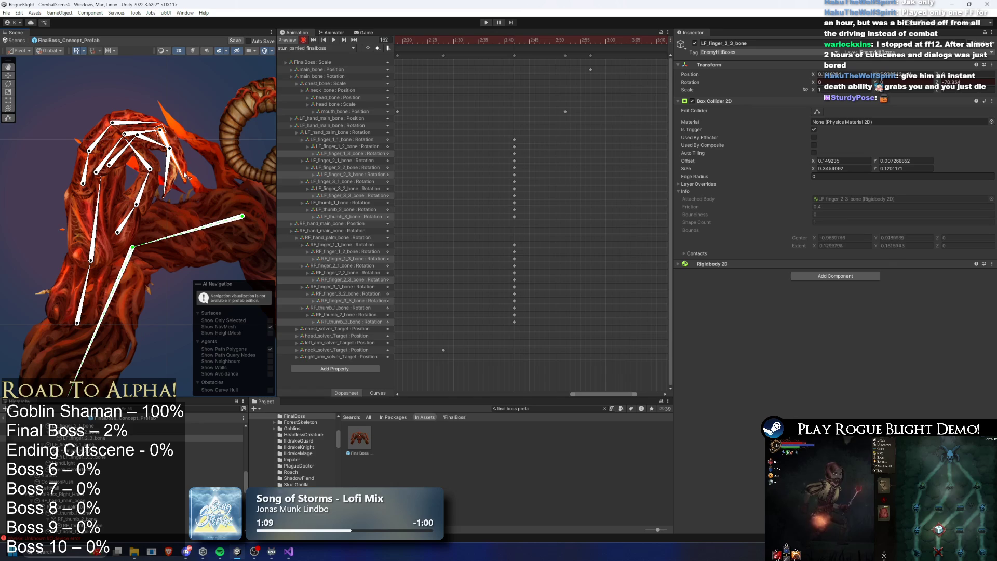
{"action": "left_click_drag", "start_coordinate": [89, 167], "coordinate": [110, 143]}
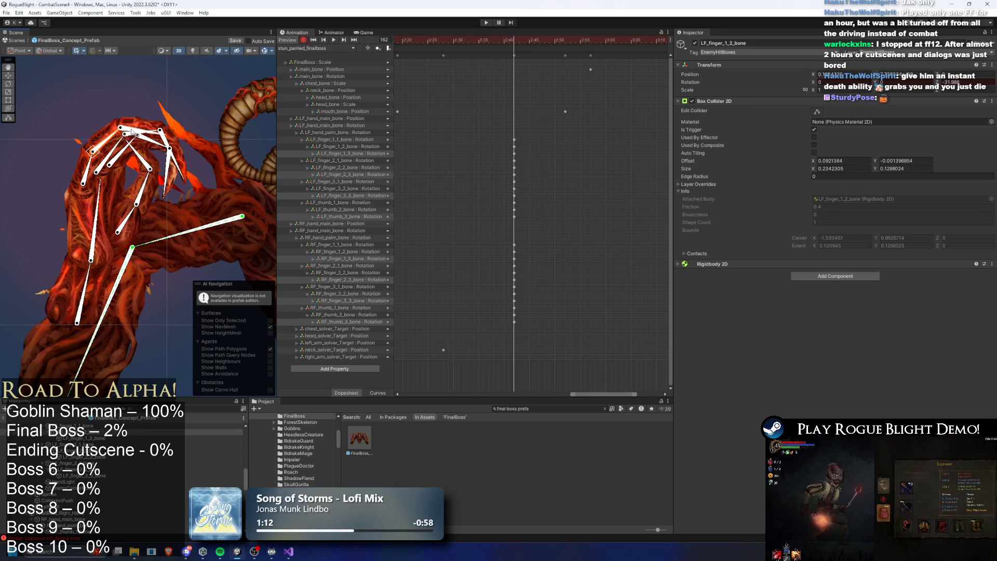